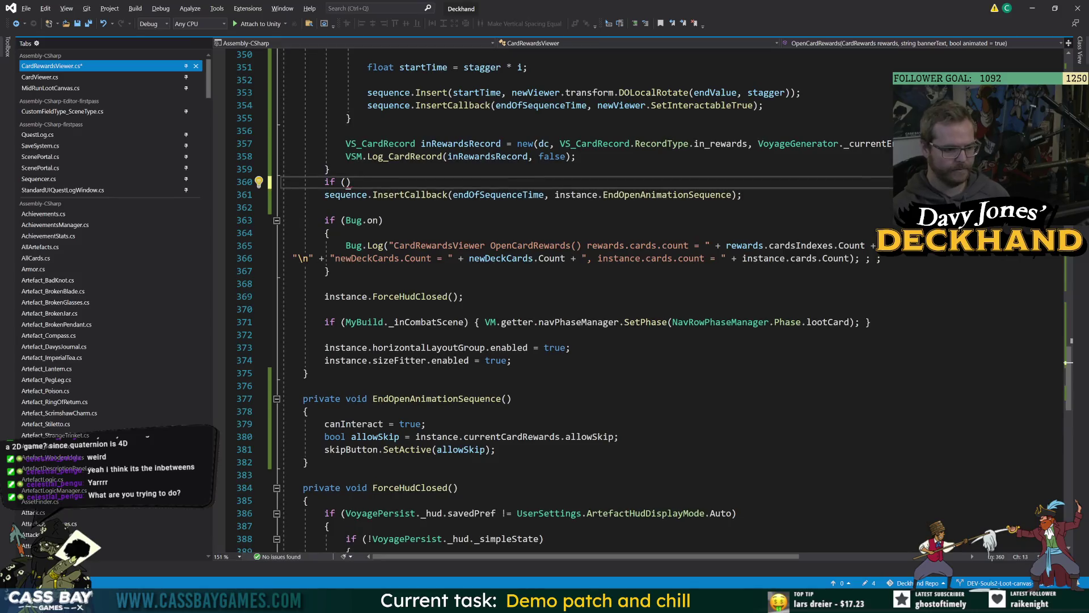
Step: Replace the empty if with a pasted allowSkip declaration and an 'if (allowSkip)' line after InsertCallback
left_click_drag(620, 436, 314, 436)
key("ctrl+c")
left_click(317, 182)
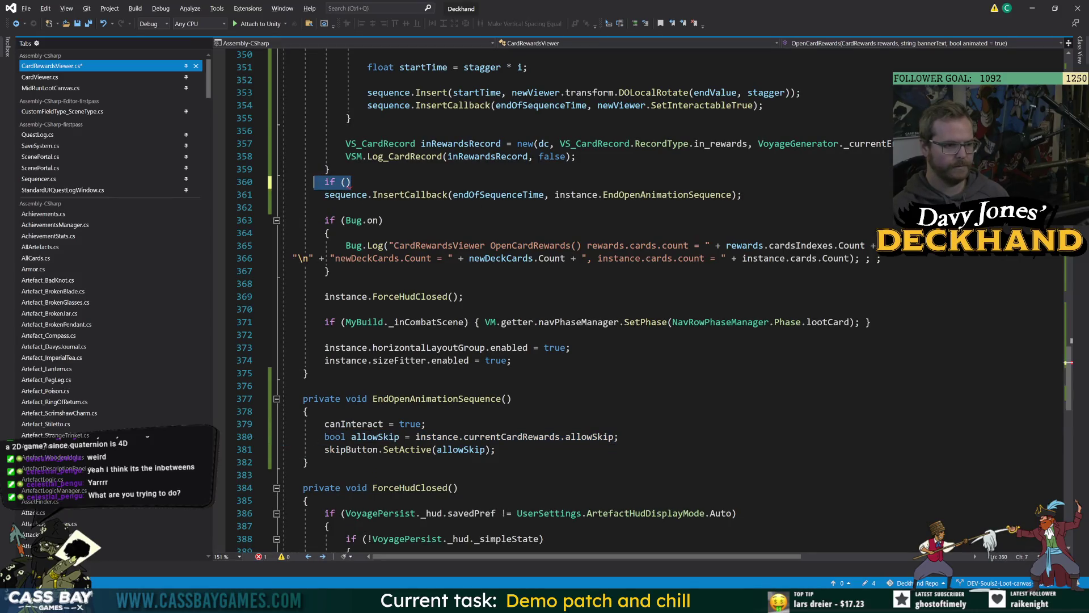
double_click(329, 181)
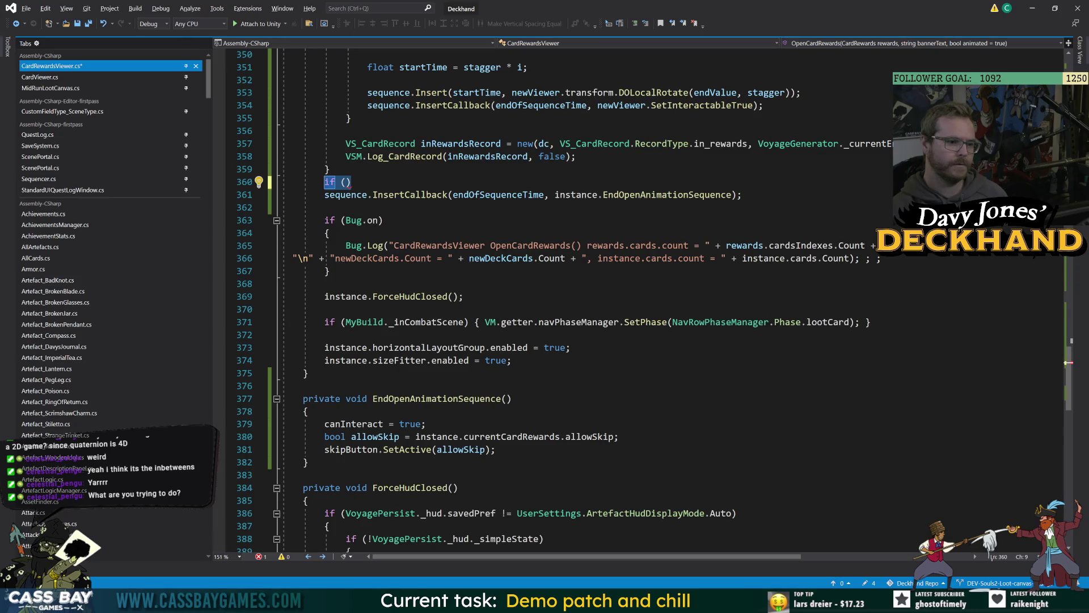
key("ctrl+z")
left_click(758, 193)
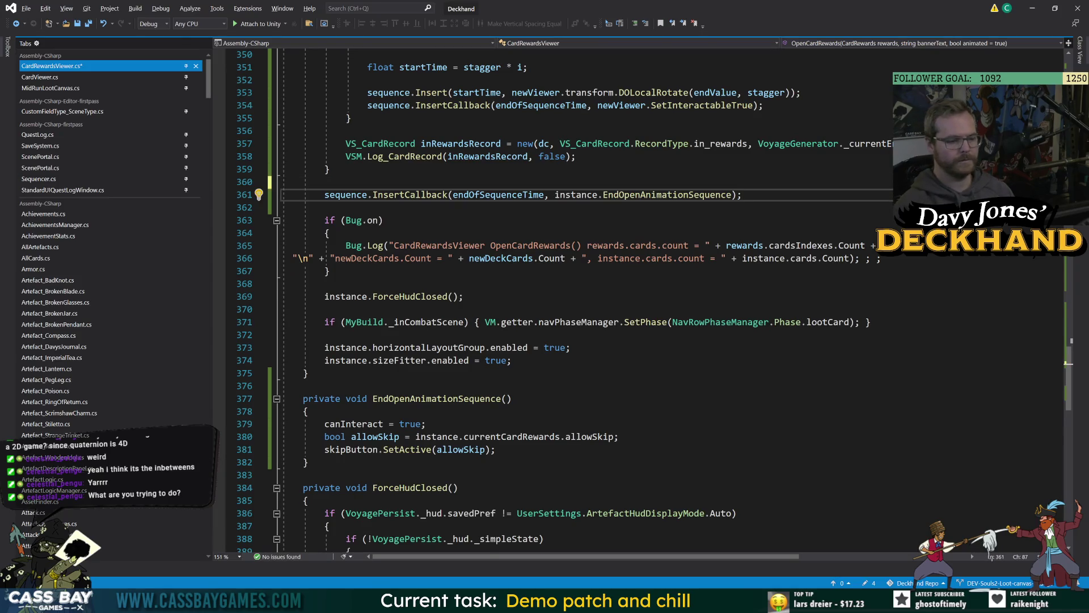
key("Return")
key("ctrl+v")
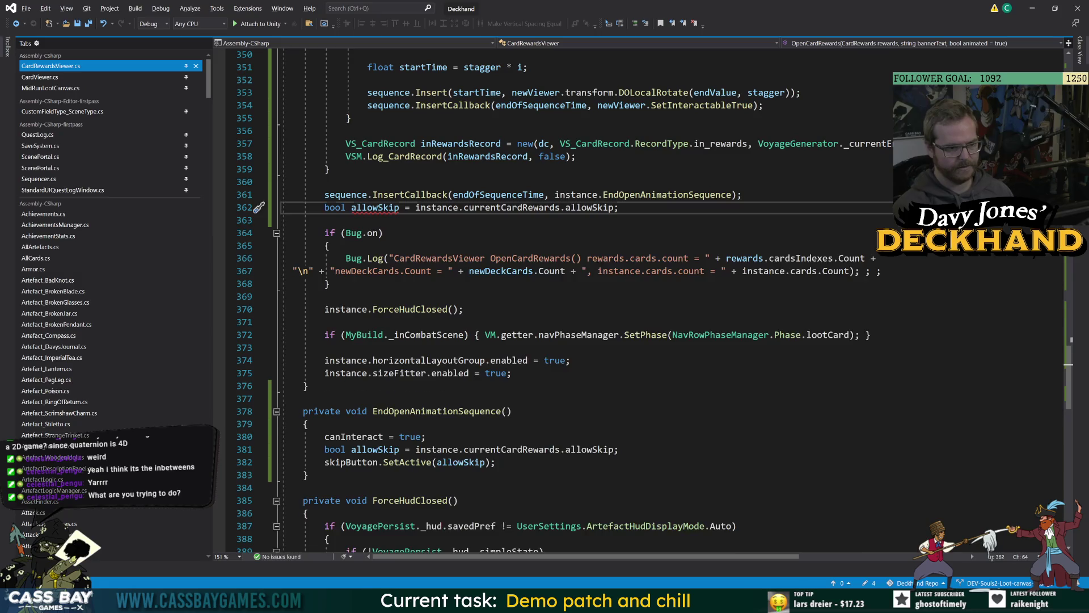
key("Return")
type("if (allowSkip")
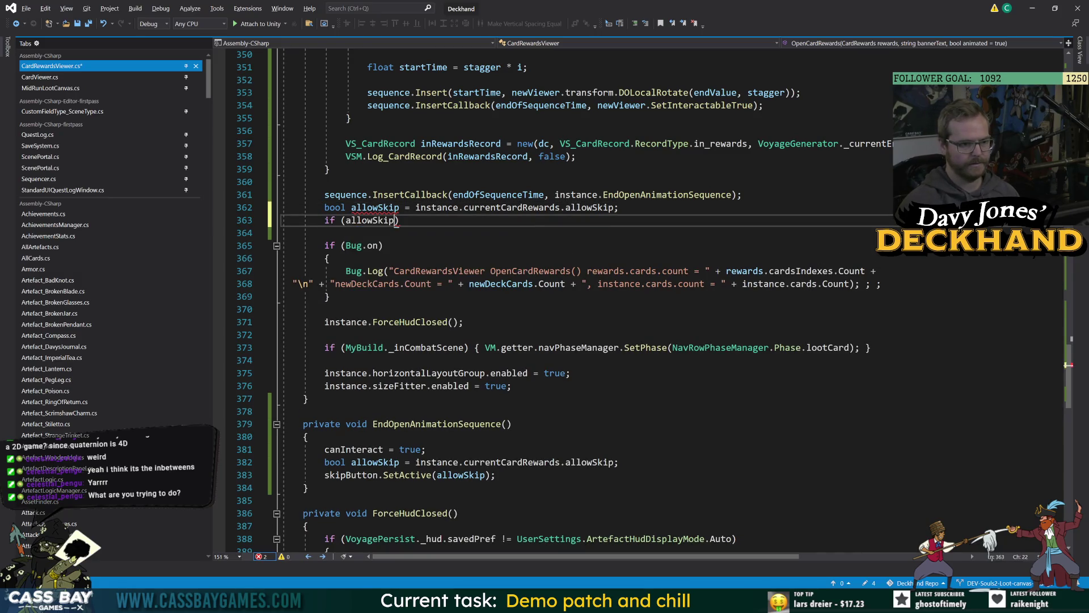
Step: Review the new allowSkip lines and locate the existing allowSkip declaration in OpenCardRewards
left_click(384, 210)
scroll(384, 210, "up", 20)
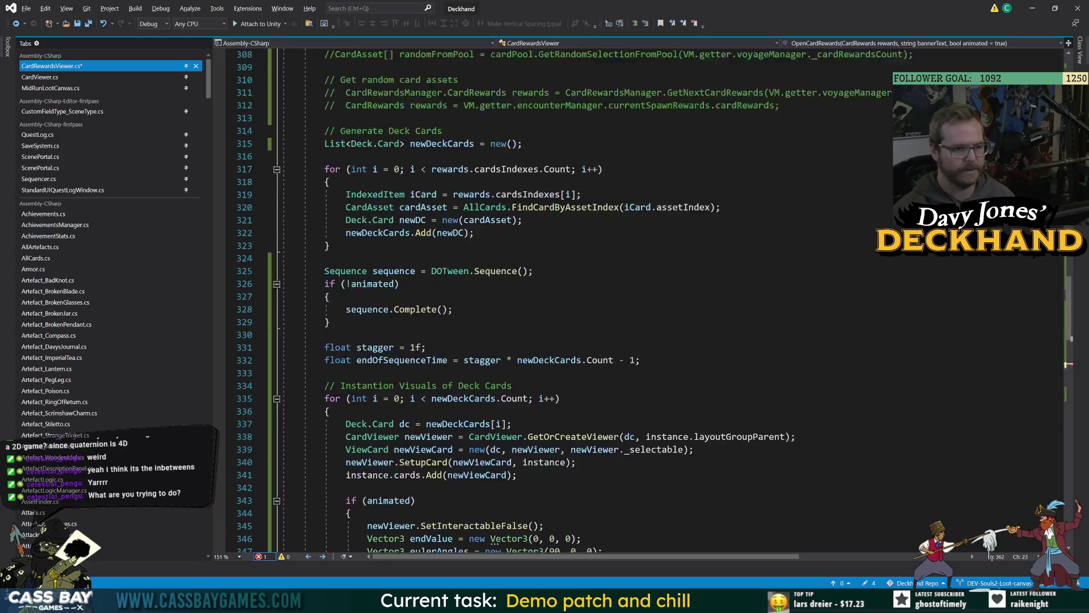
scroll(384, 210, "down", 10)
scroll(379, 400, "down", 7)
key("Down")
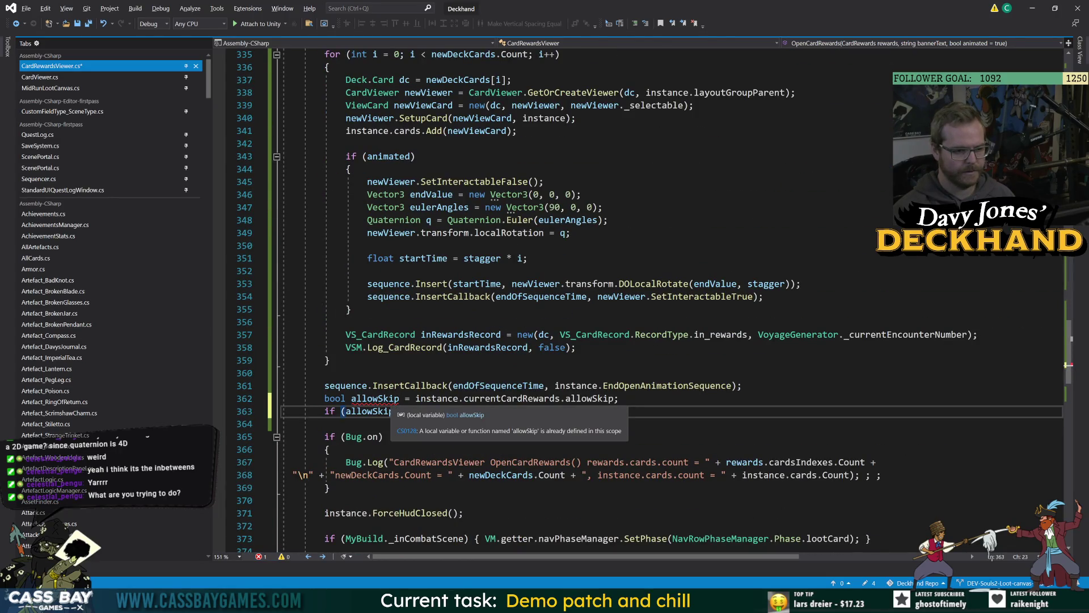
key("Up")
scroll(411, 402, "up", 8)
scroll(411, 402, "up", 7)
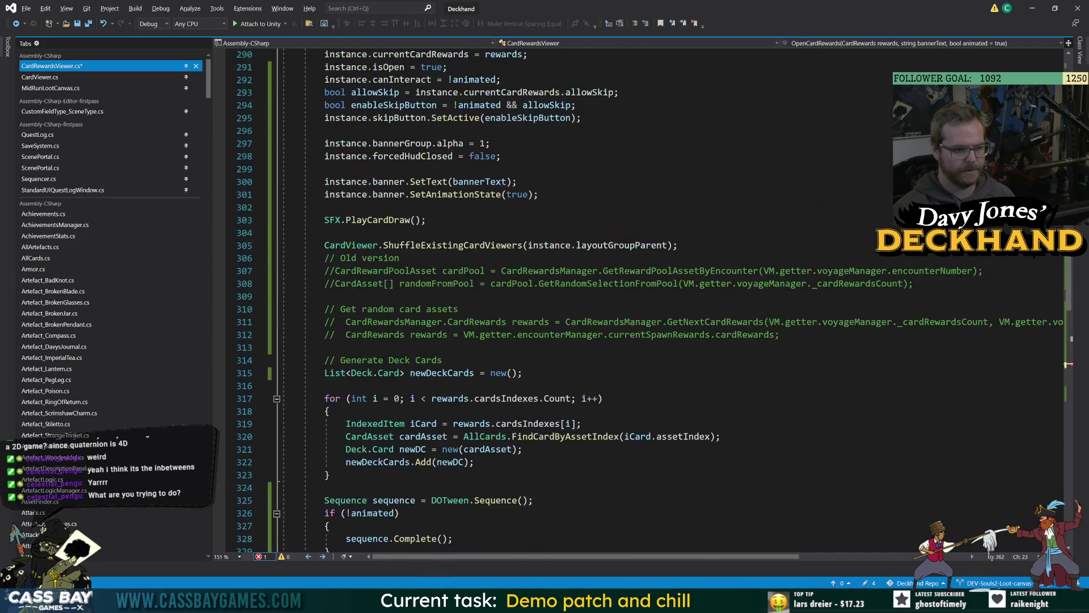
scroll(411, 402, "up", 4)
double_click(375, 245)
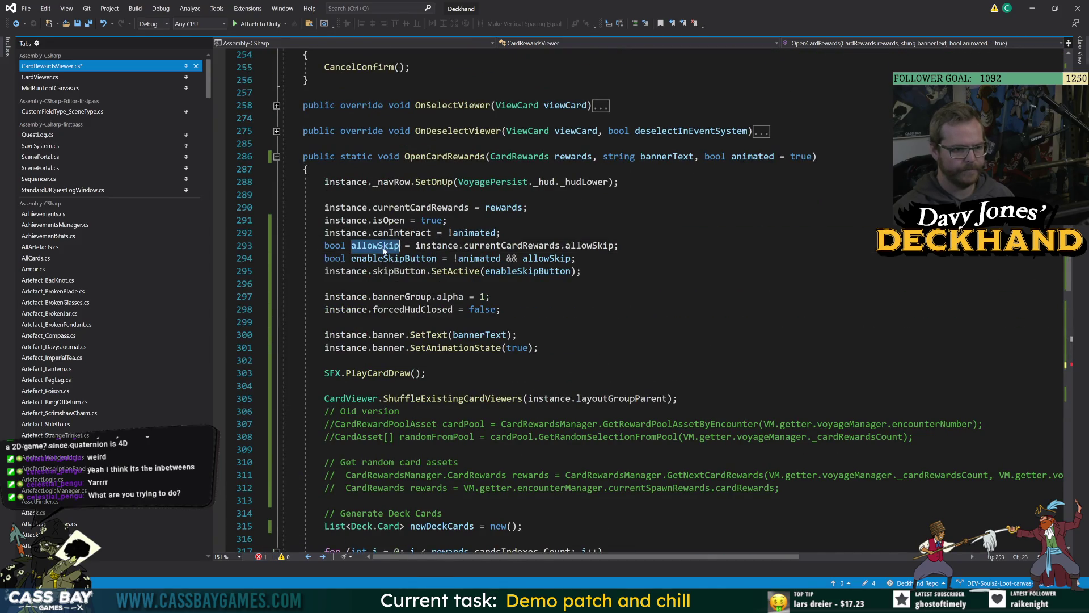
scroll(375, 245, "down", 20)
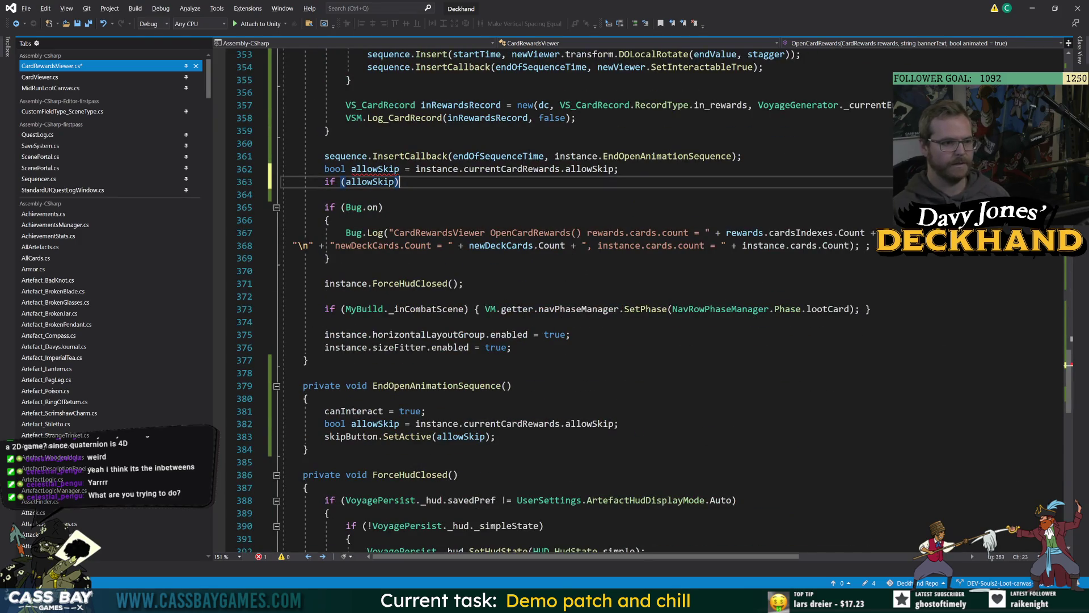
Step: Delete the duplicate allowSkip declaration and open a brace block under if (allowSkip)
left_click_drag(620, 168, 282, 169)
key("Delete")
key("Delete")
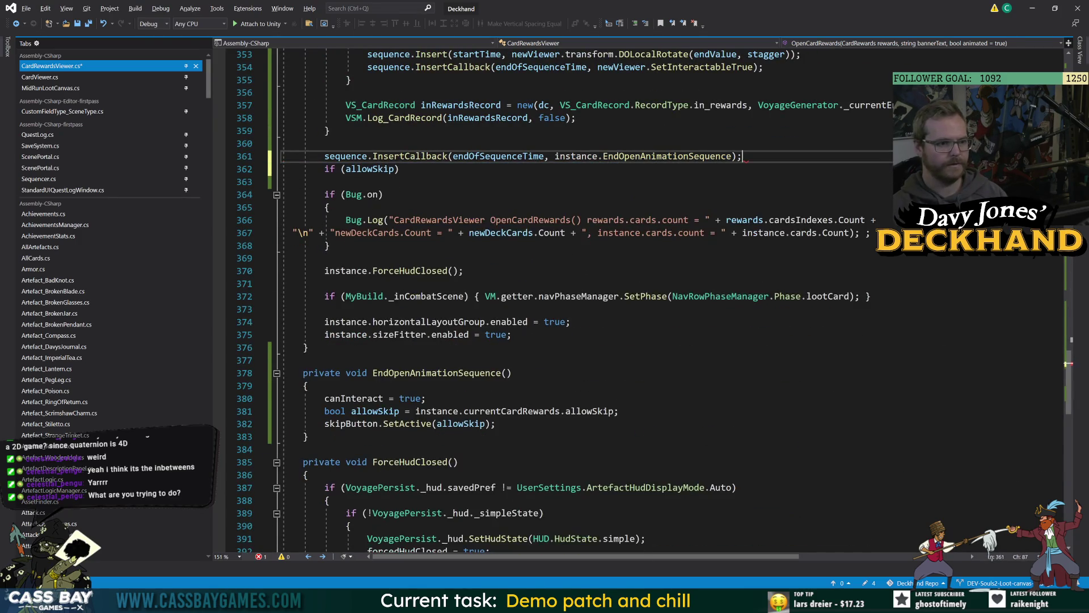
key("End")
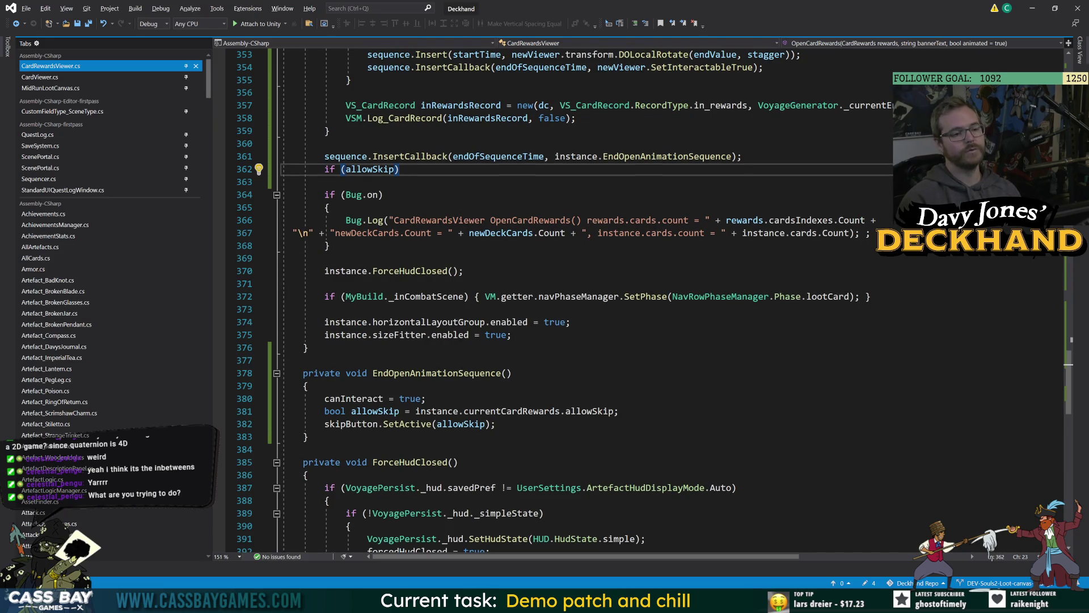
key("Return")
type("{")
key("Return")
Step: Write sequence.Insert(endOfSequenceTime, instance.skipButton.transform.DOPunchScale) using IntelliSense completions
type("seq.")
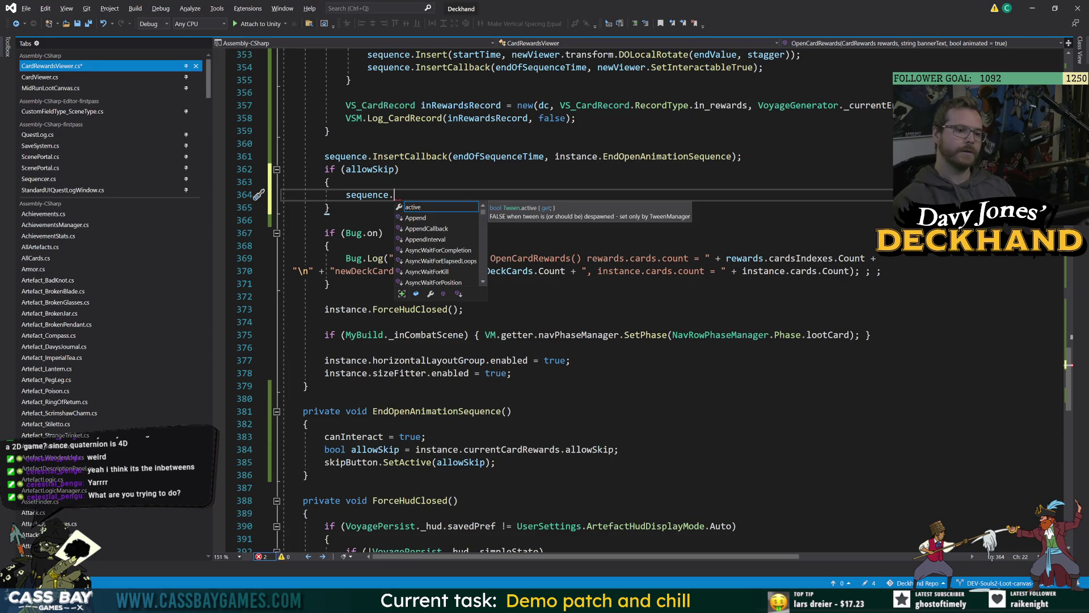
type("ins")
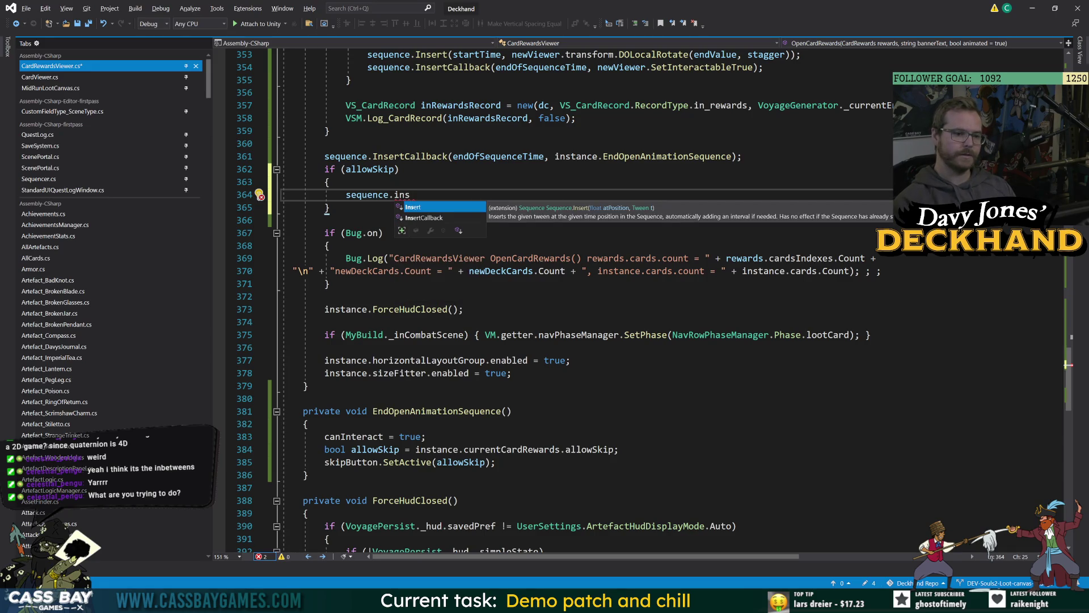
type("(endofS")
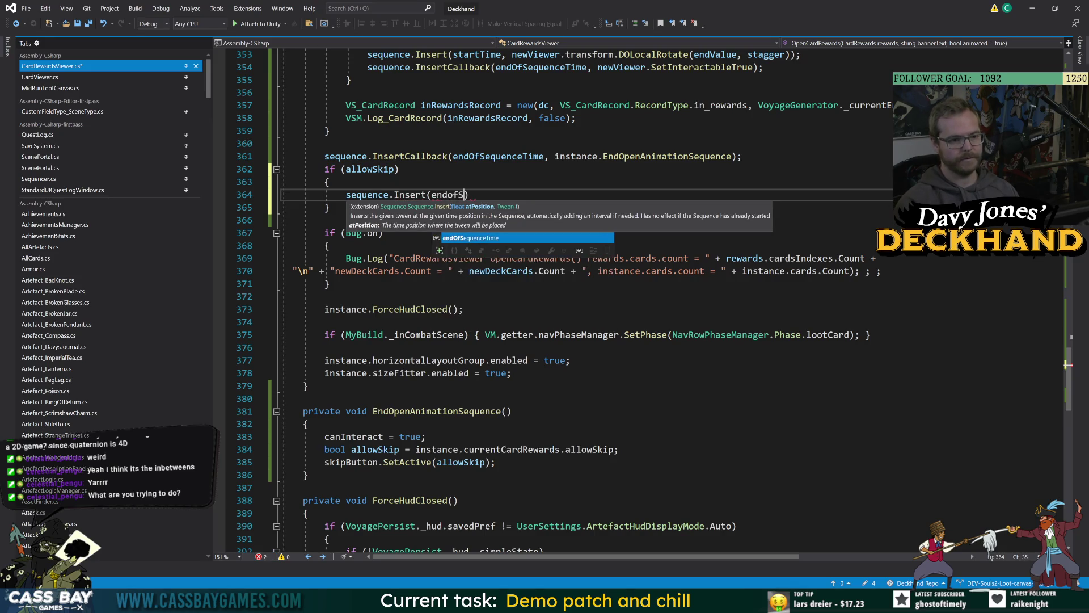
key("Tab")
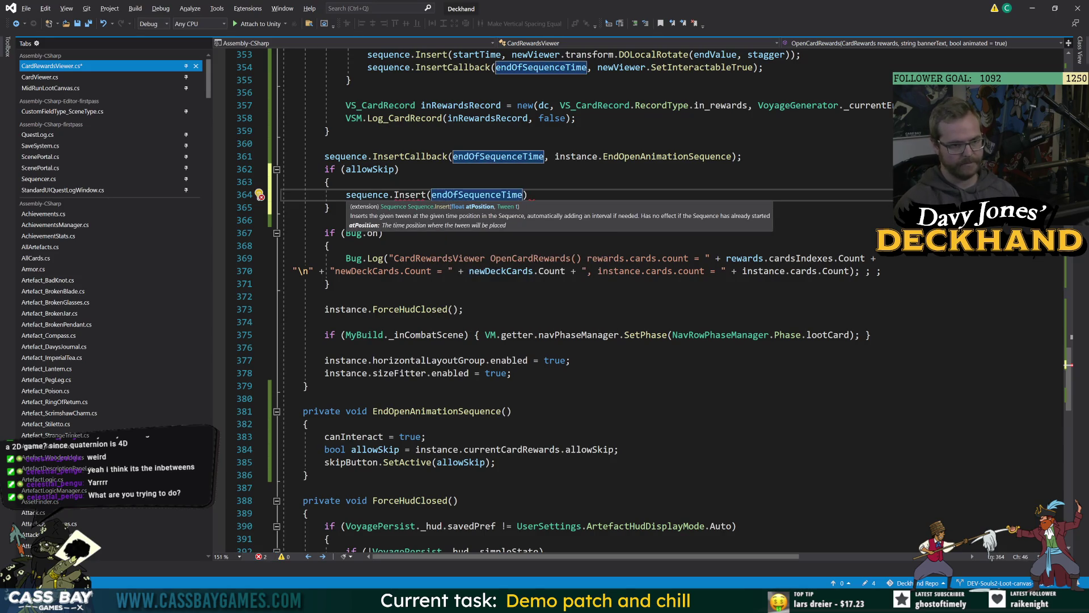
type(", ")
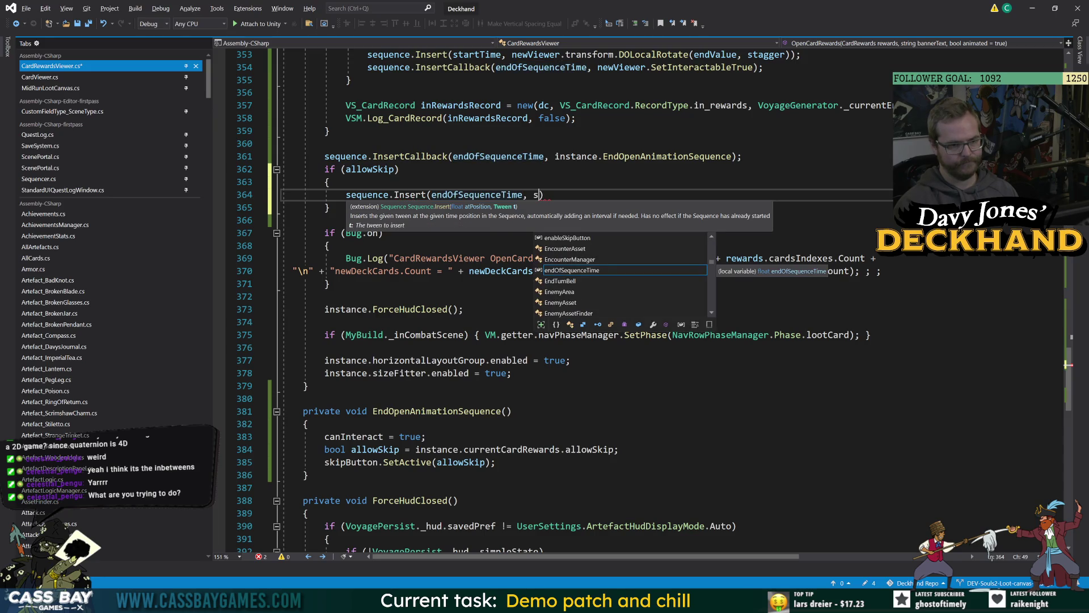
type("inst")
key("Tab")
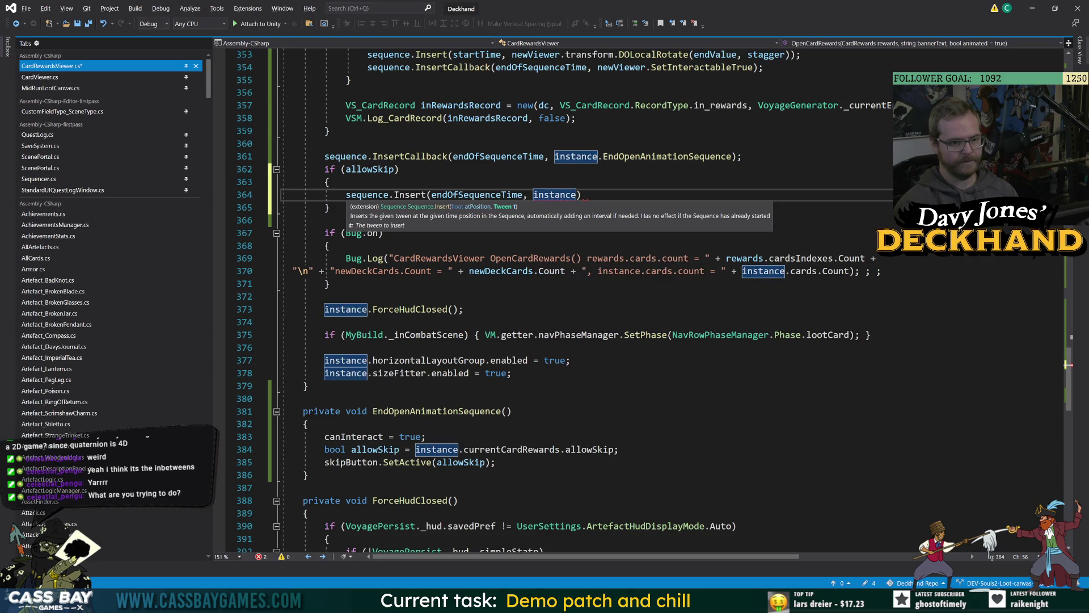
type(".ski")
key("Tab")
type(".")
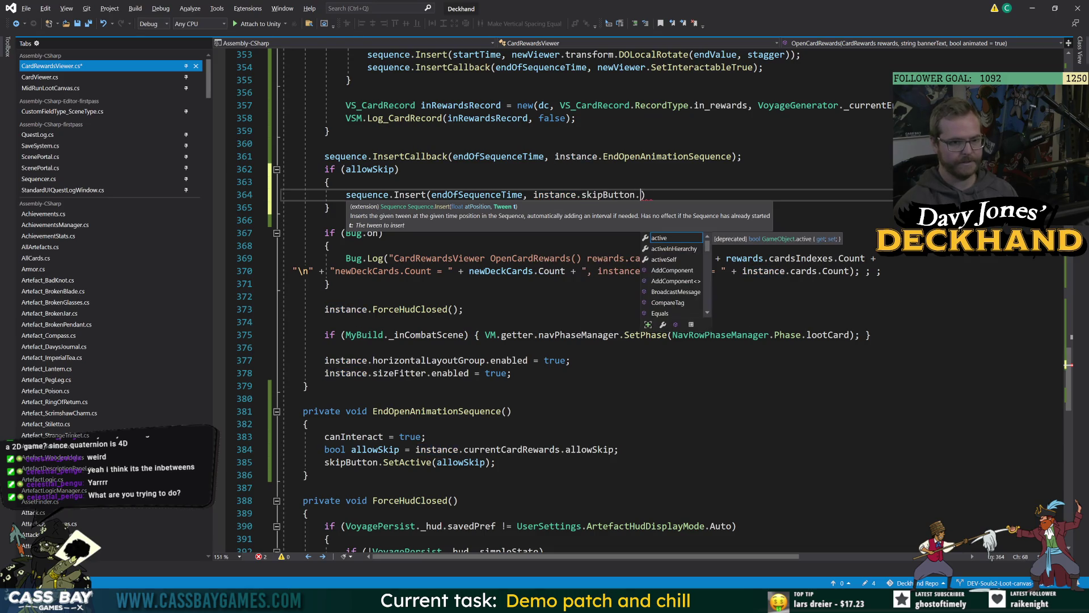
type("transform.")
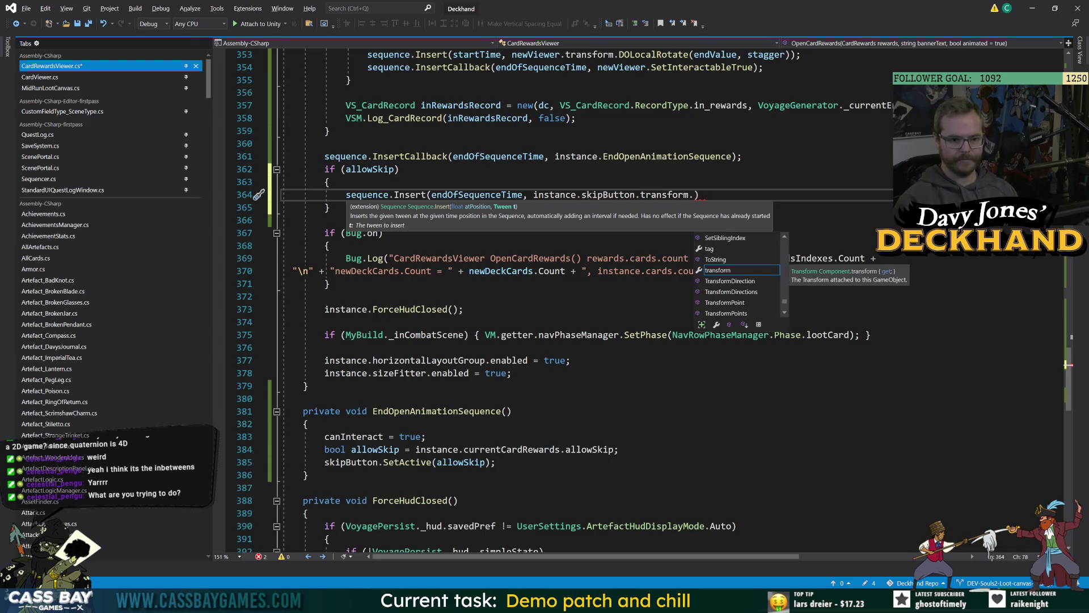
type("sca")
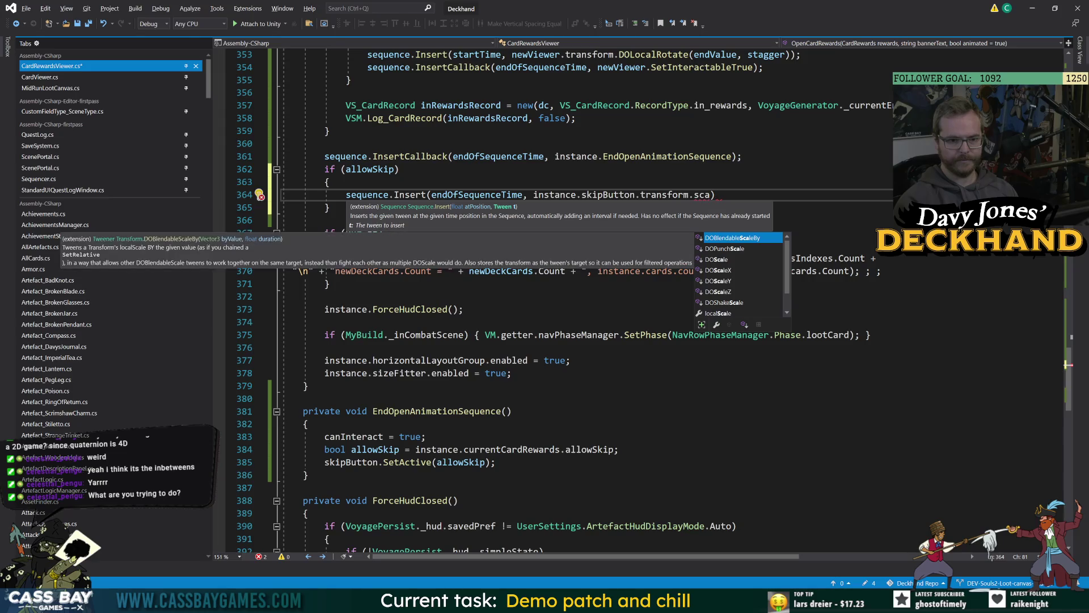
key("Down")
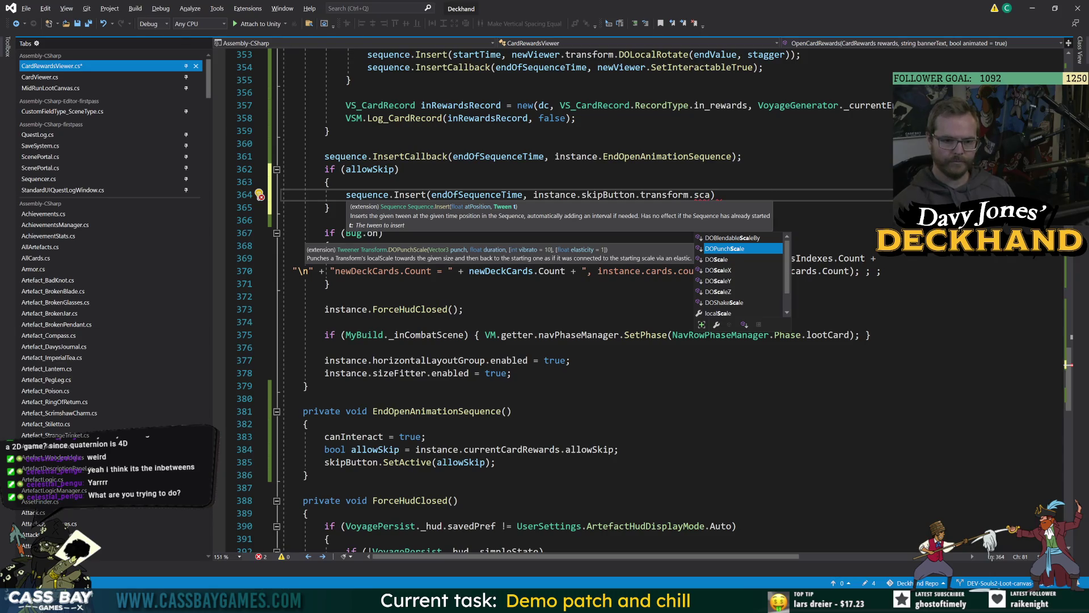
key("Down")
key("Down")
key("Down")
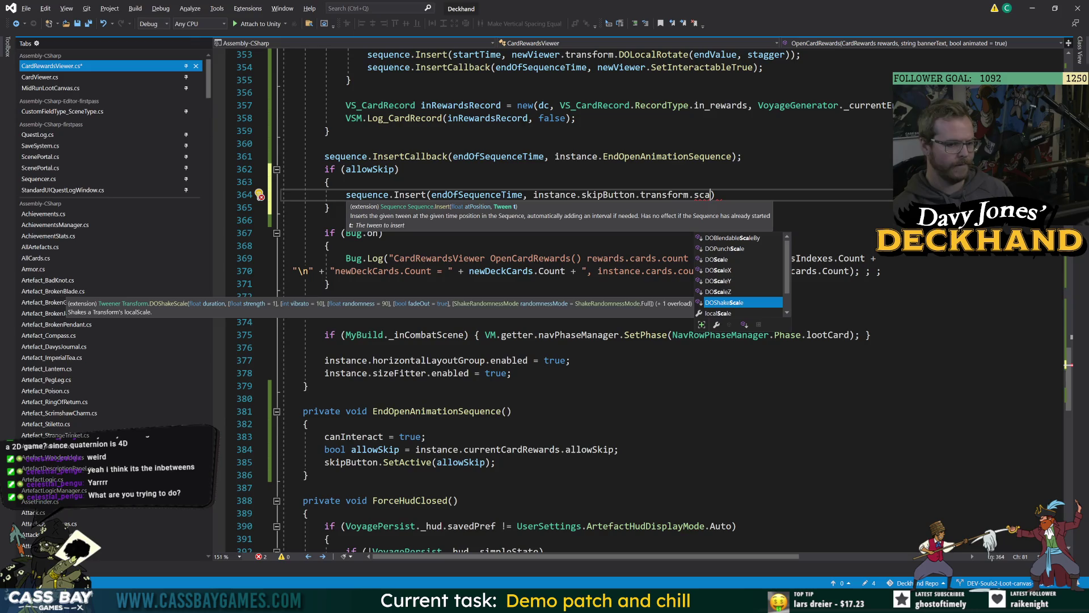
key("Up")
key("Up")
key("Up")
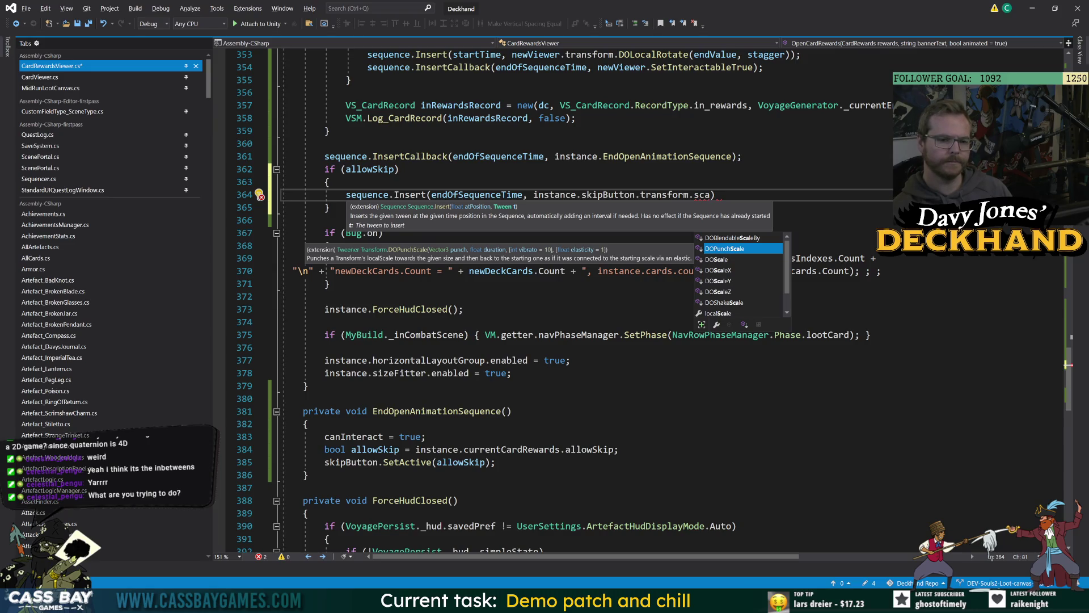
key("Tab")
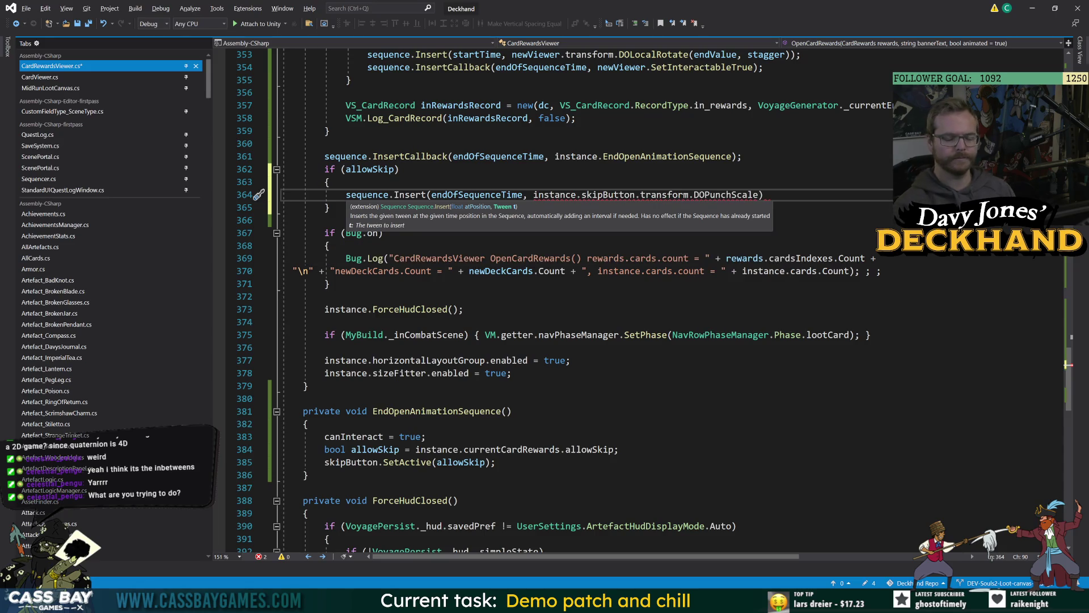
Step: Declare Vector2 punchScale = new Vector2(2, 2) above the Insert call
key("Escape")
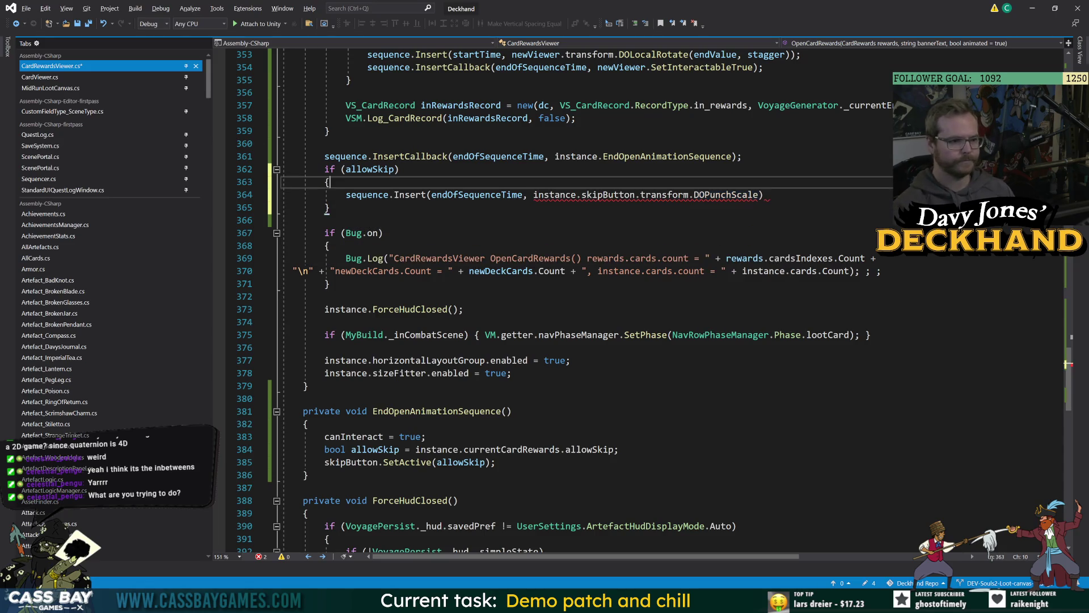
key("ctrl+Return")
type("Vec")
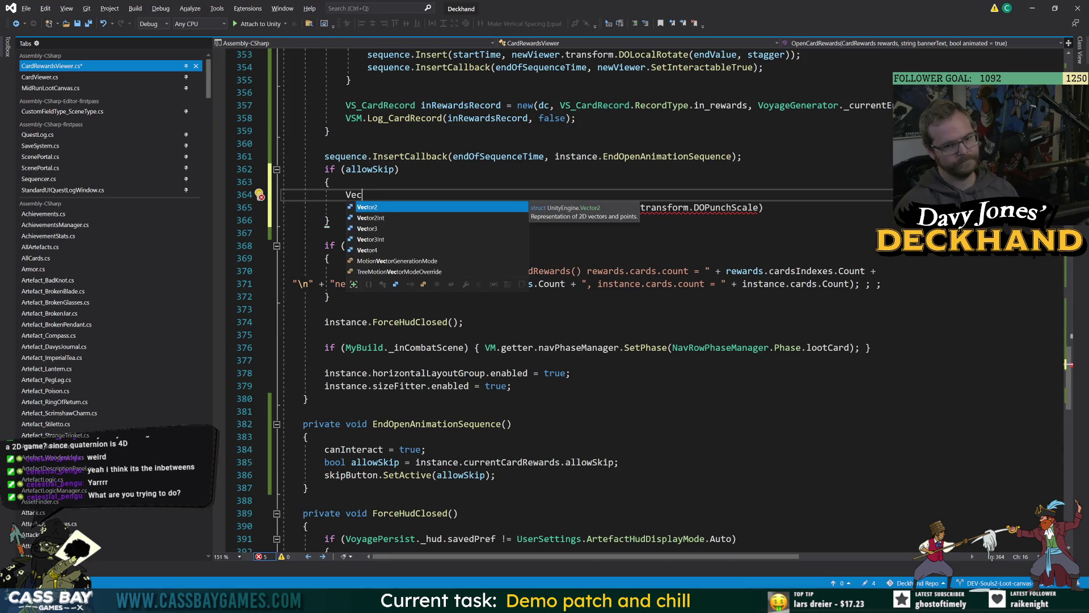
key("Tab")
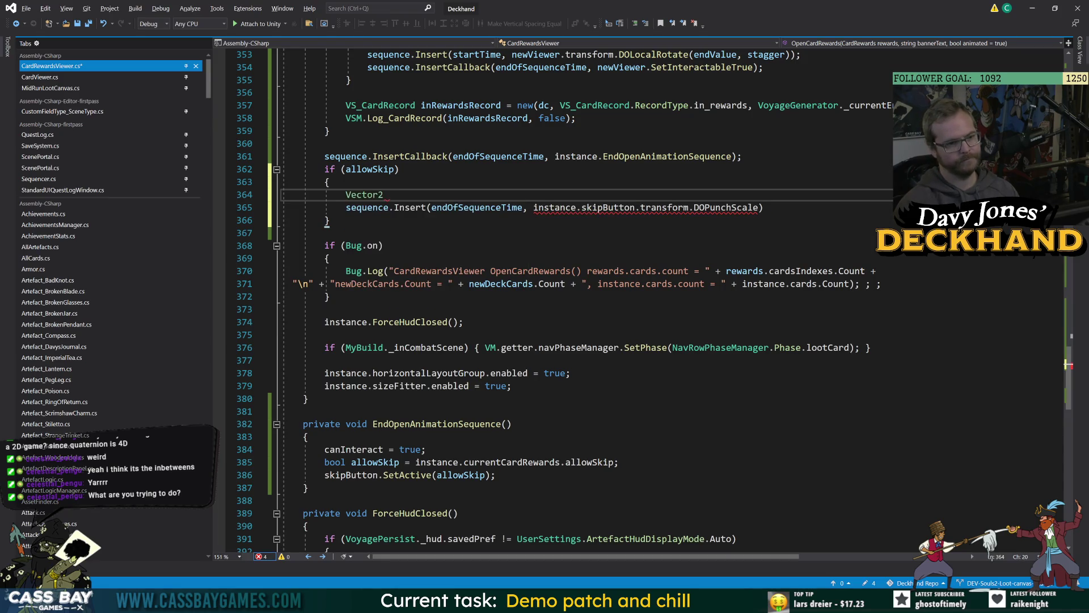
type("punchScale = new Vec")
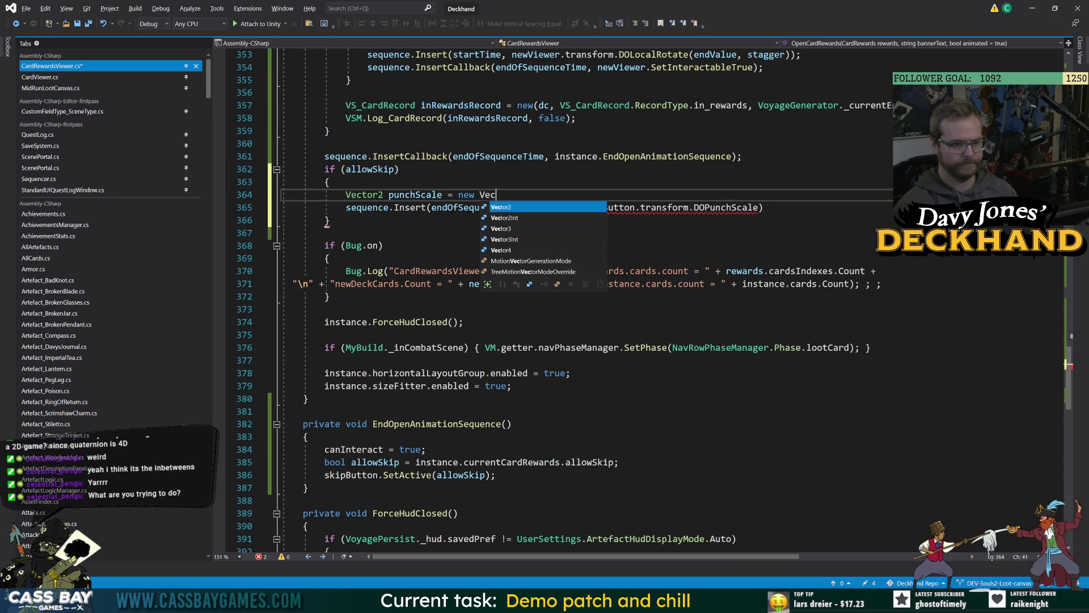
key("Tab")
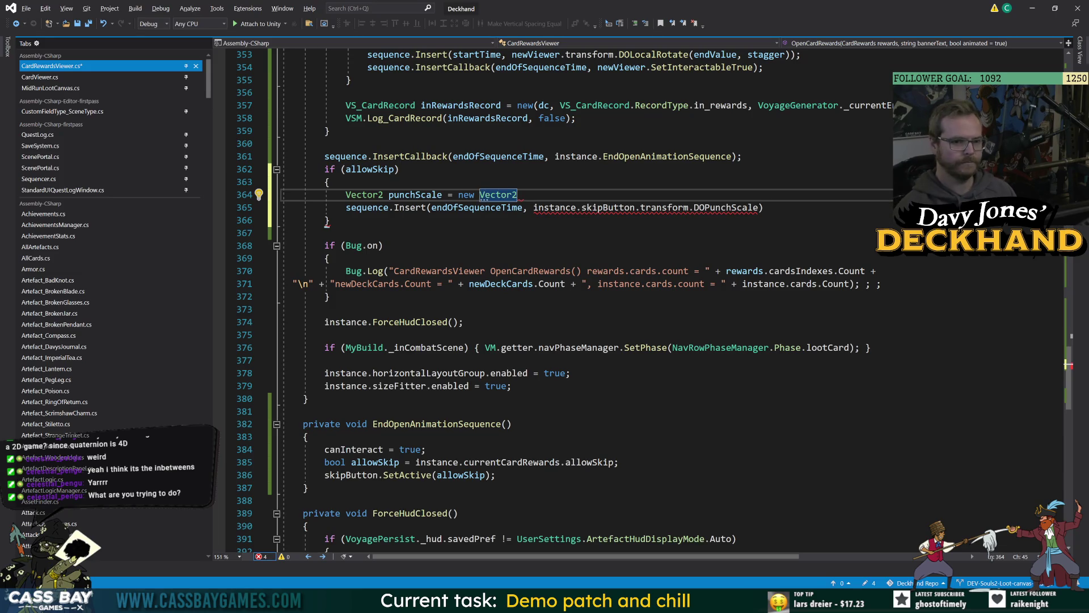
type("(2,2,2)")
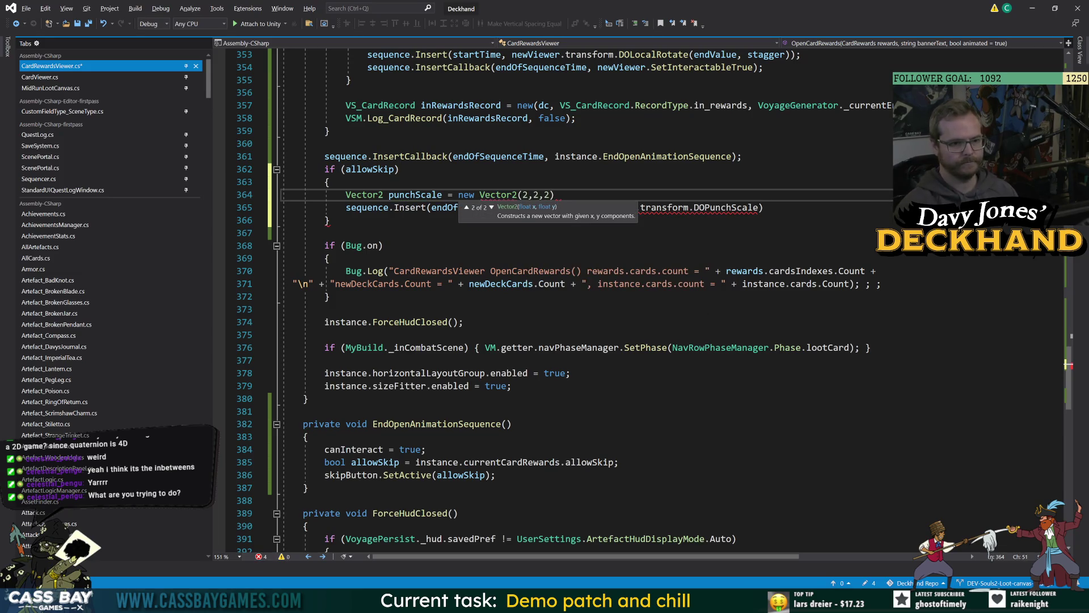
key("End")
type(";")
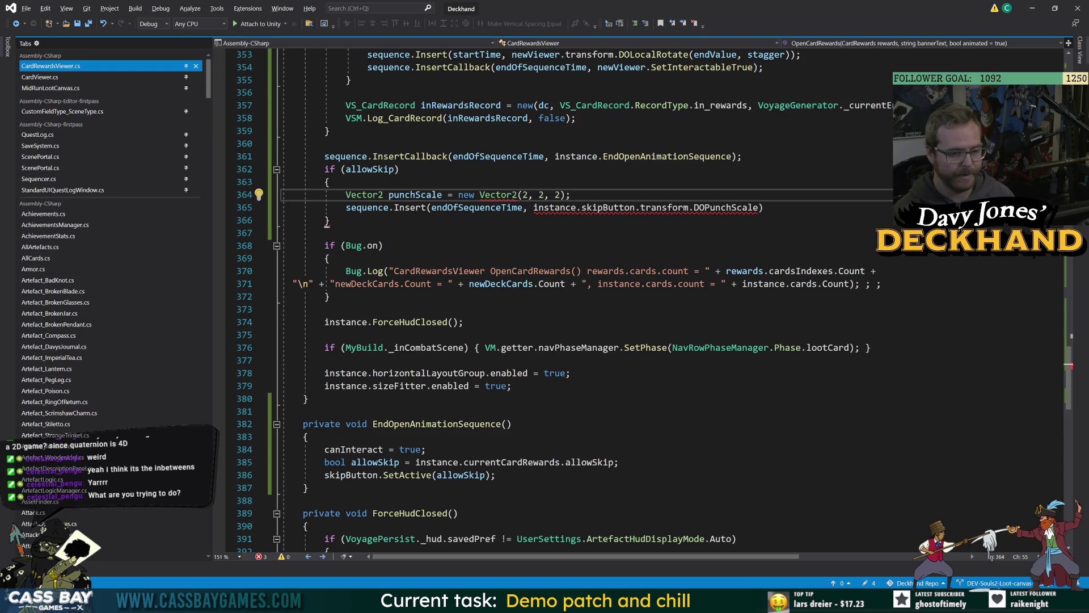
key("Left")
key("Left")
key("BackSpace")
key("BackSpace")
key("BackSpace")
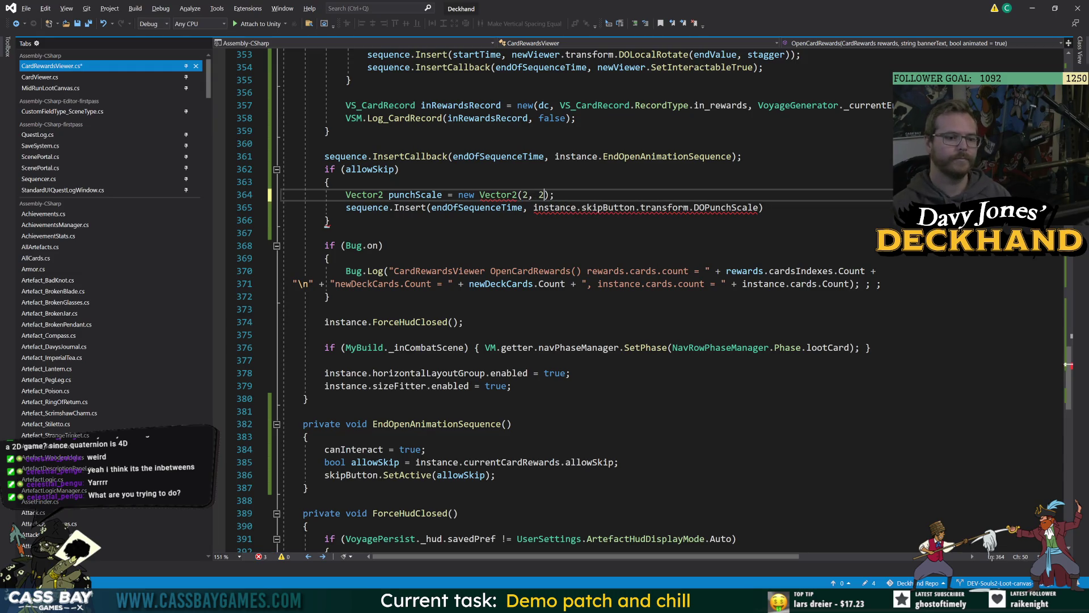
Step: Give DOPunchScale the arguments (punchScale, 0.3f)
left_click(442, 195)
left_click(763, 207)
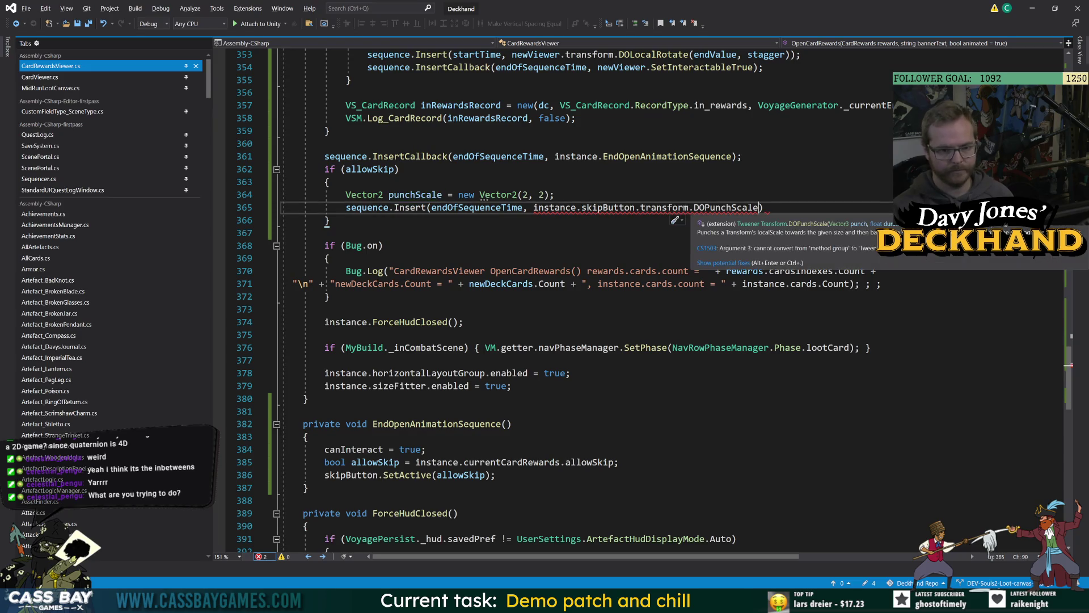
type("(")
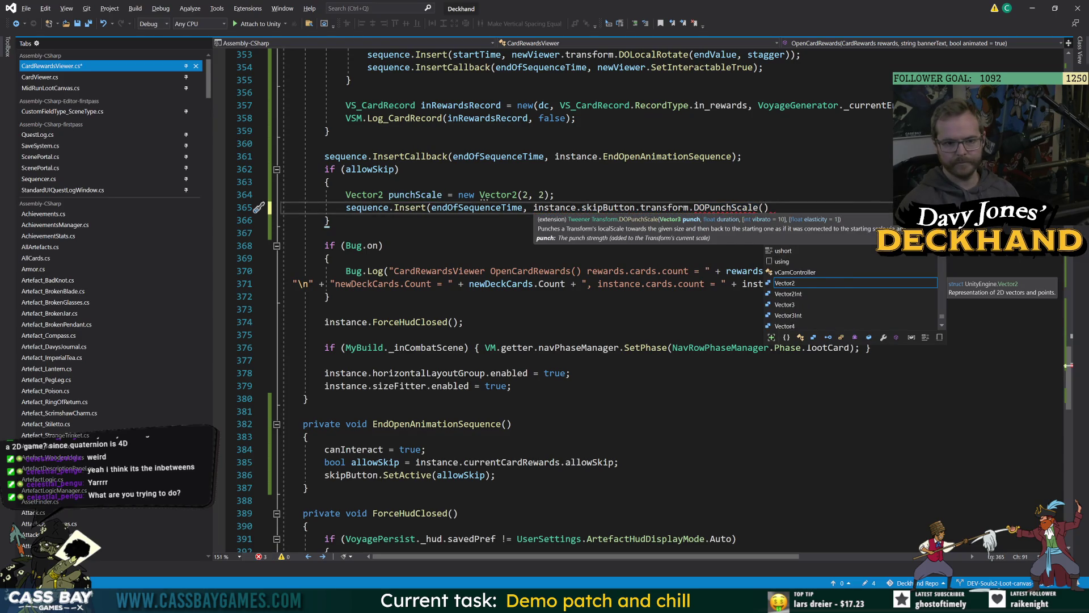
type("punchScale, 0.3f)")
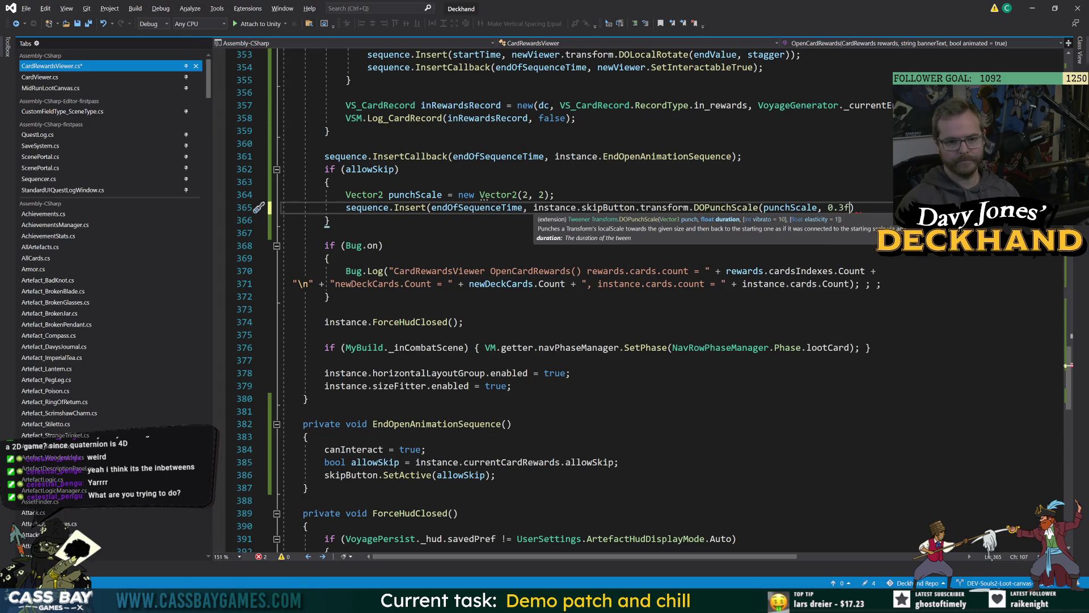
type(";")
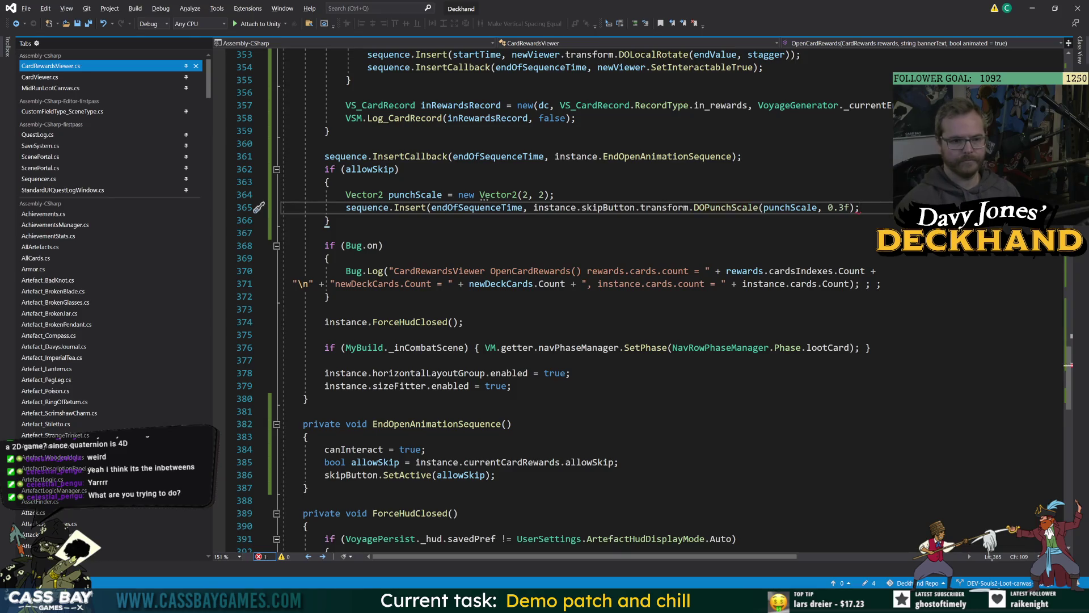
left_click(329, 258)
left_click(400, 169)
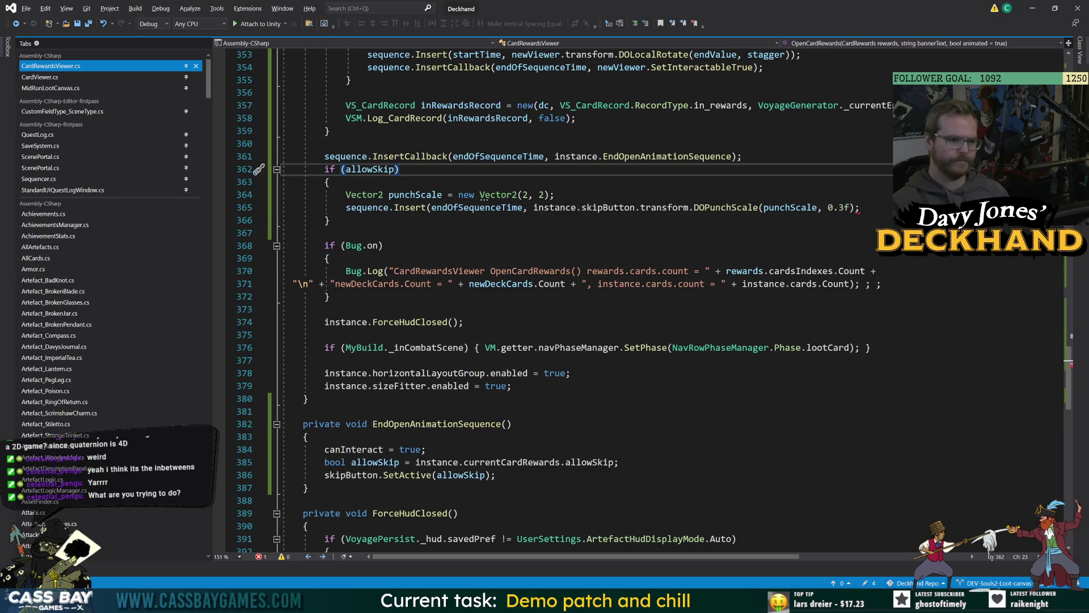
left_click(325, 233)
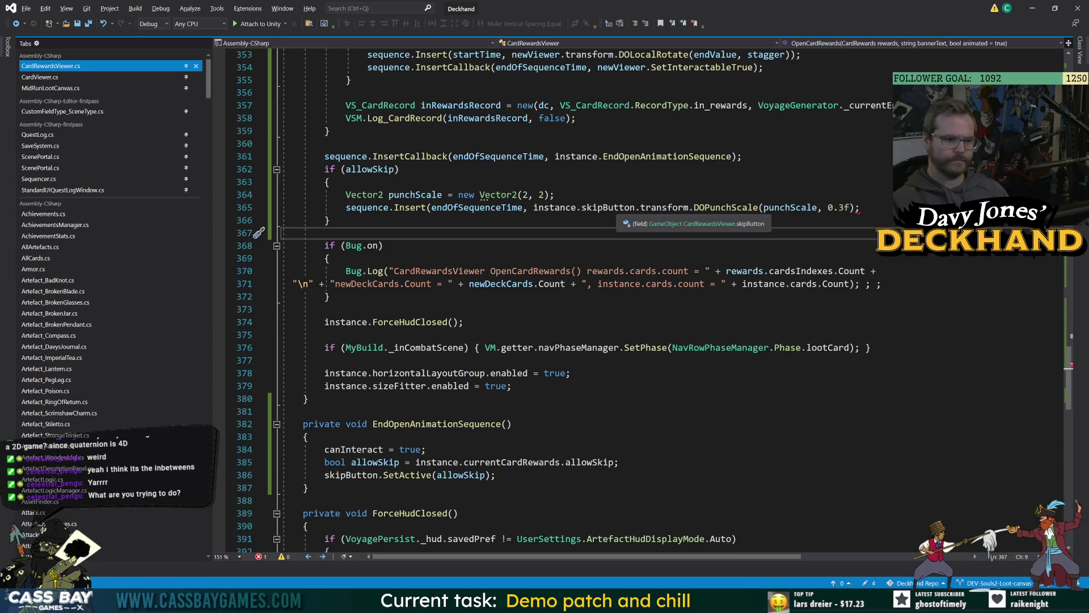
Step: Start the skip button tween at endOfSequenceTime + 0.01f and save
left_click(523, 207)
type("+ 0001")
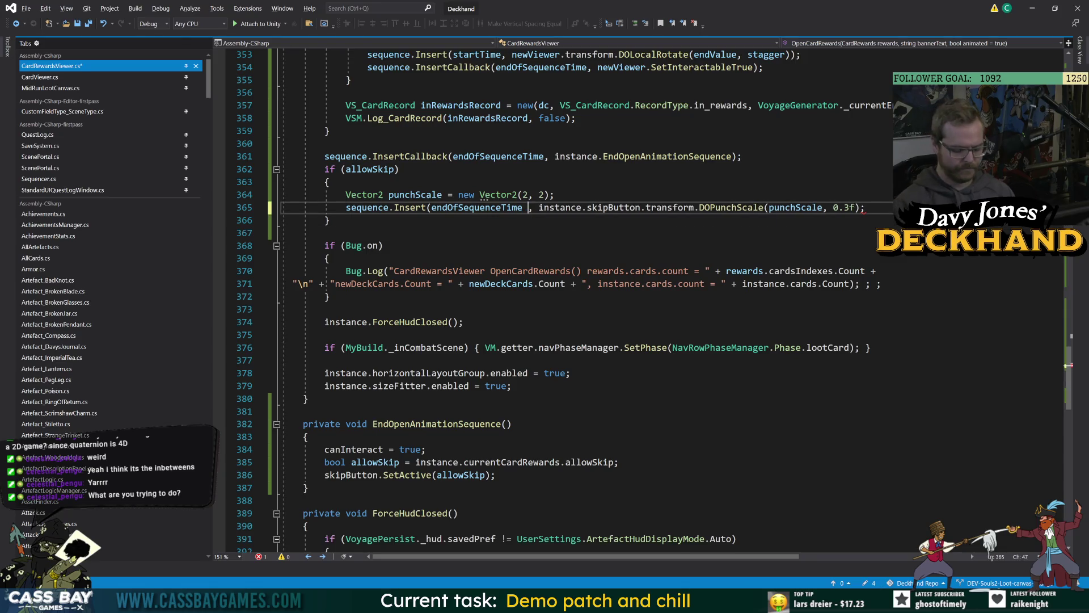
key("BackSpace")
type(".1f")
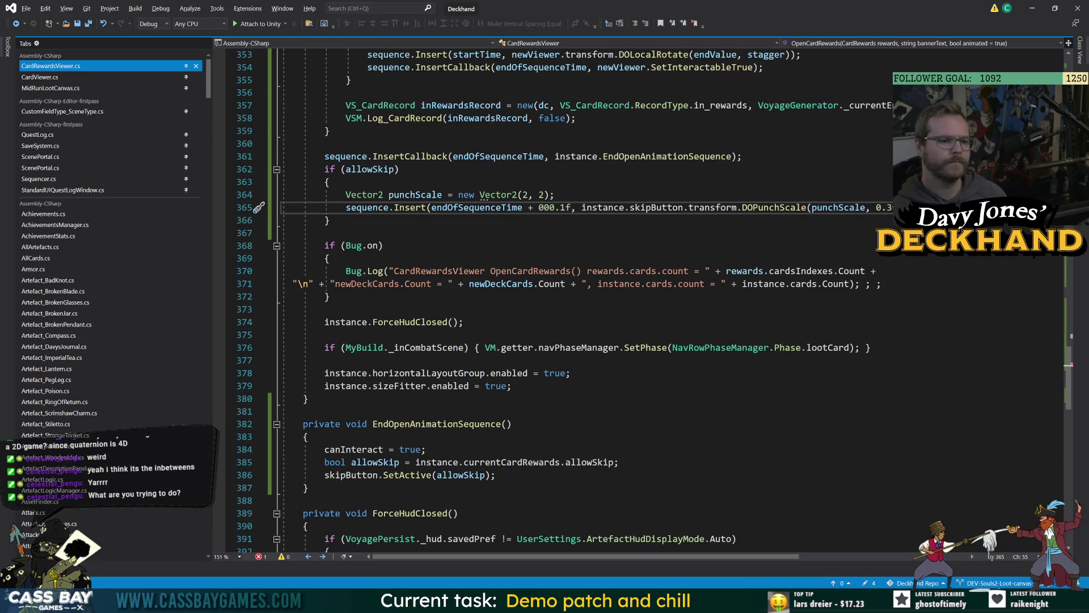
left_click(324, 233)
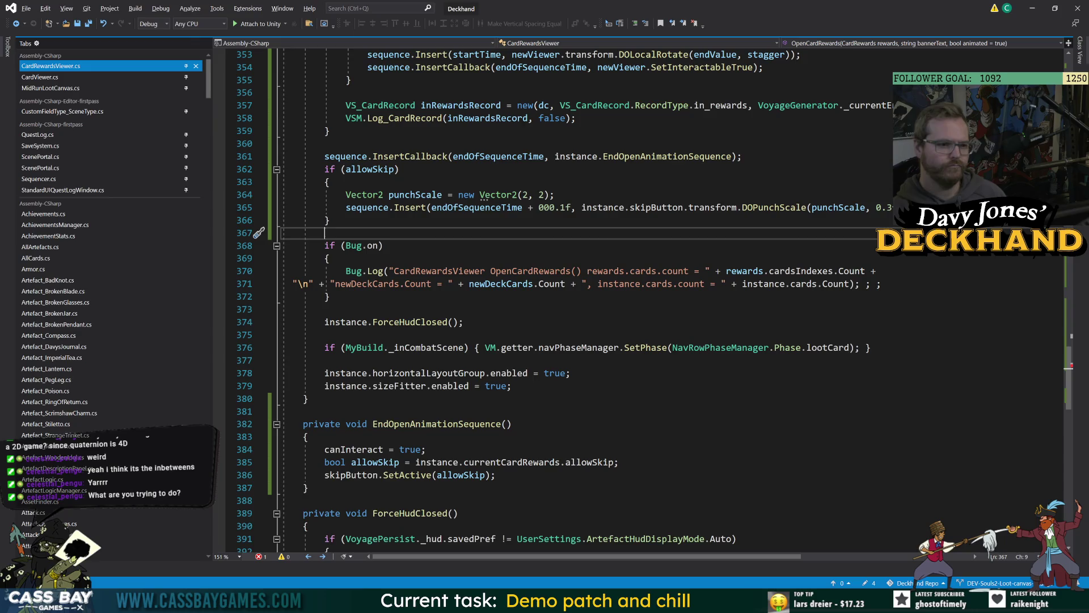
left_click(331, 220)
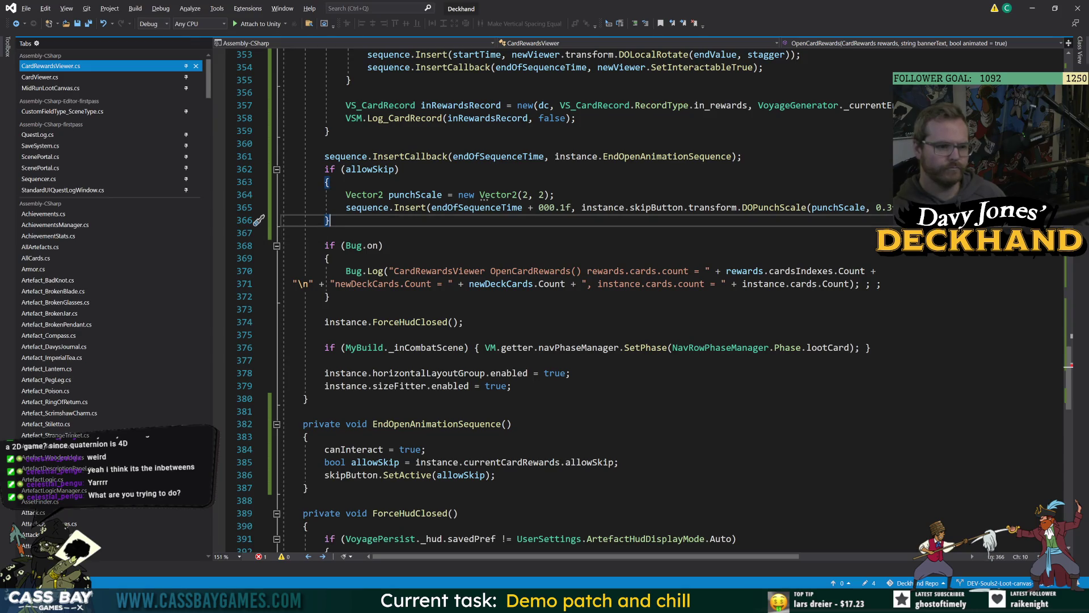
left_click(330, 181)
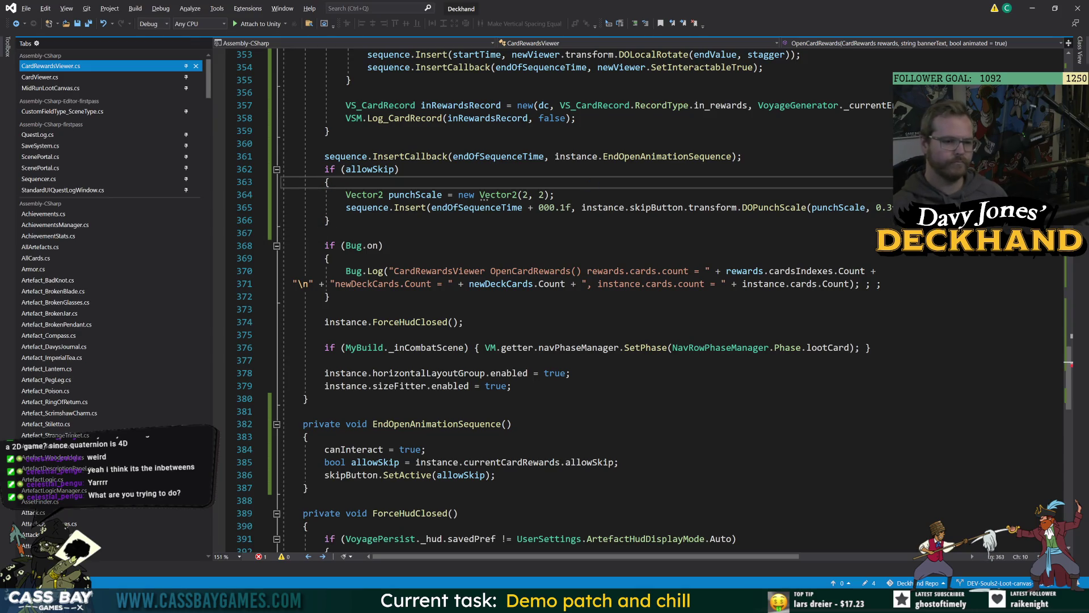
key("Down")
key("Down")
left_click(558, 207)
key("BackSpace")
key("BackSpace")
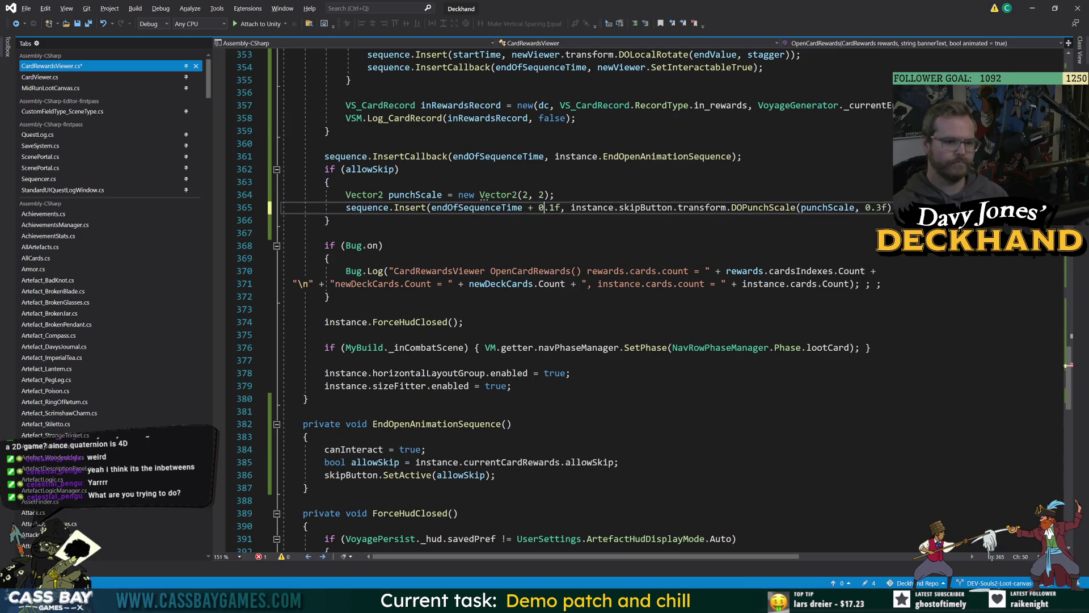
type("0")
key("ctrl+s")
Step: Recheck the allowSkip block, save the script again and switch to Unity to recompile
left_click(400, 169)
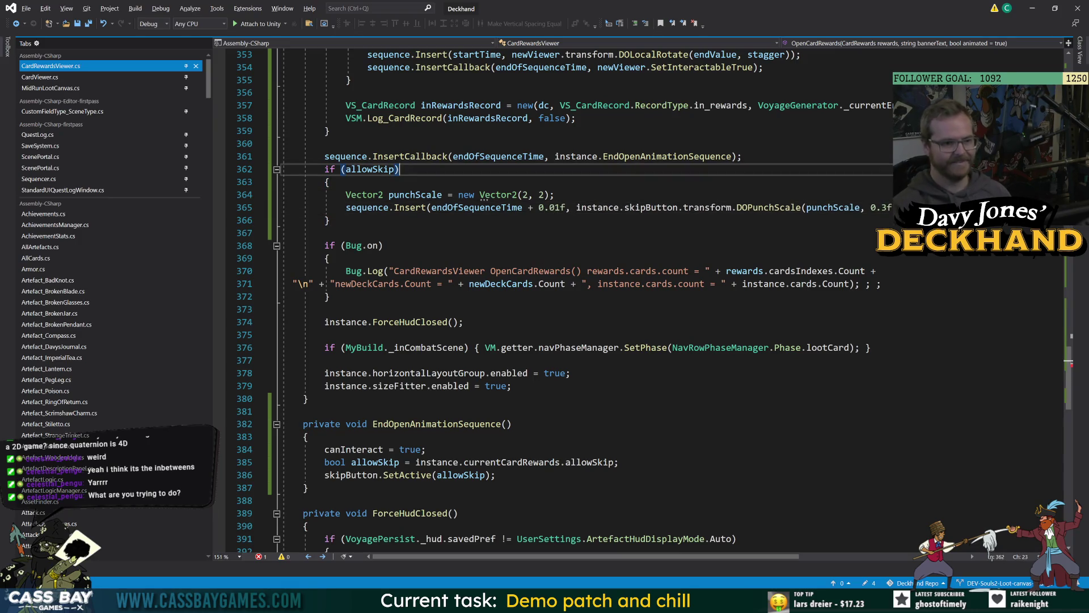
left_click(384, 245)
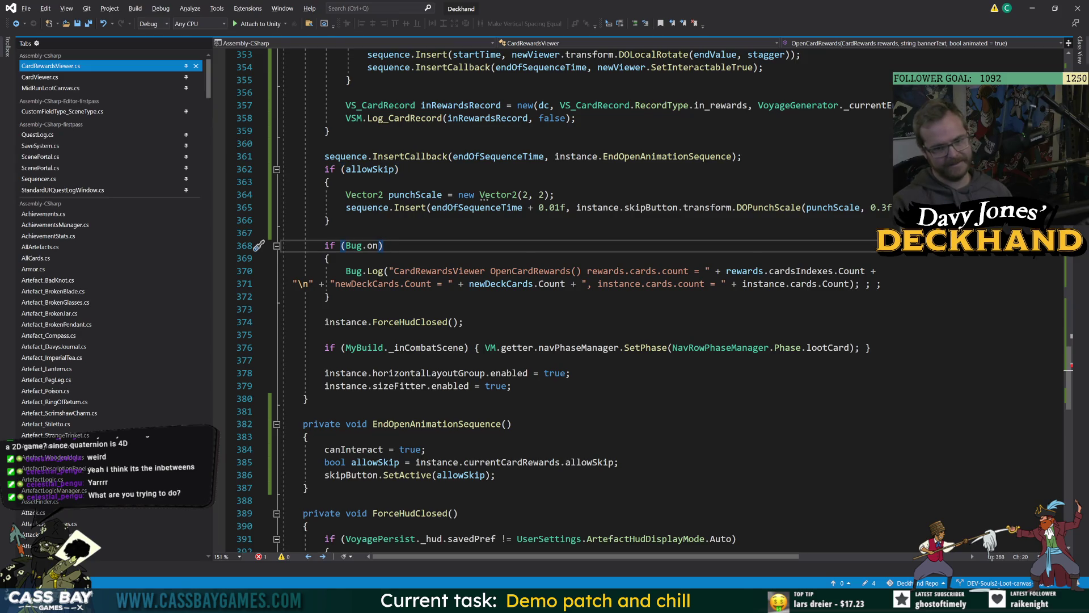
key("Up")
key("Up")
key("Up")
key("End")
key("ctrl+s")
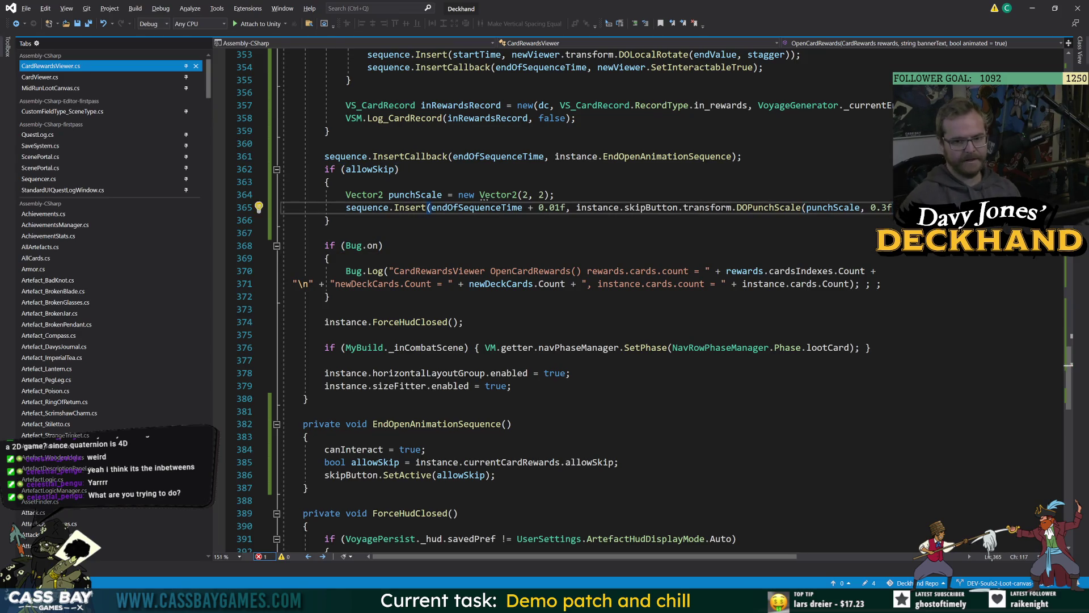
left_click(877, 270)
key("alt+Tab")
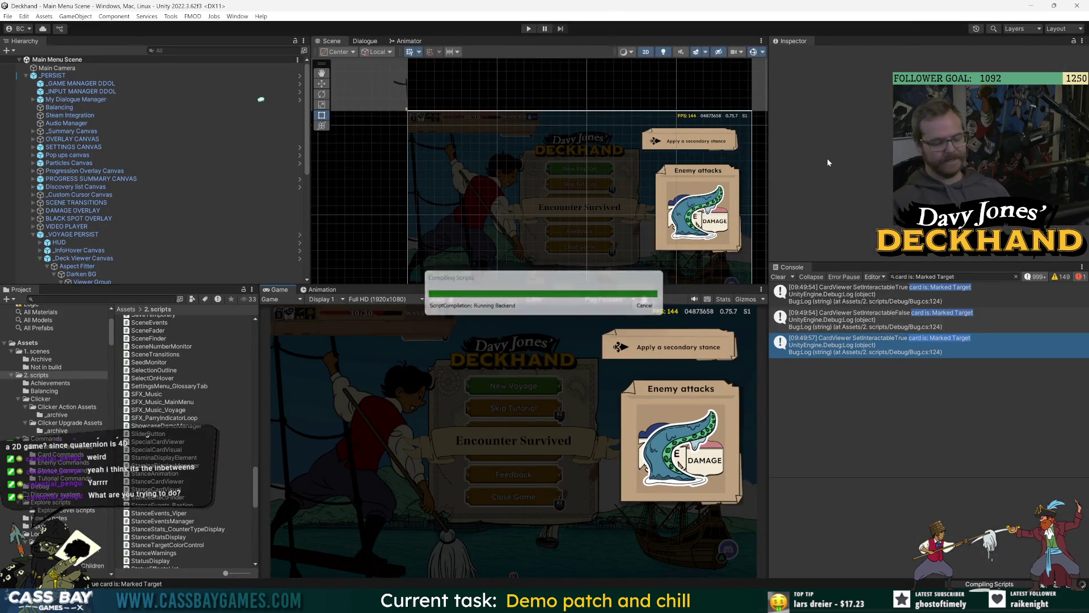
Step: Play the game to the Choose a card reward screen, stop, and return to Visual Studio
key("ctrl+p")
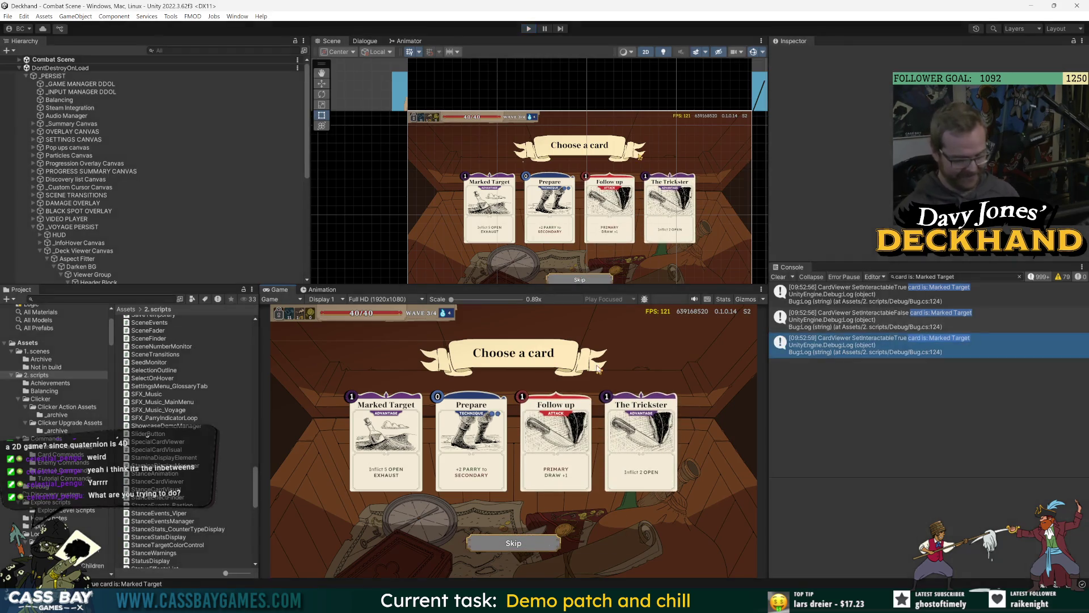
key("ctrl+p")
key("alt+Tab")
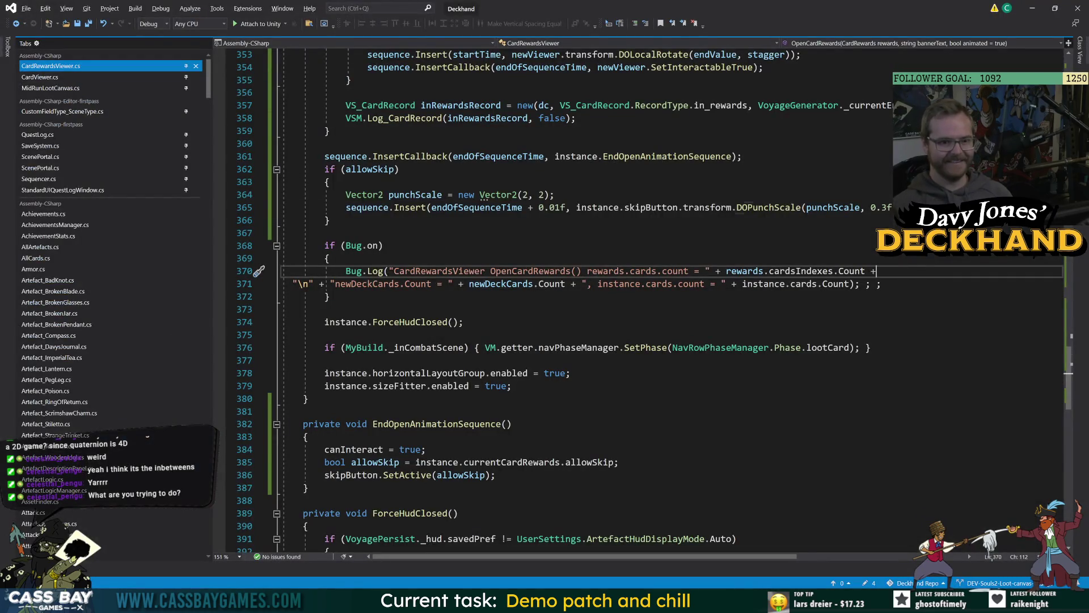
Step: Retype the DOPunchScale method name on the skip button tween via IntelliSense
double_click(769, 207)
type("DoLo")
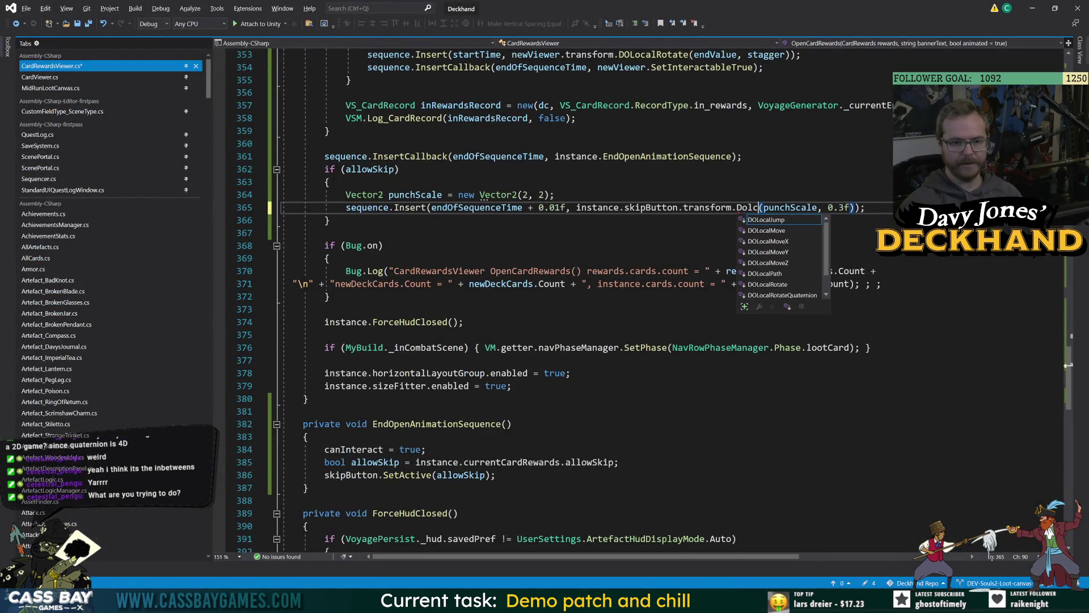
type("a")
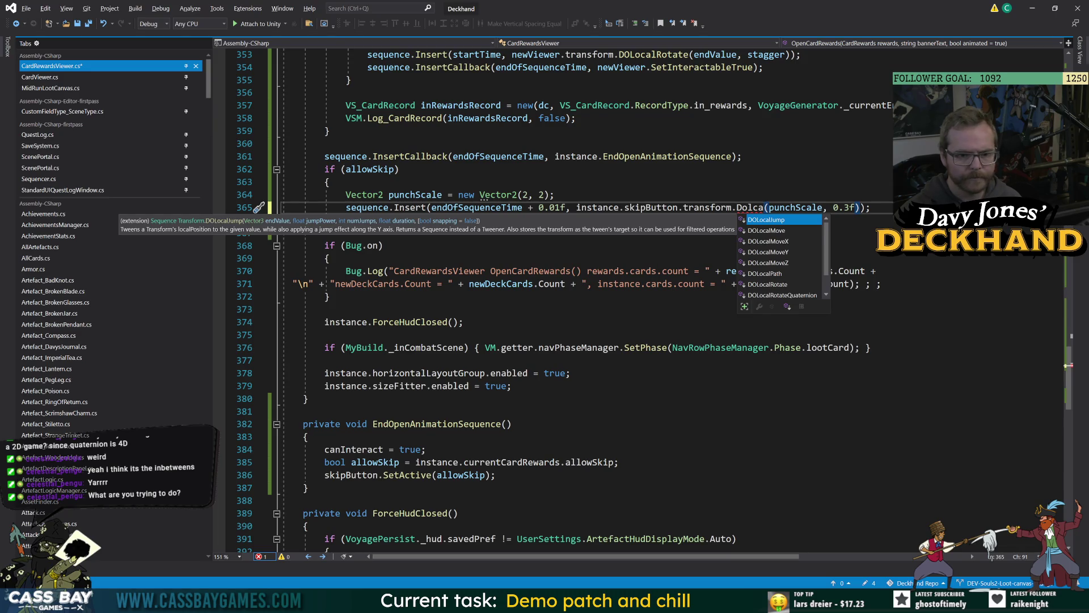
key("Down")
key("Down")
key("Down")
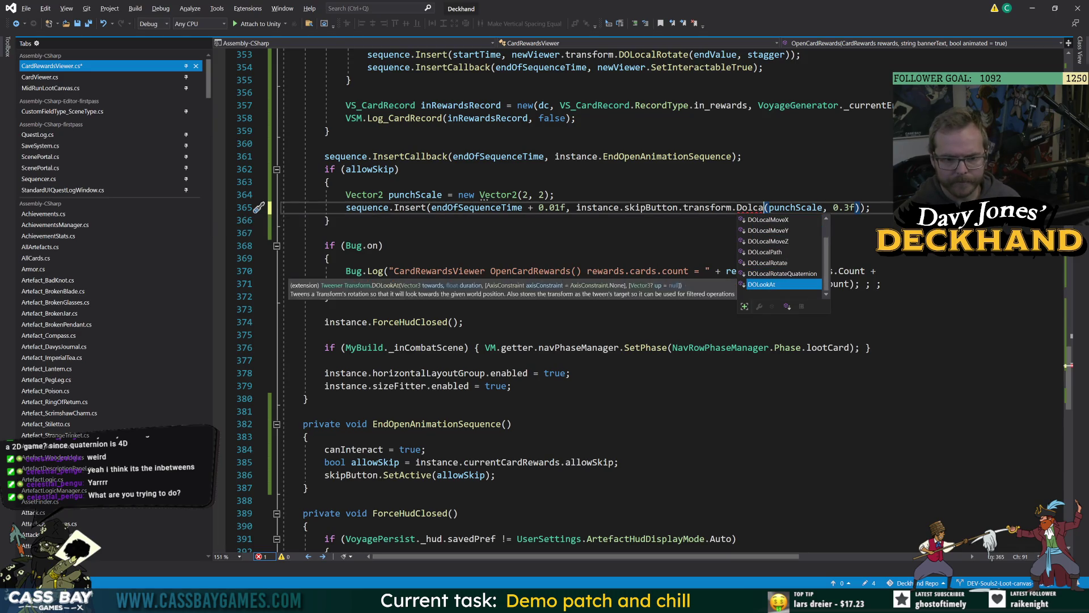
key("BackSpace")
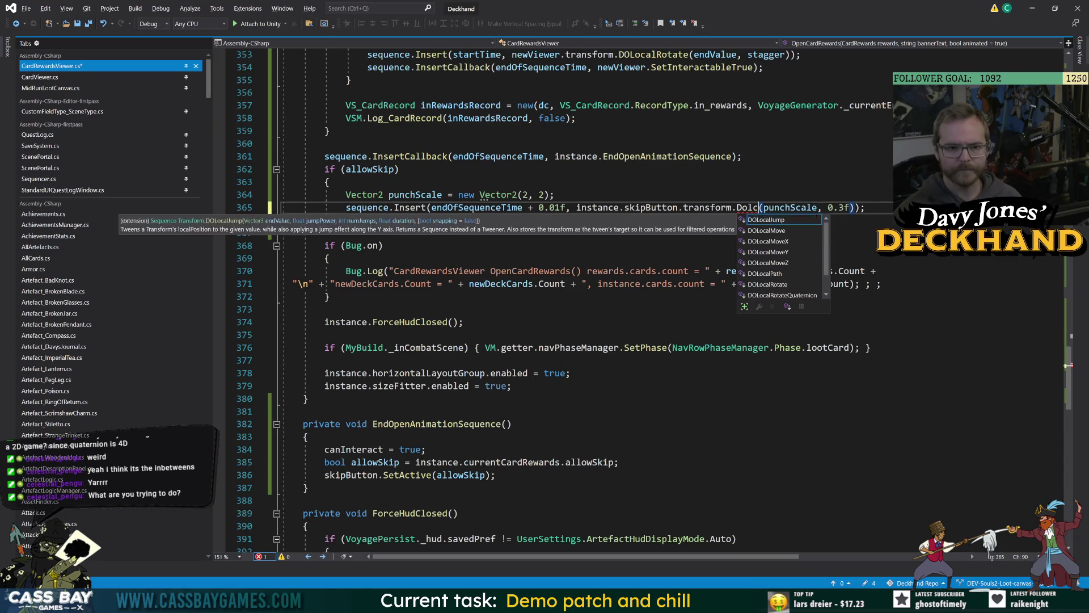
key("BackSpace")
key("BackSpace")
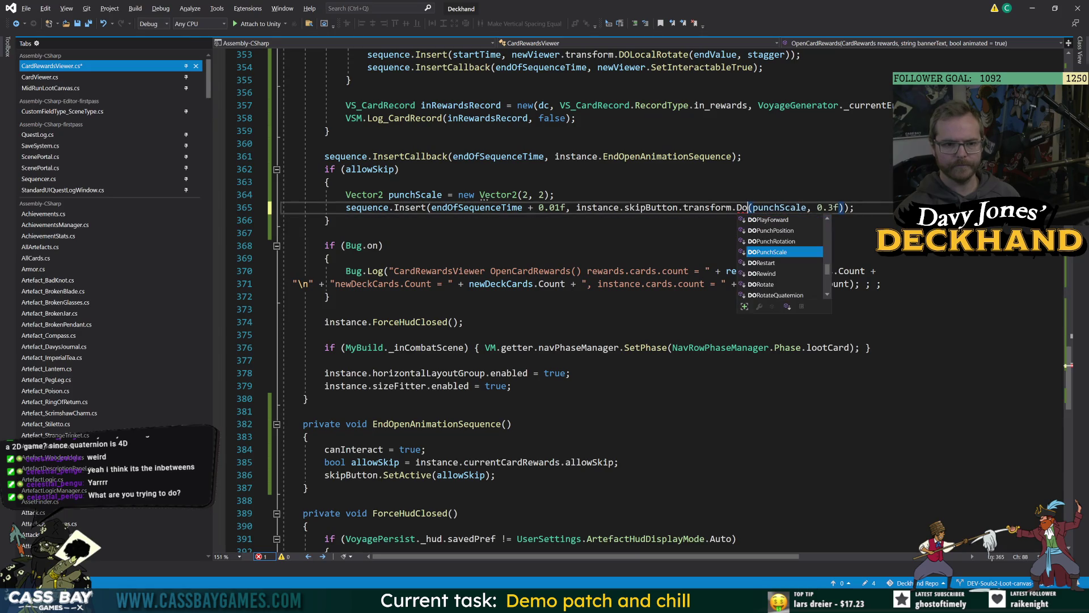
type("pu")
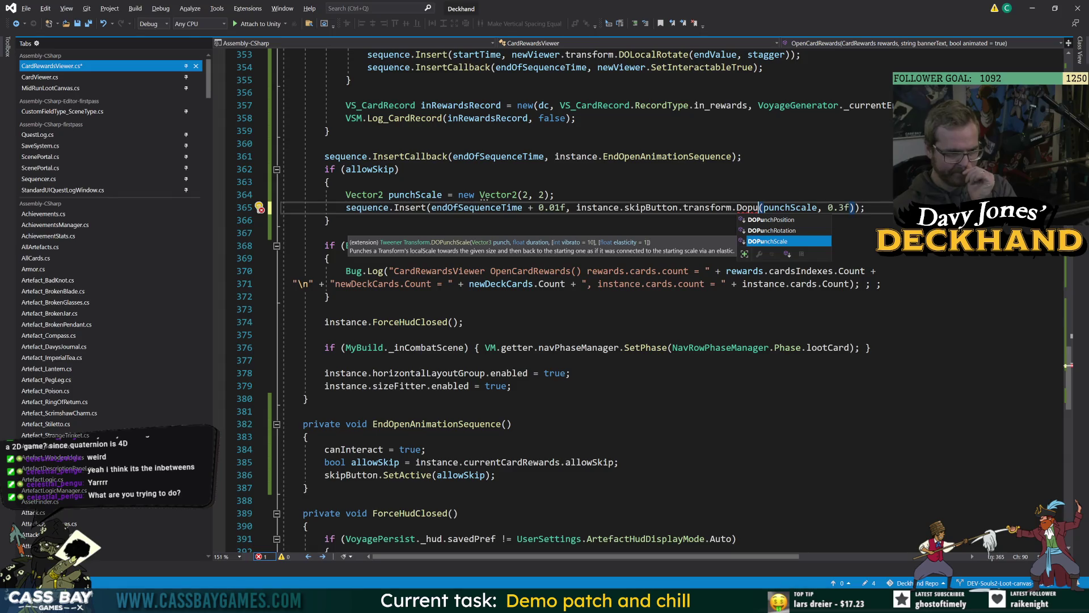
key("Tab")
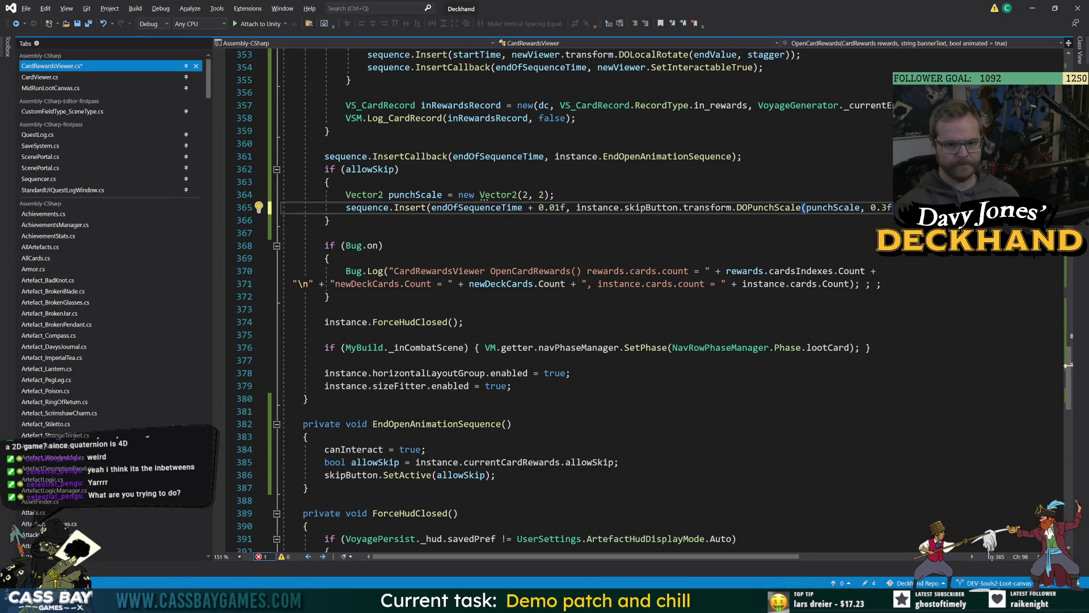
double_click(777, 209)
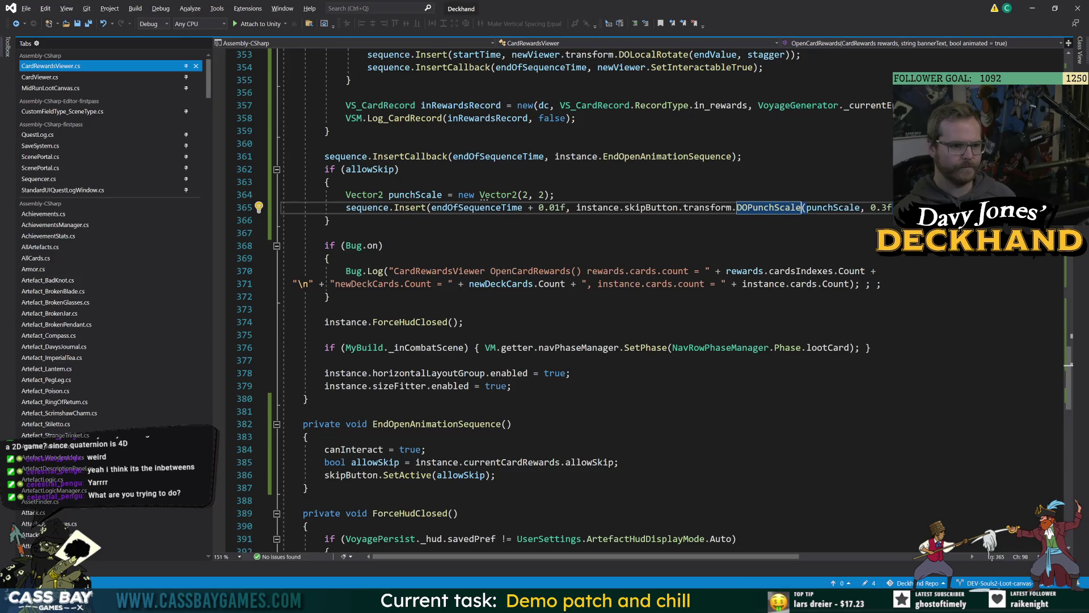
Step: Change punchScale to new Vector2(1.1f, 1.1f) and save the script
double_click(523, 194)
type("1.1")
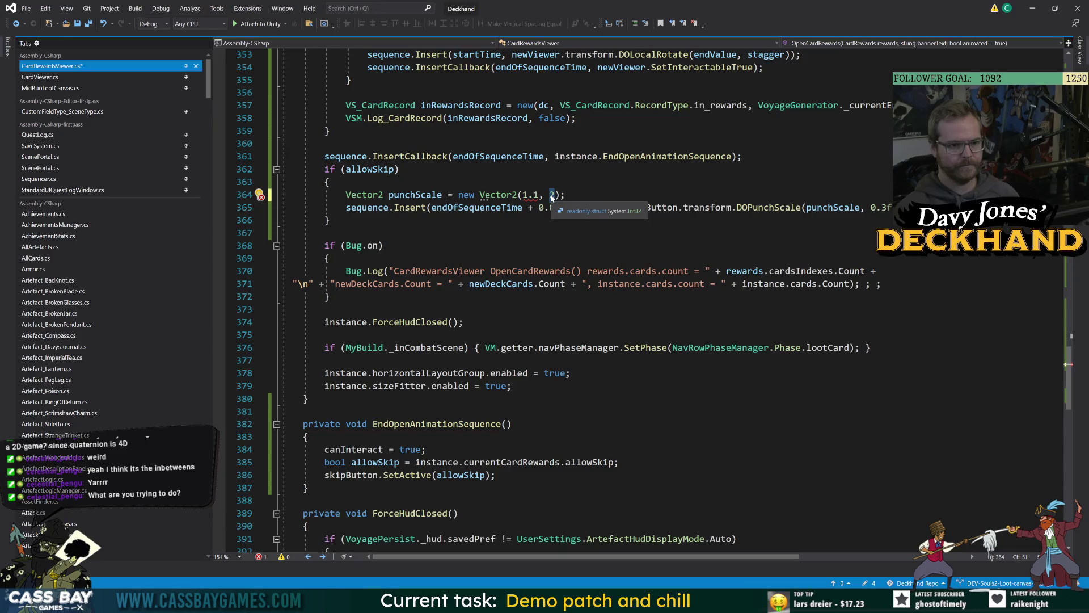
key("Right")
key("Right")
key("Delete")
type("1.1f")
key("Left")
key("Left")
type("f")
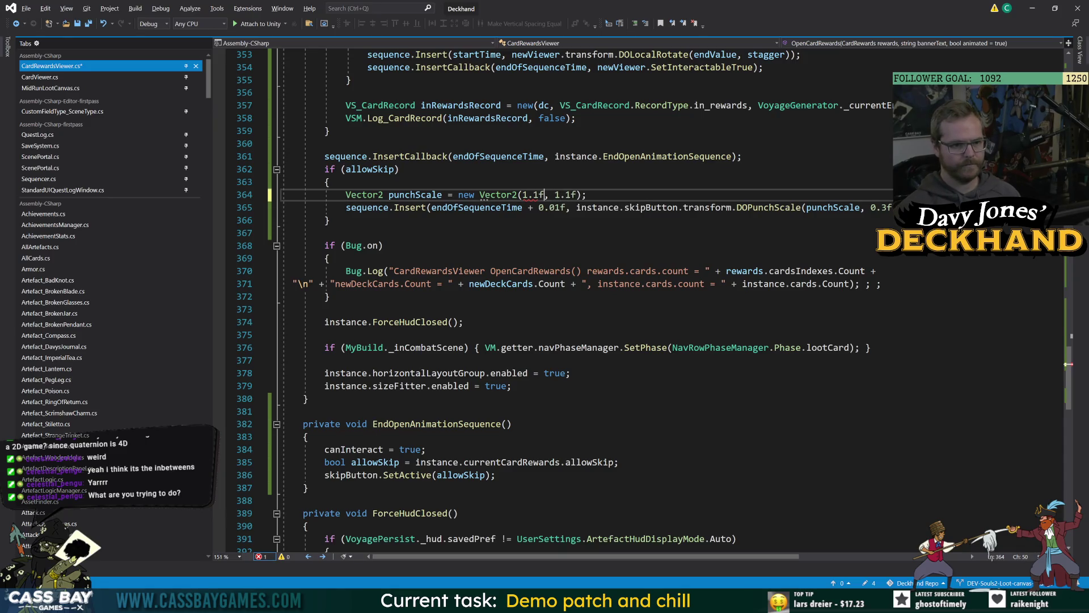
key("Down")
key("Down")
key("Down")
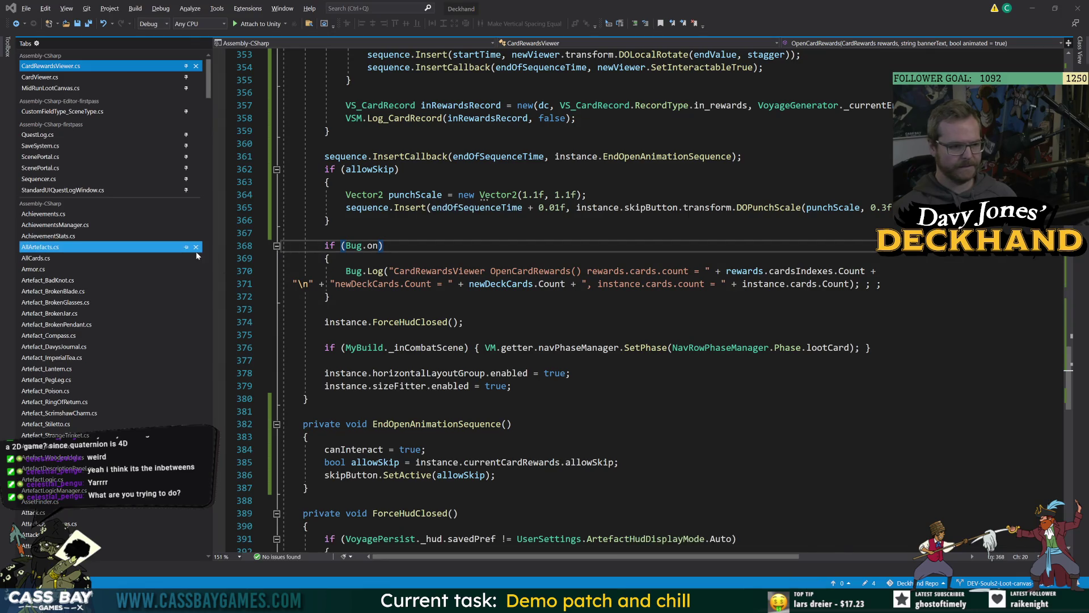
key("alt+Tab")
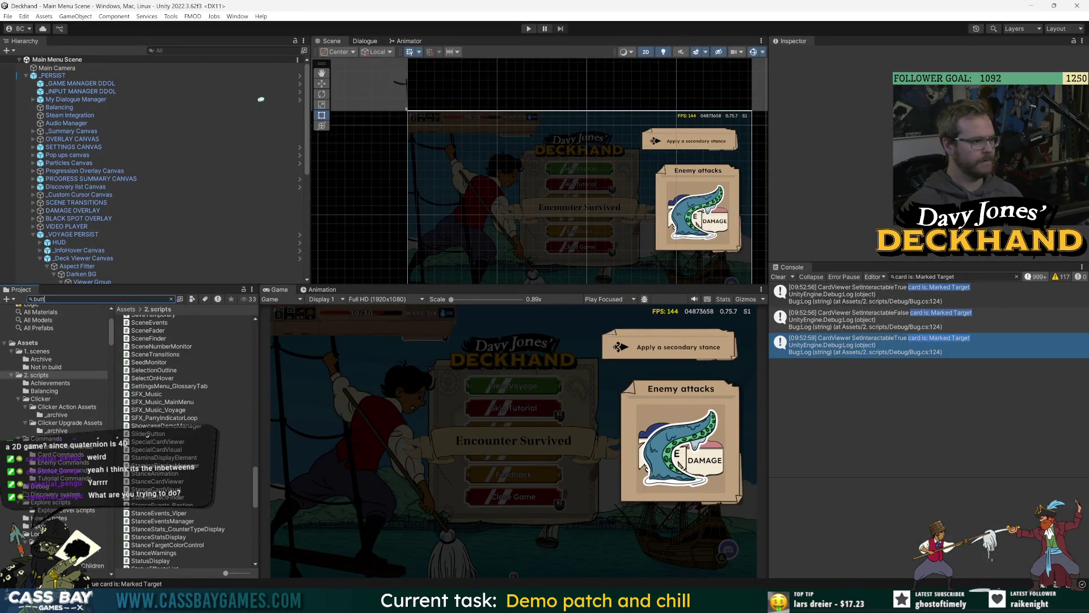
Step: Search the Project window for 'button', open My Buttons and select the My Button prefab
type("on")
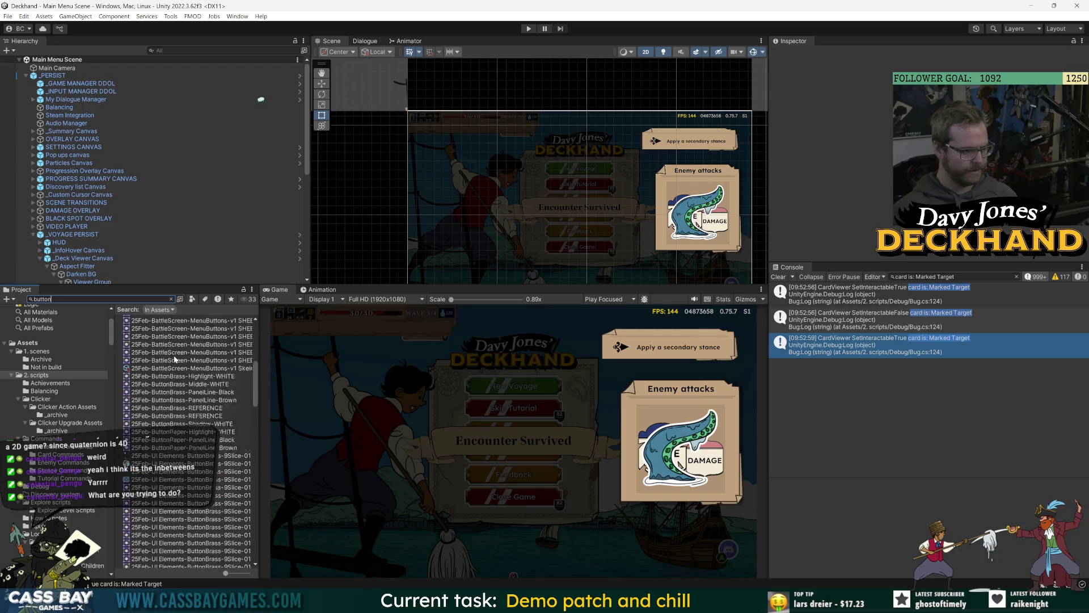
scroll(164, 412, "down", 10)
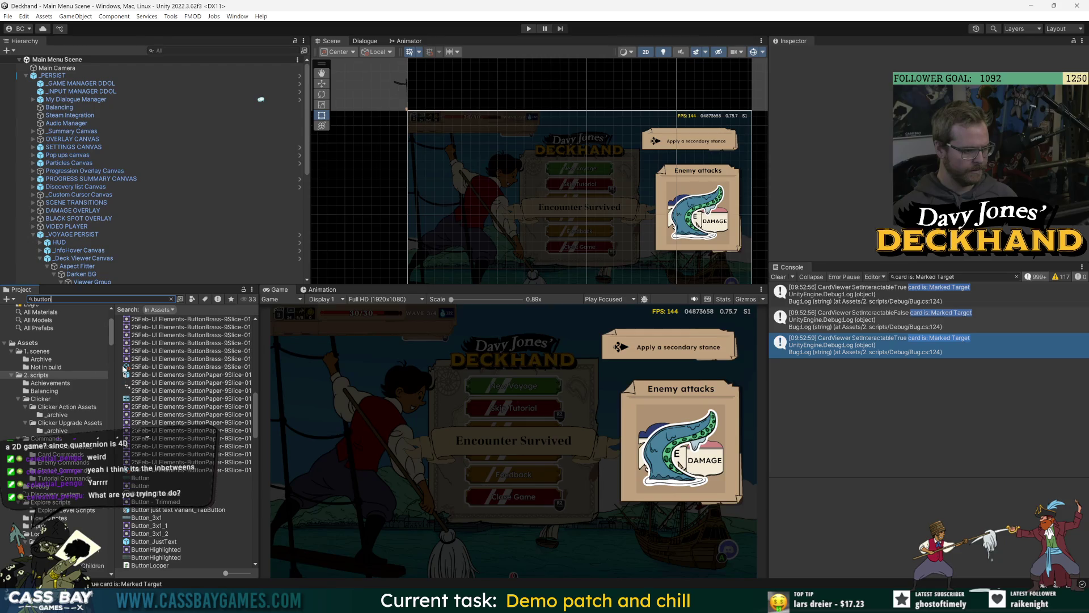
scroll(125, 366, "up", 10)
double_click(151, 343)
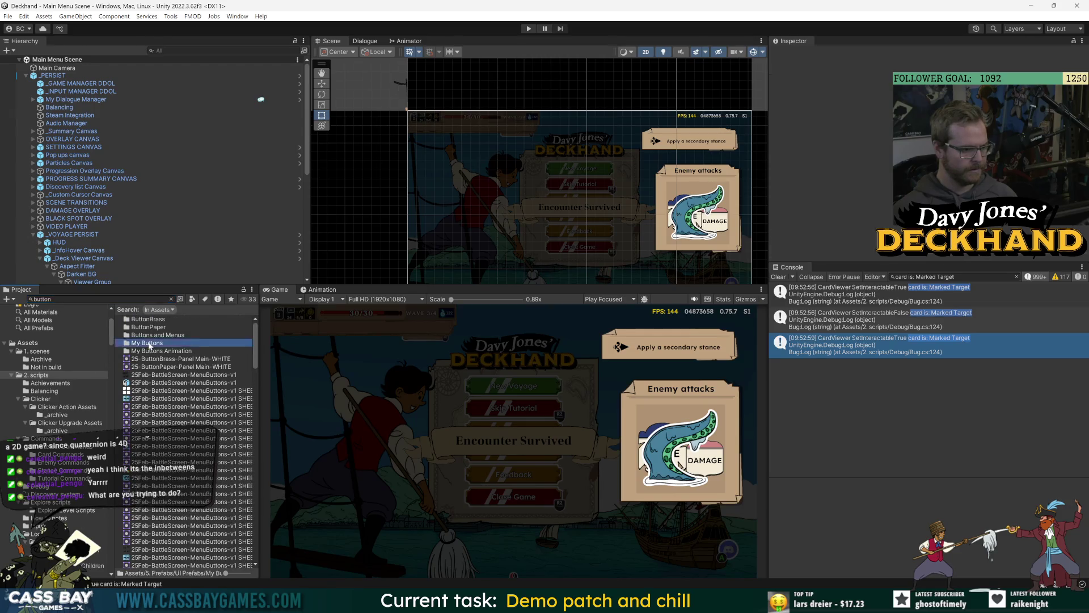
left_click(153, 359)
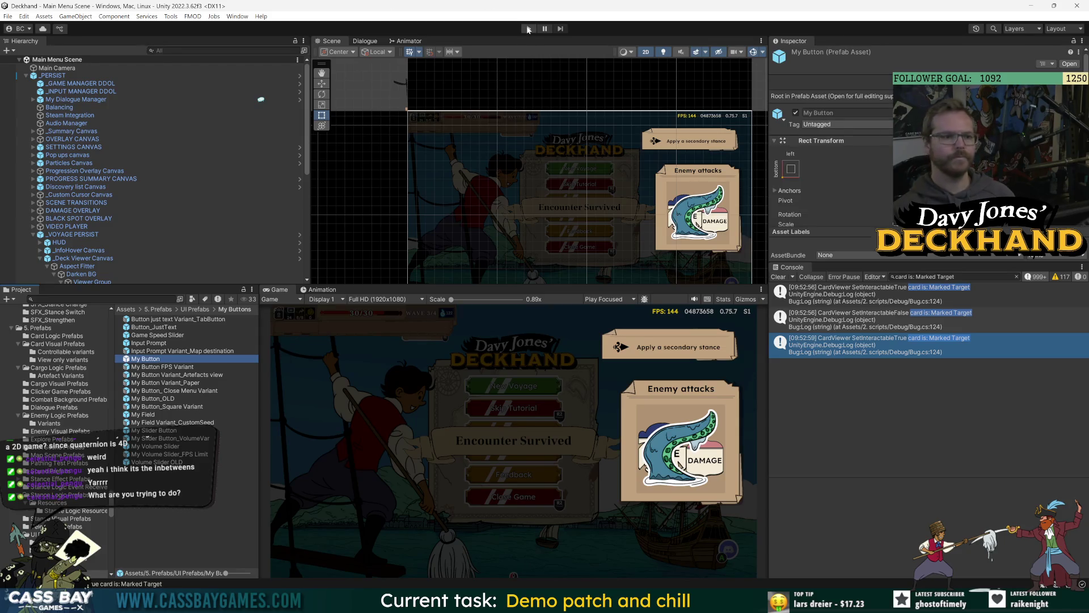
Step: Rename the endValue variable to cardEndRotation
key("alt+Tab")
scroll(641, 295, "up", 3)
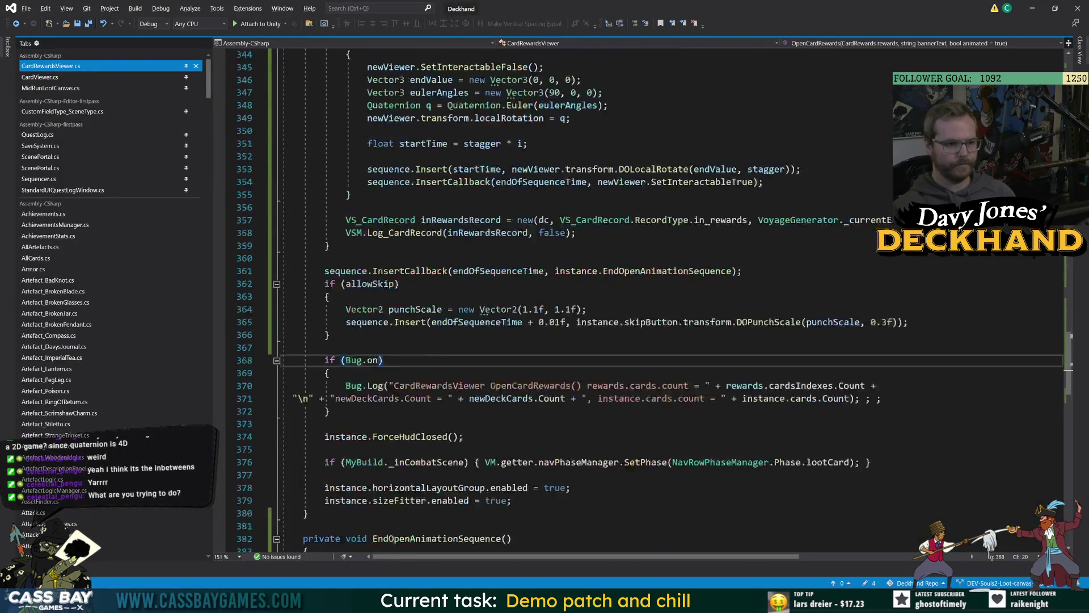
scroll(641, 295, "up", 3)
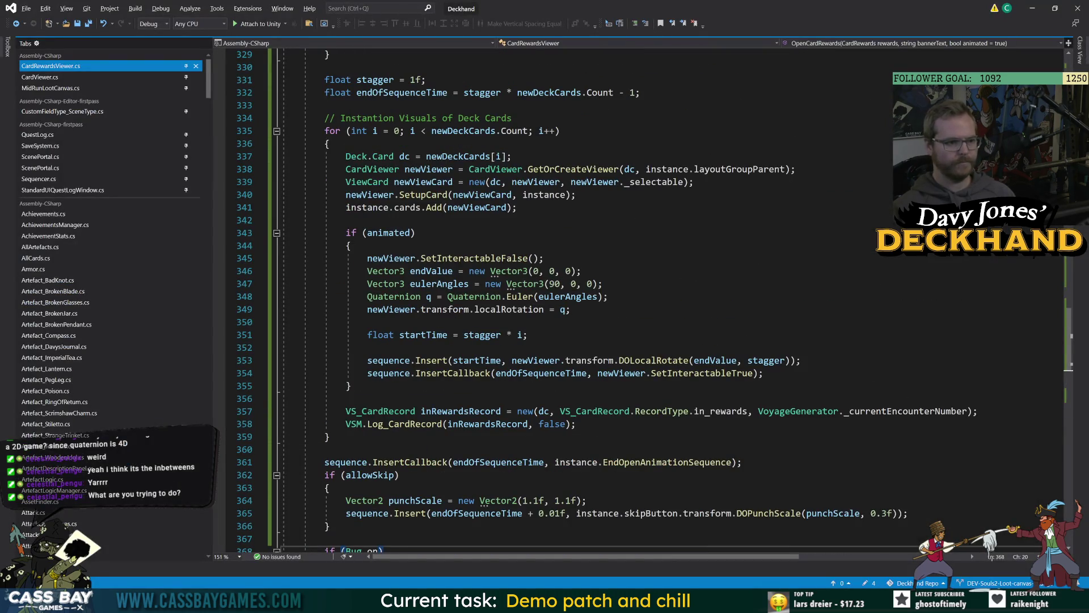
left_click(432, 284)
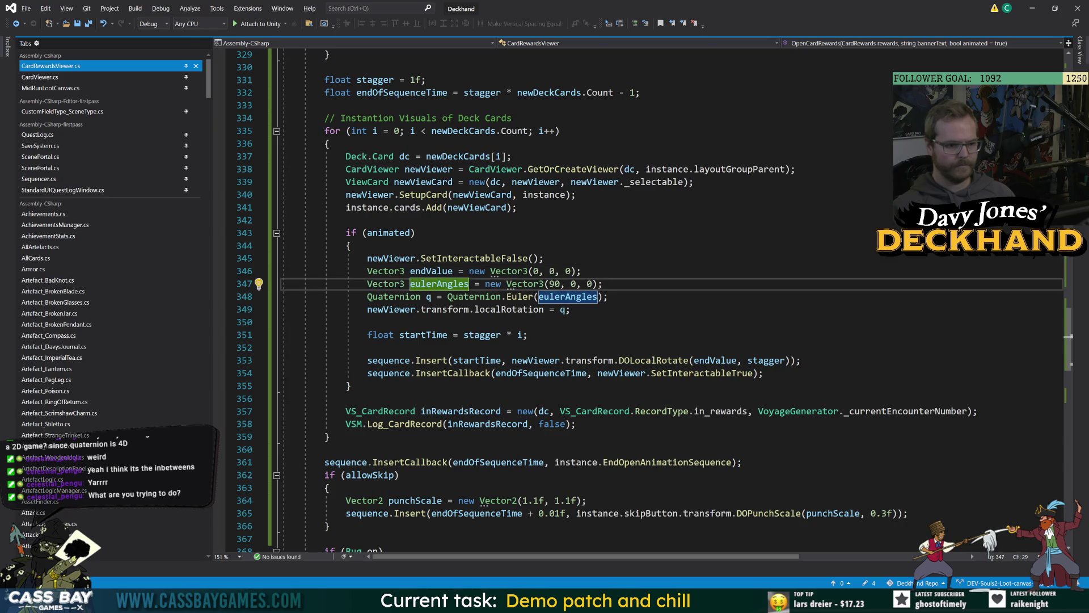
left_click(423, 271)
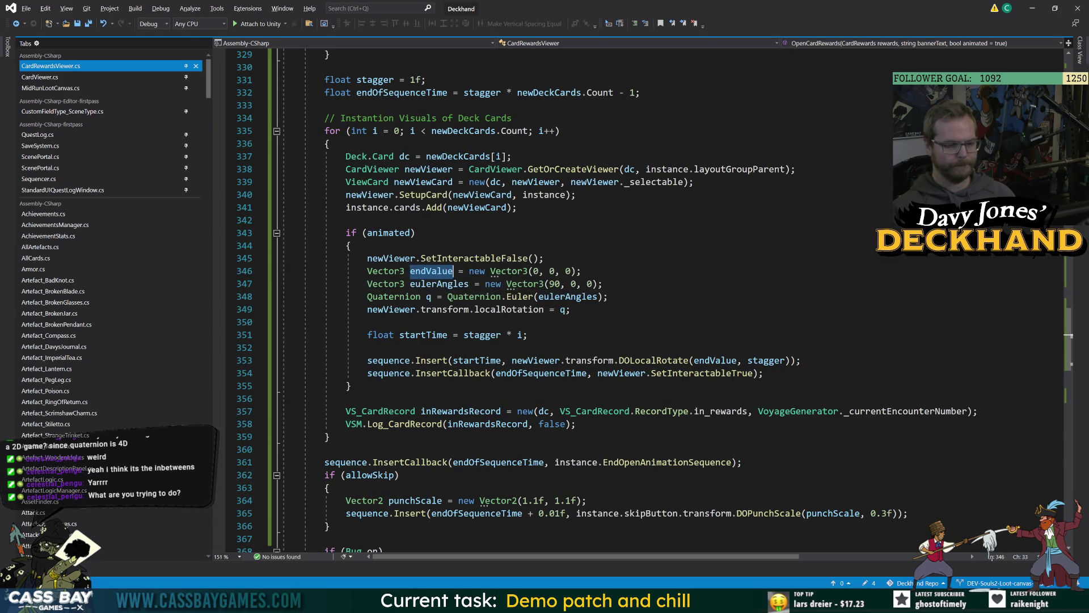
key("ctrl+r")
key("ctrl+r")
type("cardEndRotation")
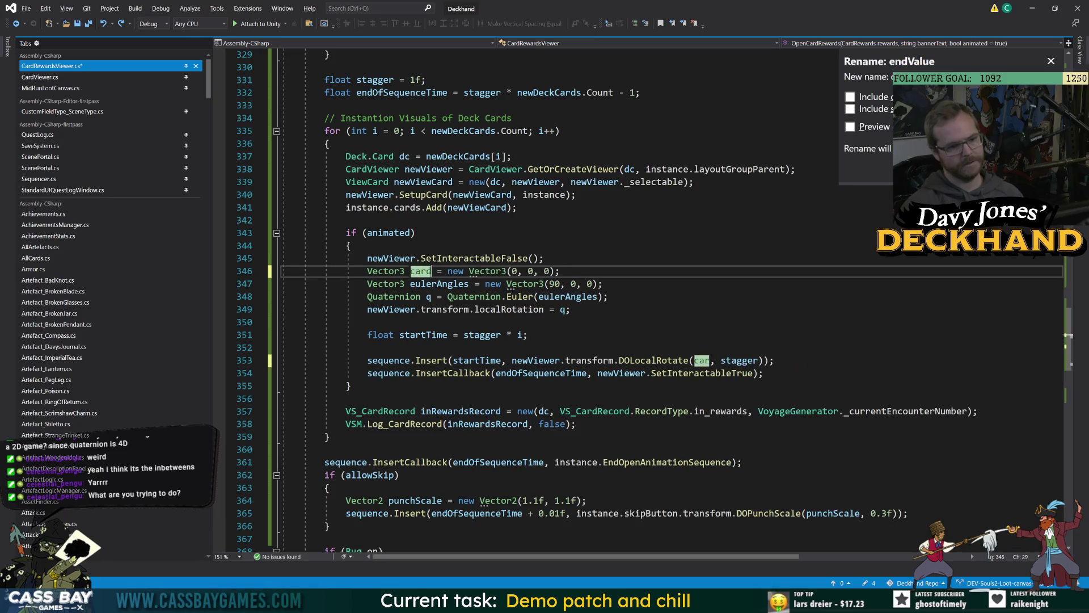
key("Return")
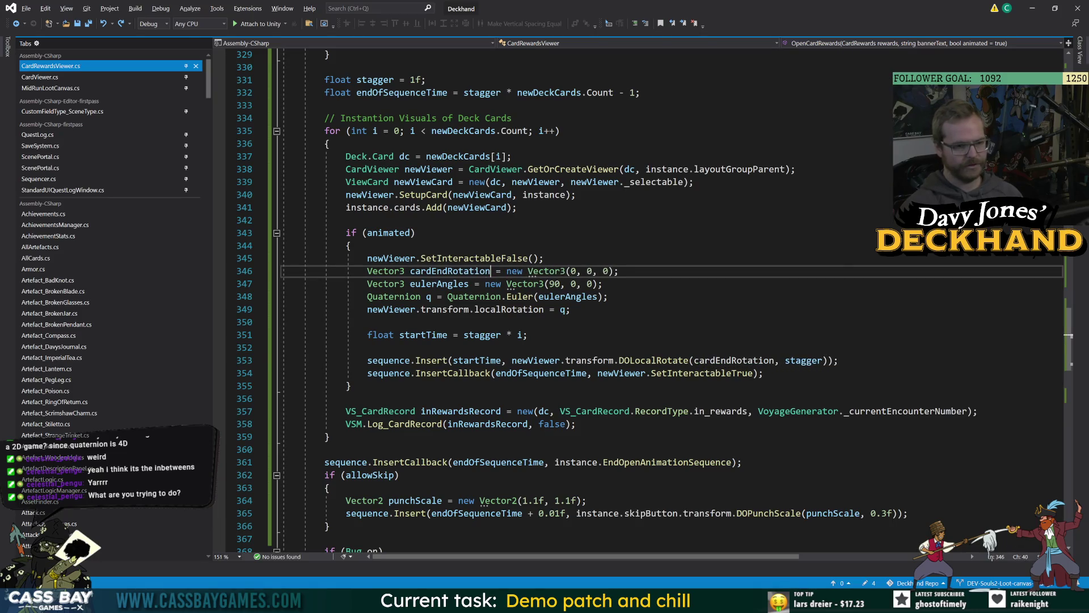
Step: Rename eulerAngles to cardStartRotation and q to cardQuaternion
left_click(467, 283)
key("ctrl+r")
key("ctrl+r")
type("cardStart")
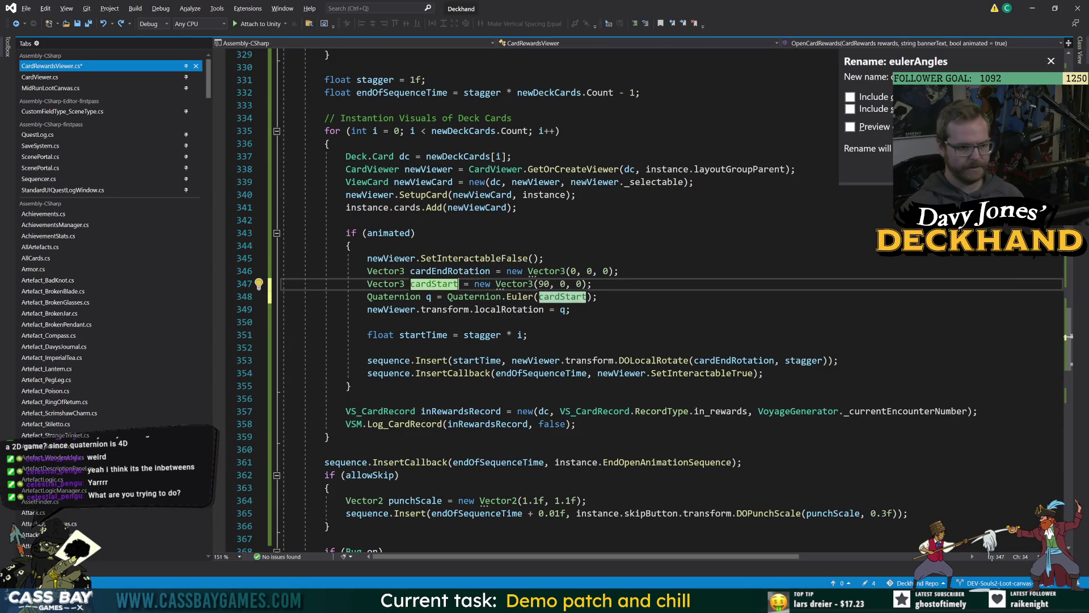
type("Rotation")
key("Return")
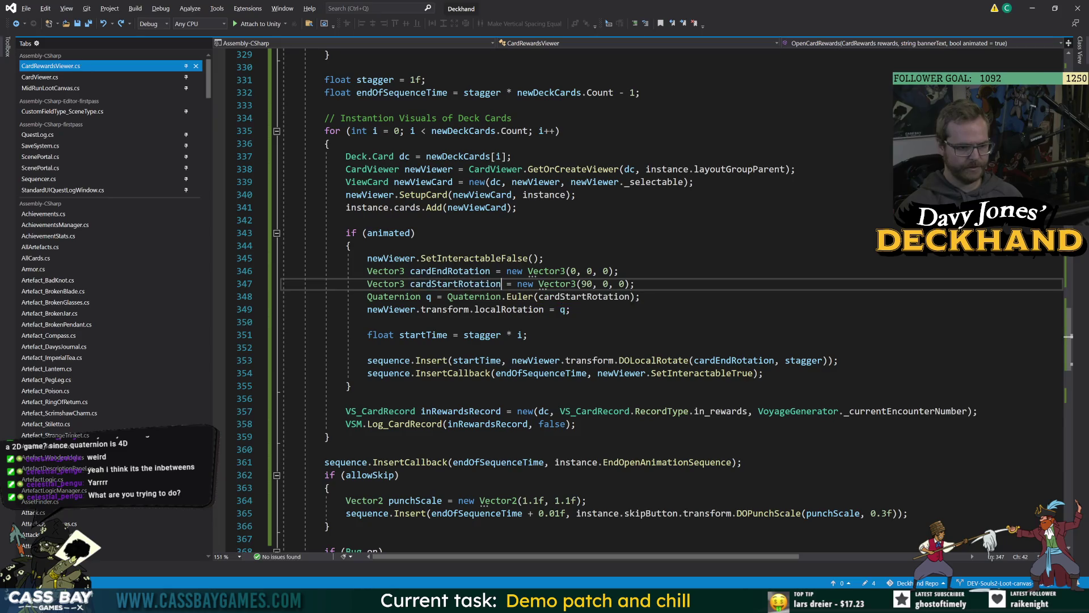
left_click(429, 296)
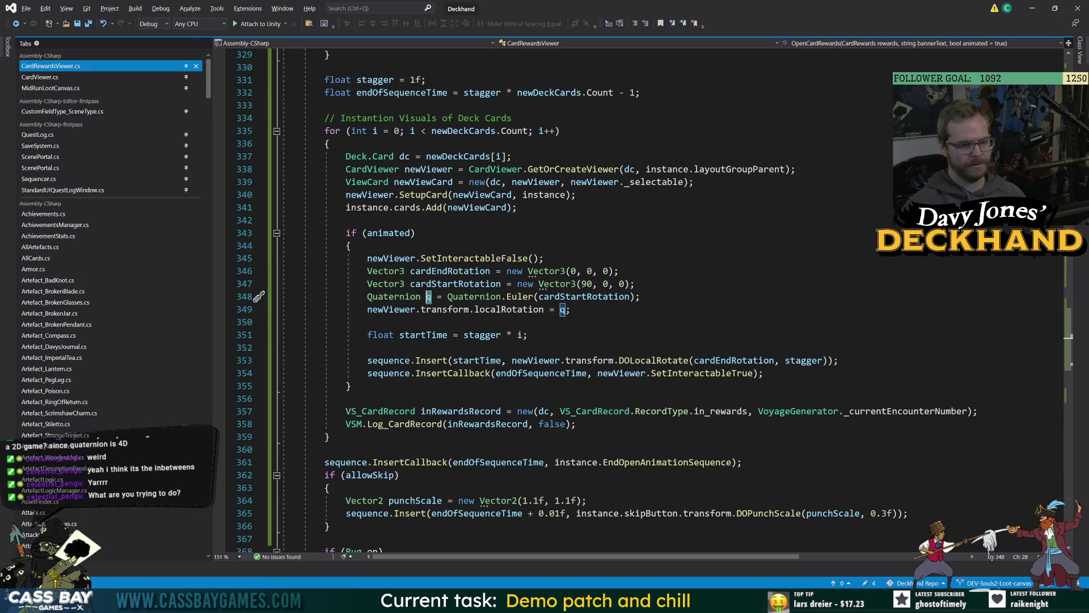
key("ctrl+r")
key("ctrl+r")
type("cardQua")
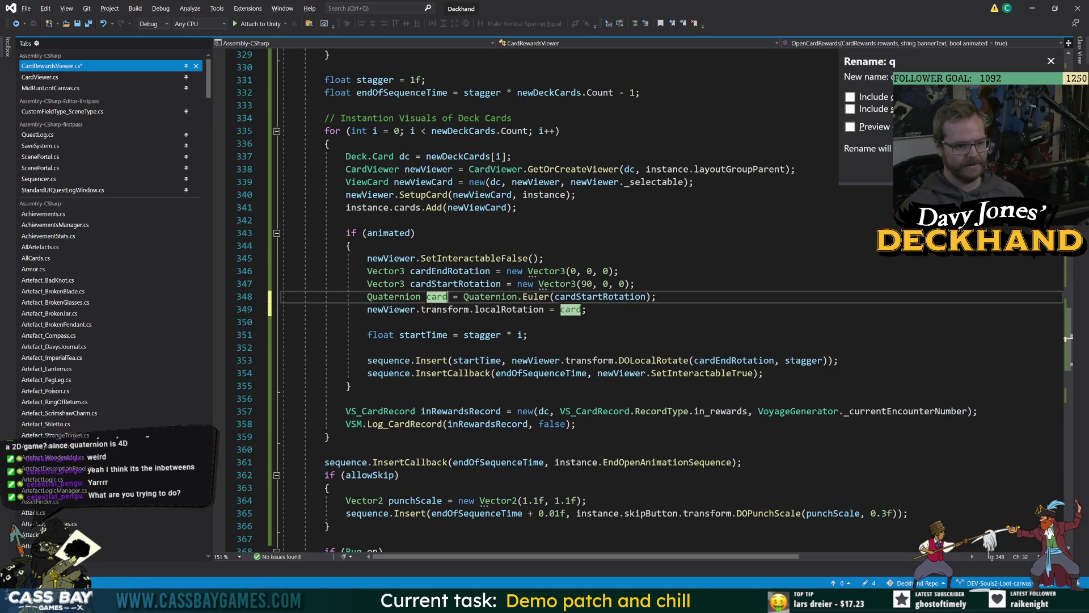
type("ternion")
key("Return")
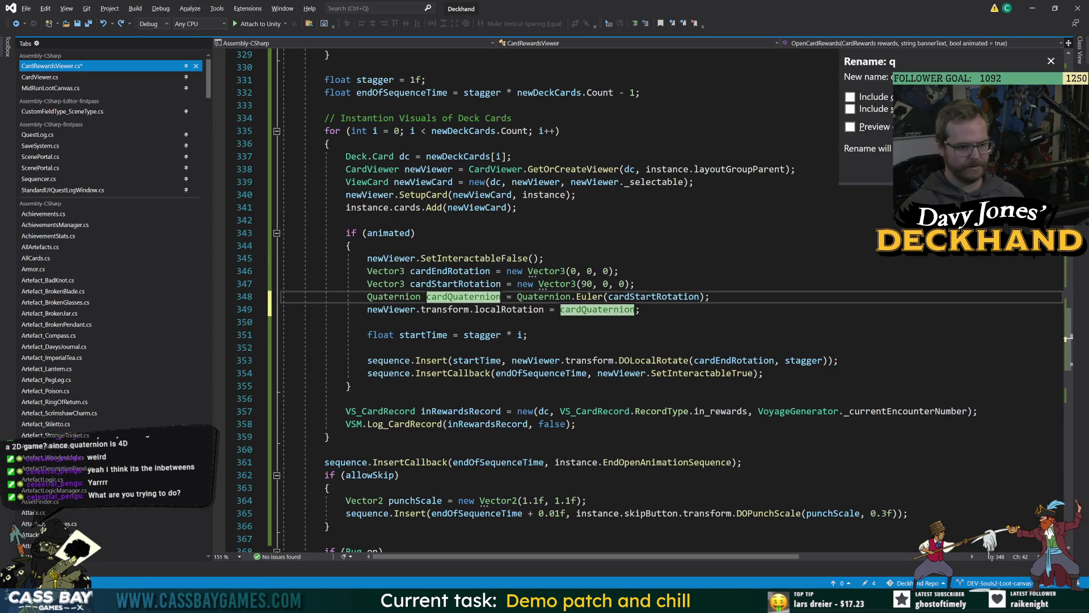
Step: Move the three rotation declarations above the card loop, fix indentation and save
key("End")
key("shift+Up")
key("shift+Home")
key("shift+Home")
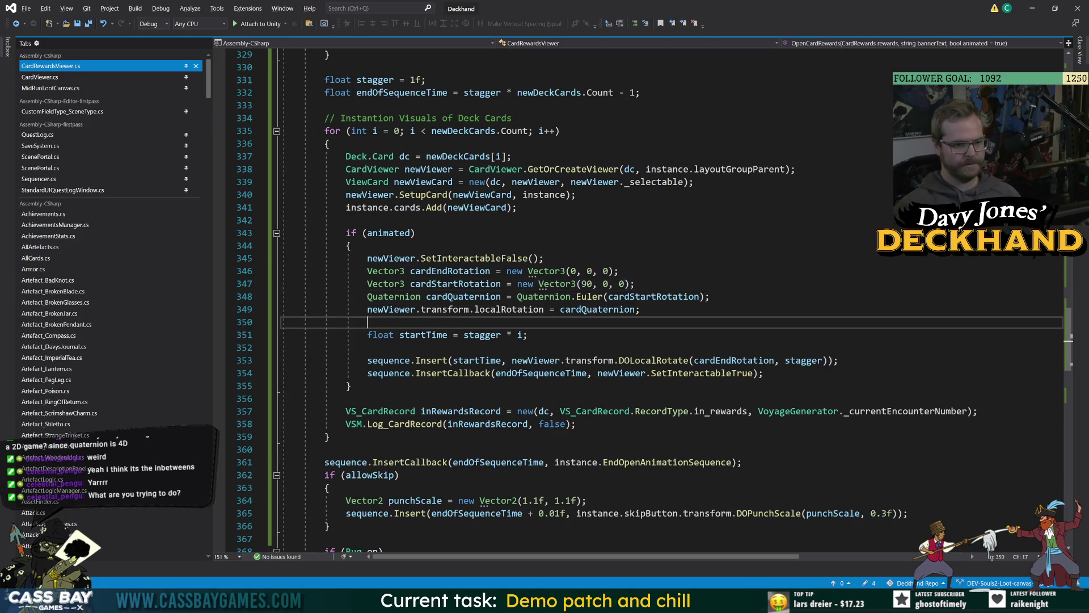
key("shift+Up")
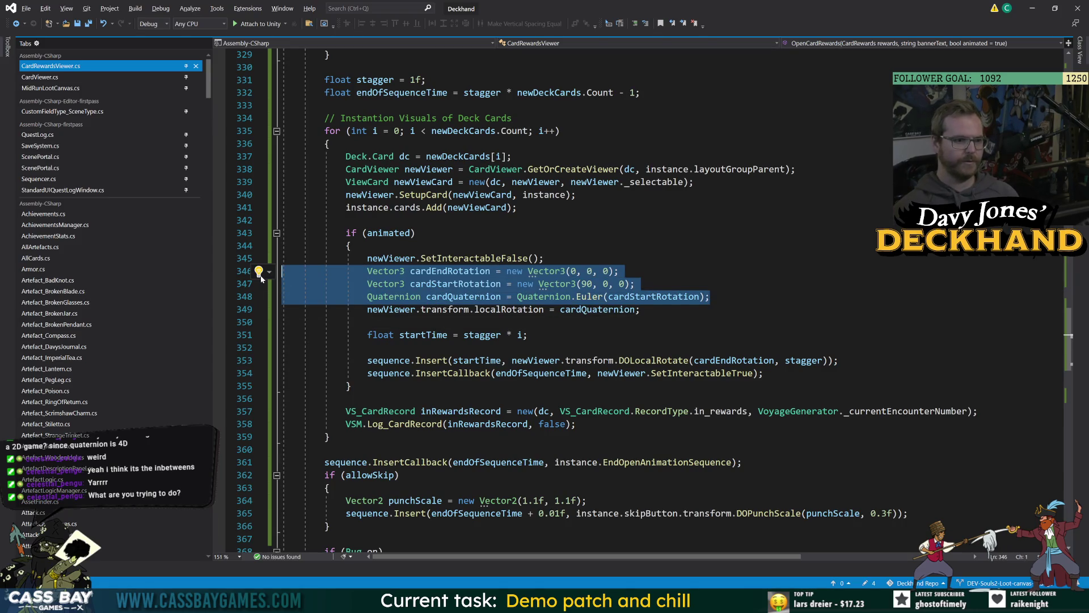
key("alt+Up")
key("alt+Up")
key("alt+Up")
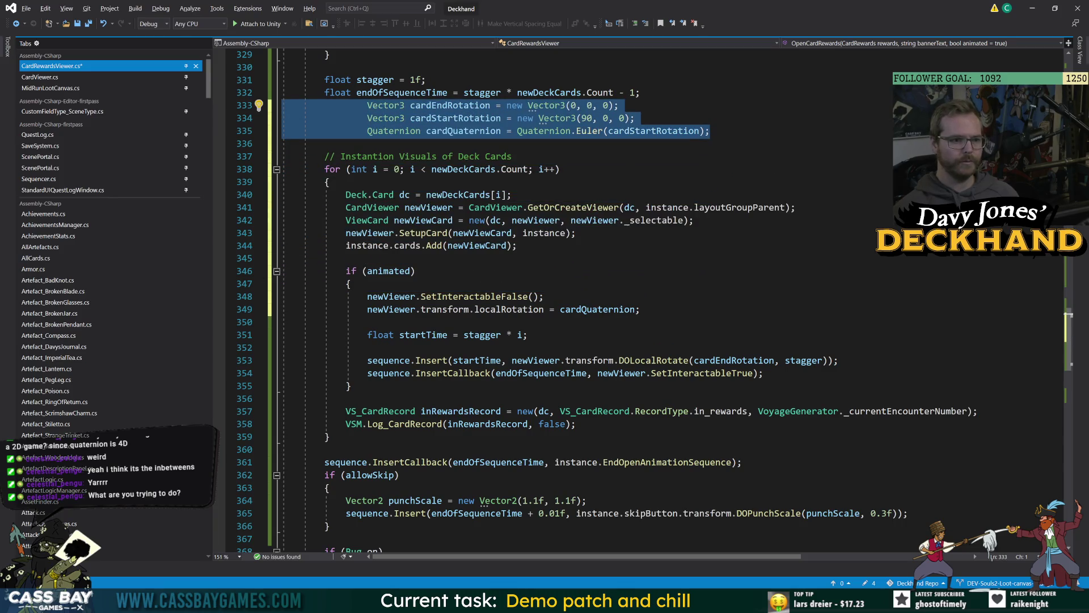
key("shift+Tab")
key("shift+Tab")
left_click(518, 245)
key("ctrl+s")
left_click(368, 348)
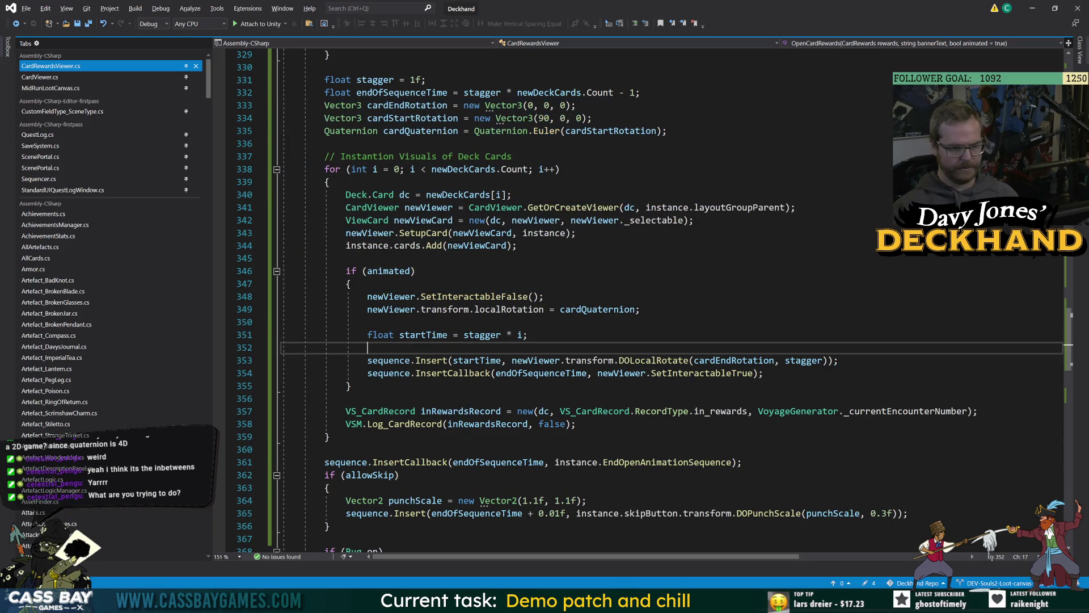
left_click(448, 105)
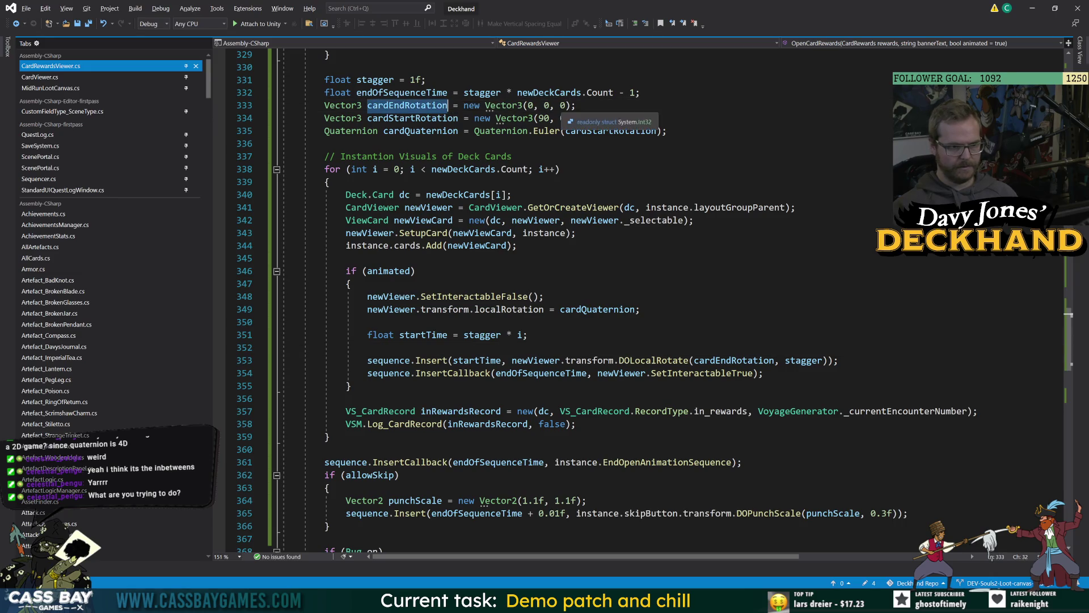
left_click(539, 118)
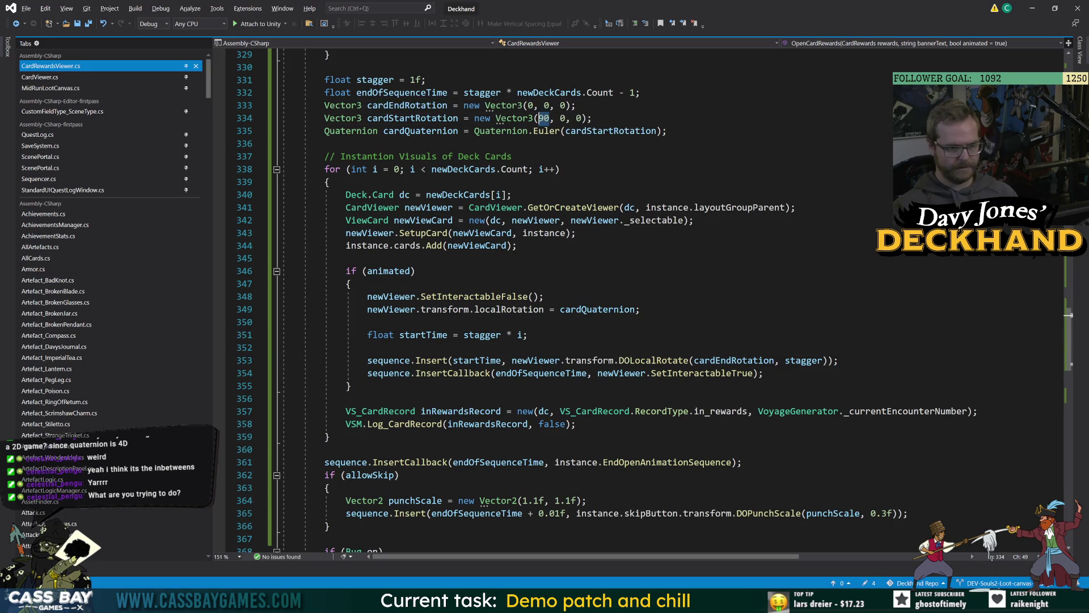
Step: Change the card start rotation's 90 angle to -90 and save
key("Delete")
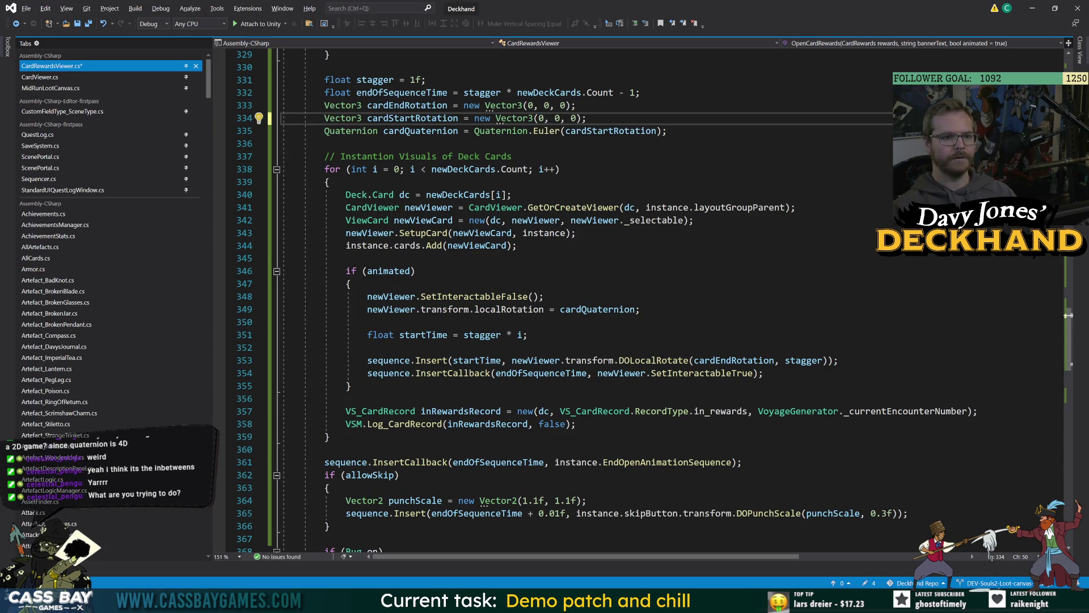
left_click(558, 118)
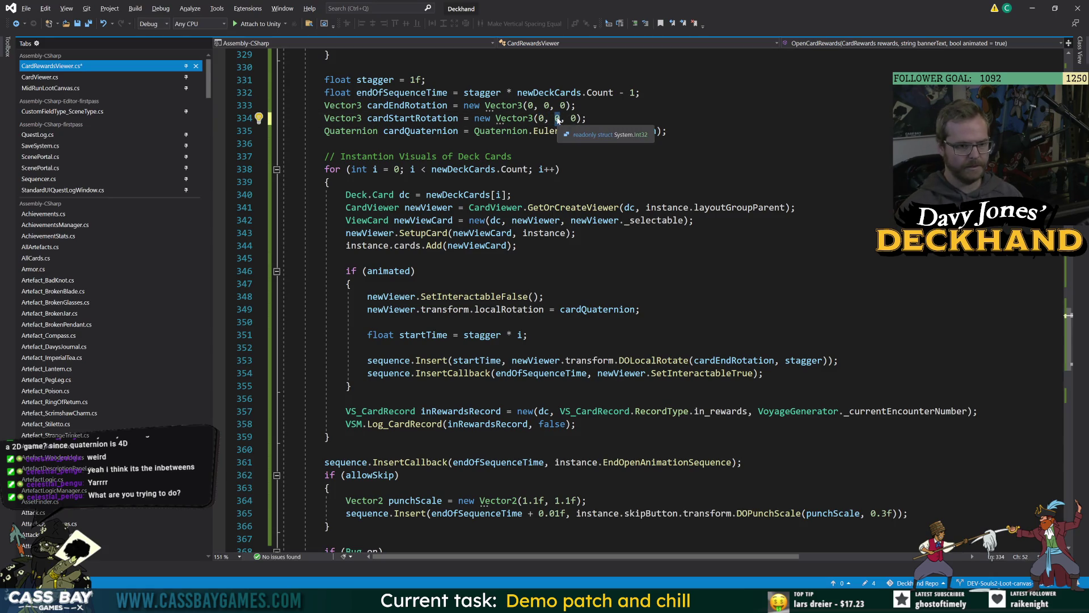
type("-9")
key("ctrl+s")
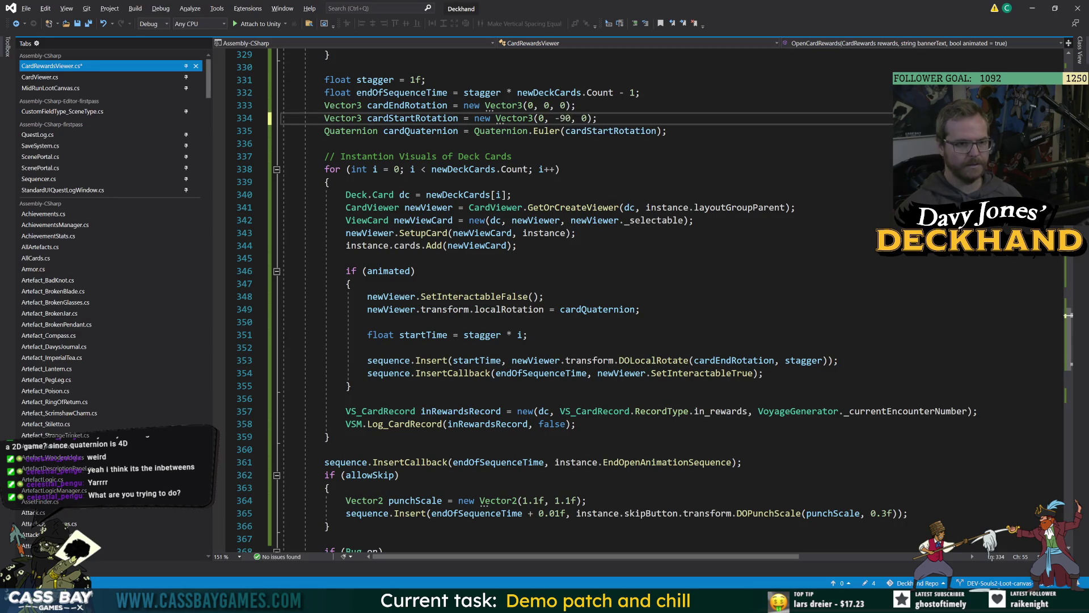
key("Down")
key("Down")
key("Down")
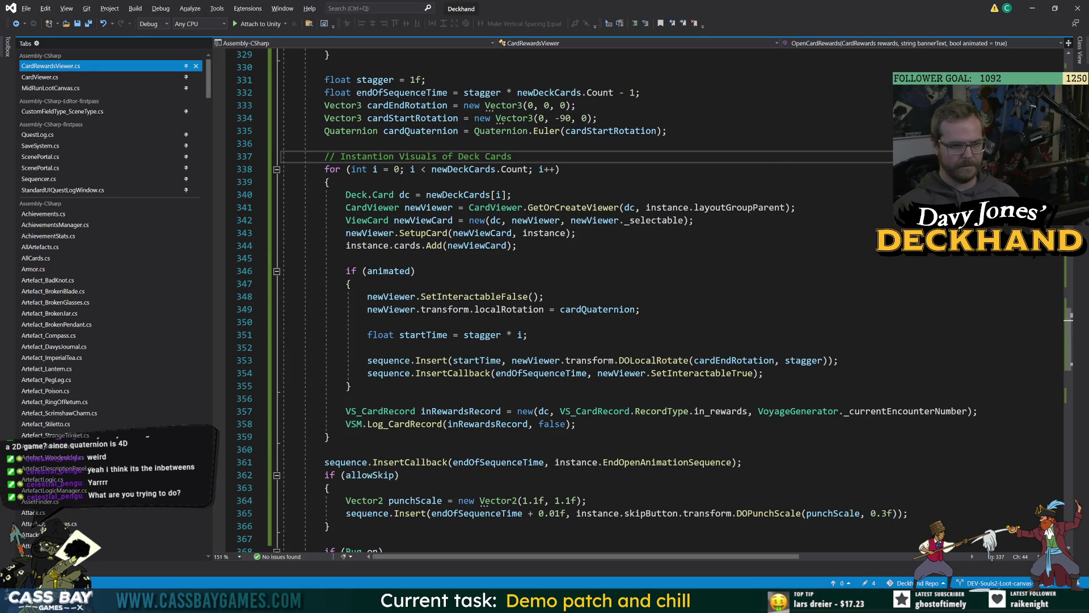
Step: Review where cardStartRotation and cardEndRotation are used
double_click(610, 131)
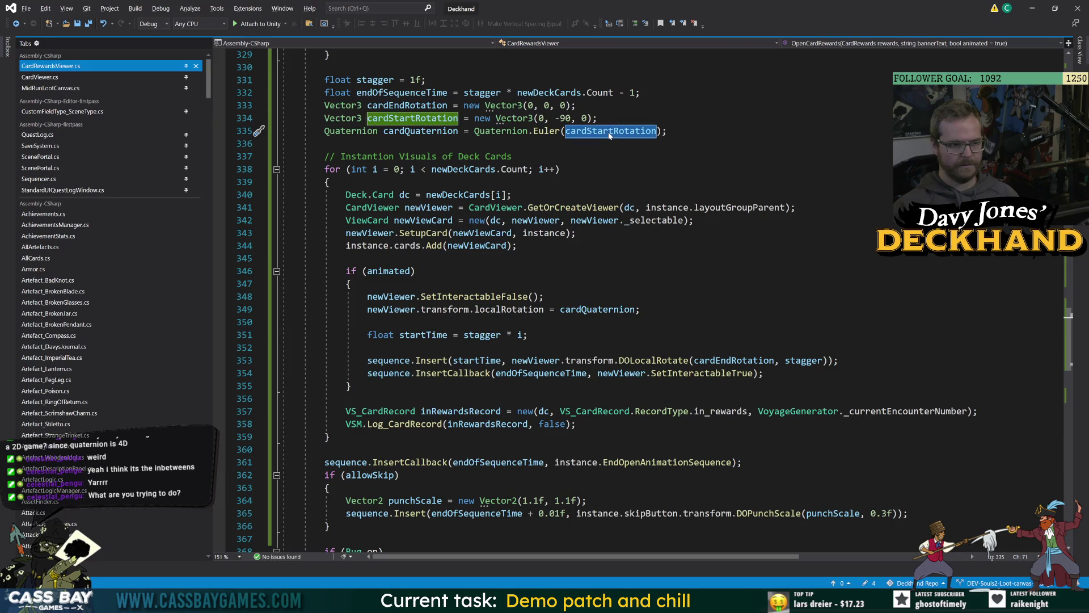
key("Down")
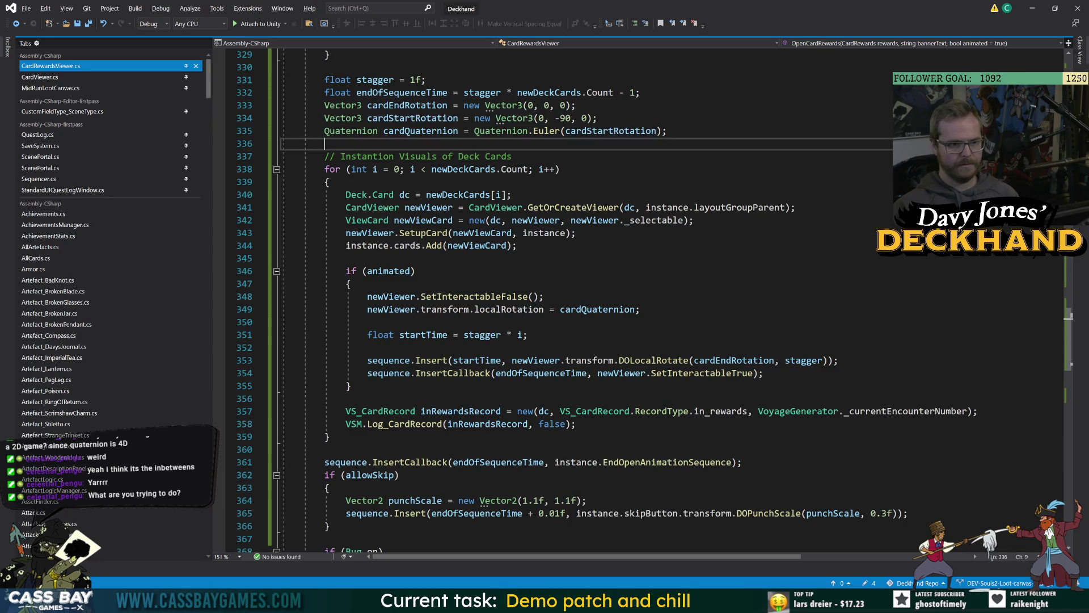
double_click(737, 361)
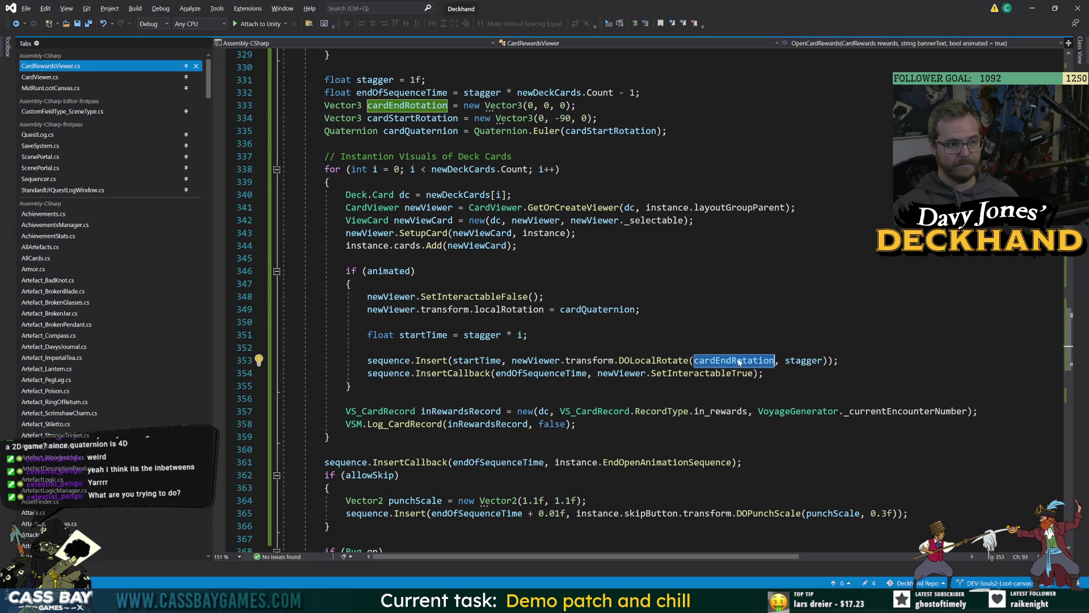
key("Up")
key("Up")
key("Up")
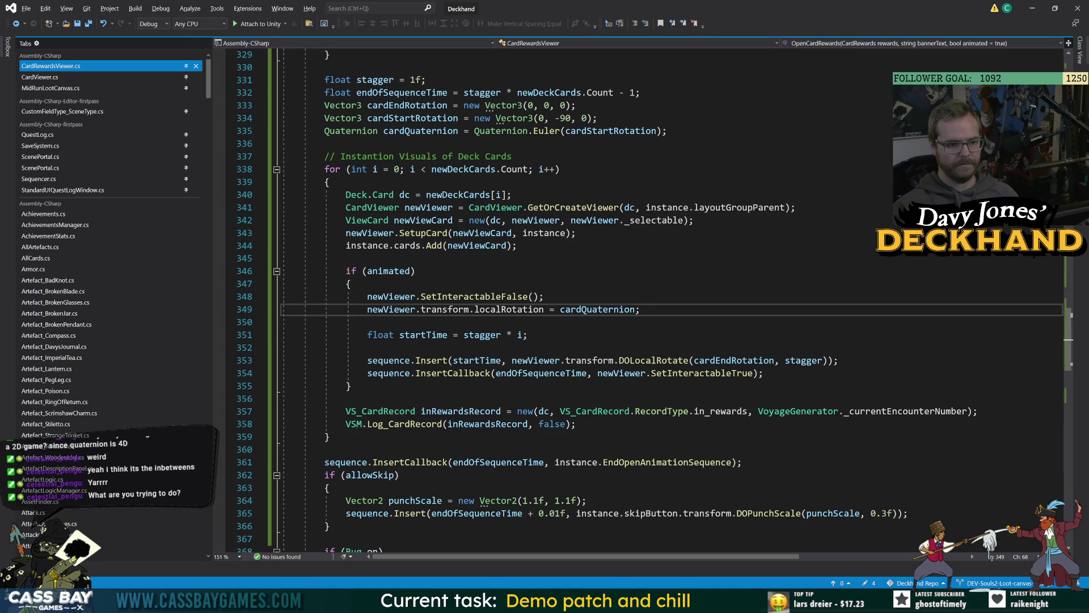
Step: Set float stagger to 0.5f and start a play test in Unity
mouse_move(732, 602)
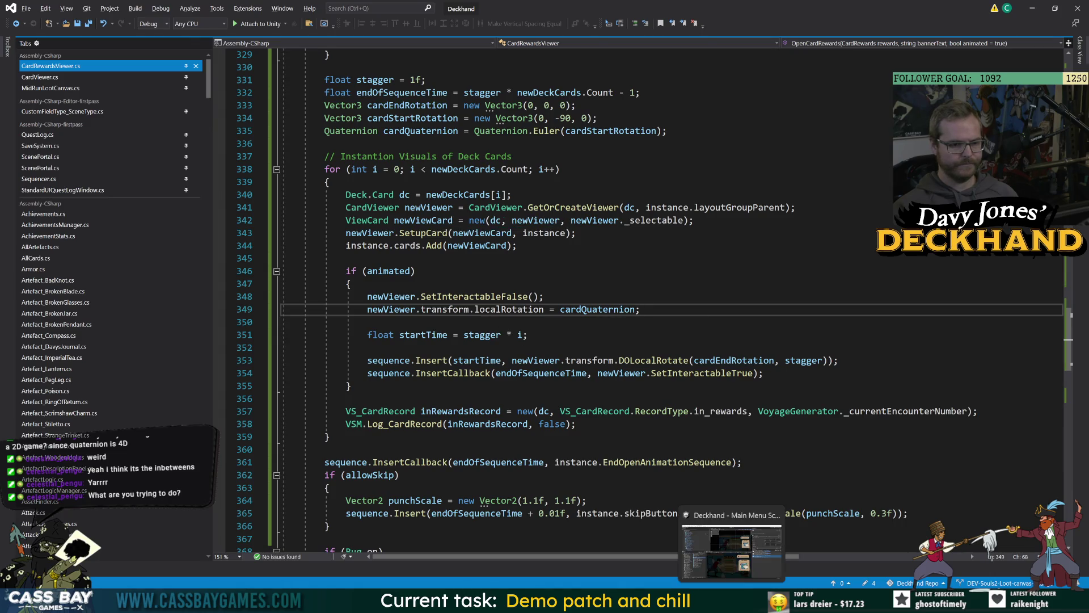
left_click(410, 80)
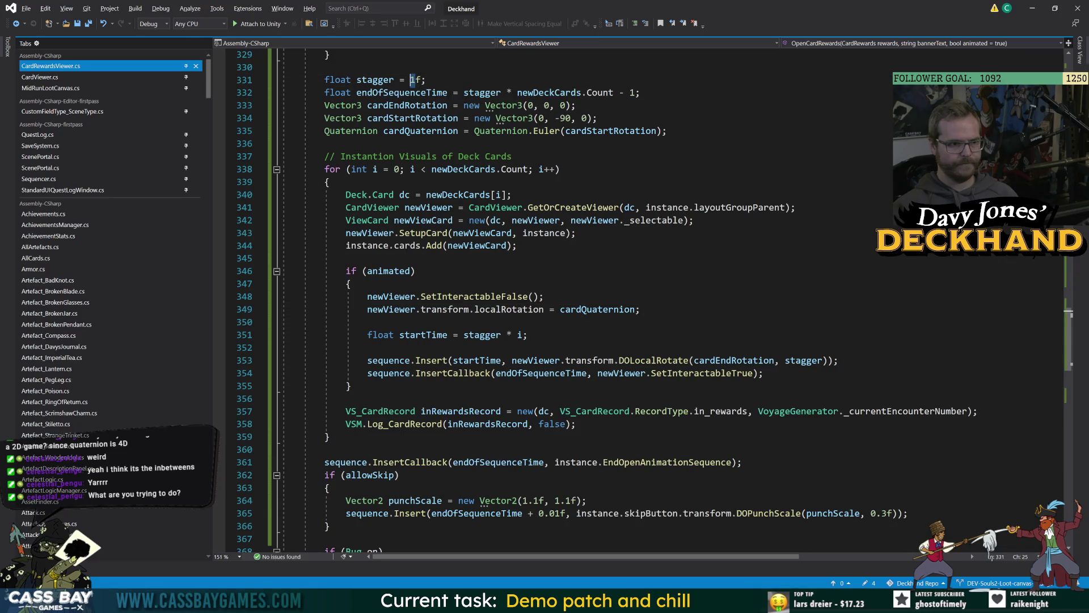
scroll(545, 295, "up", 4)
type("0.5")
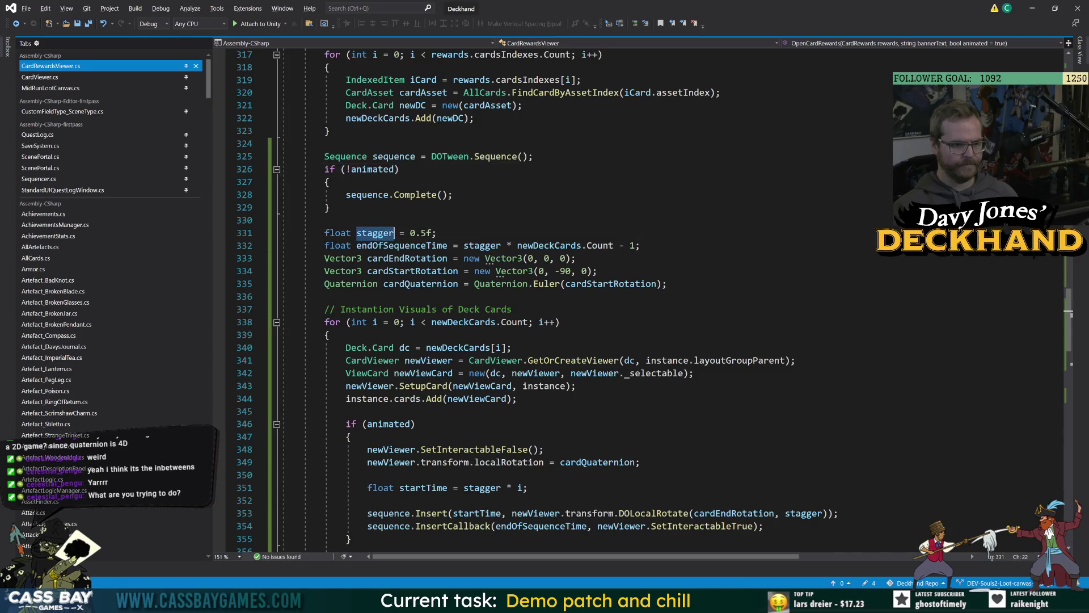
scroll(544, 295, "down", 5)
left_click(416, 232)
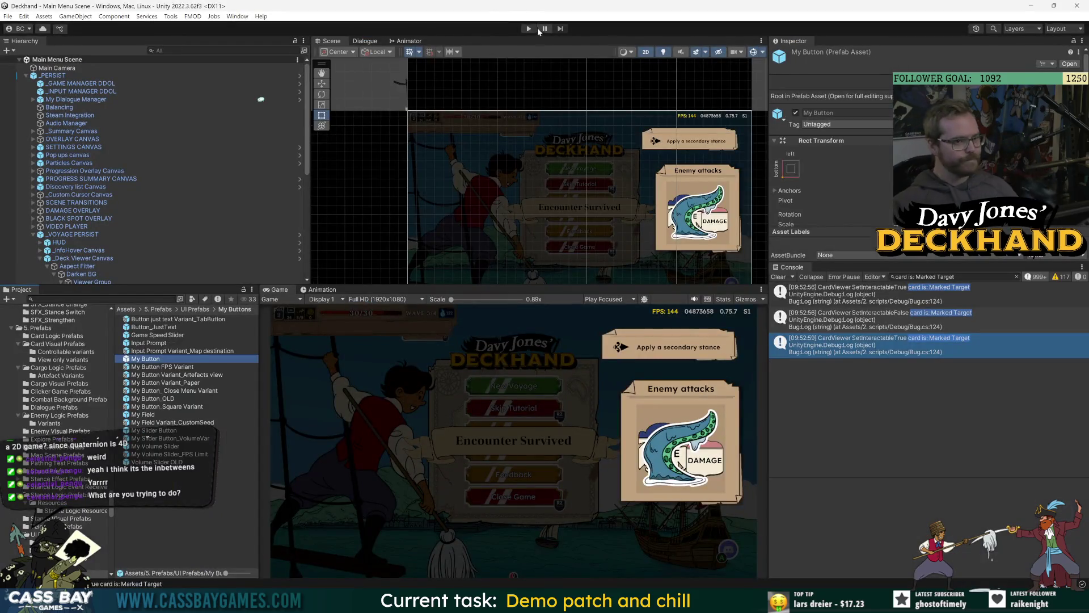
left_click(529, 29)
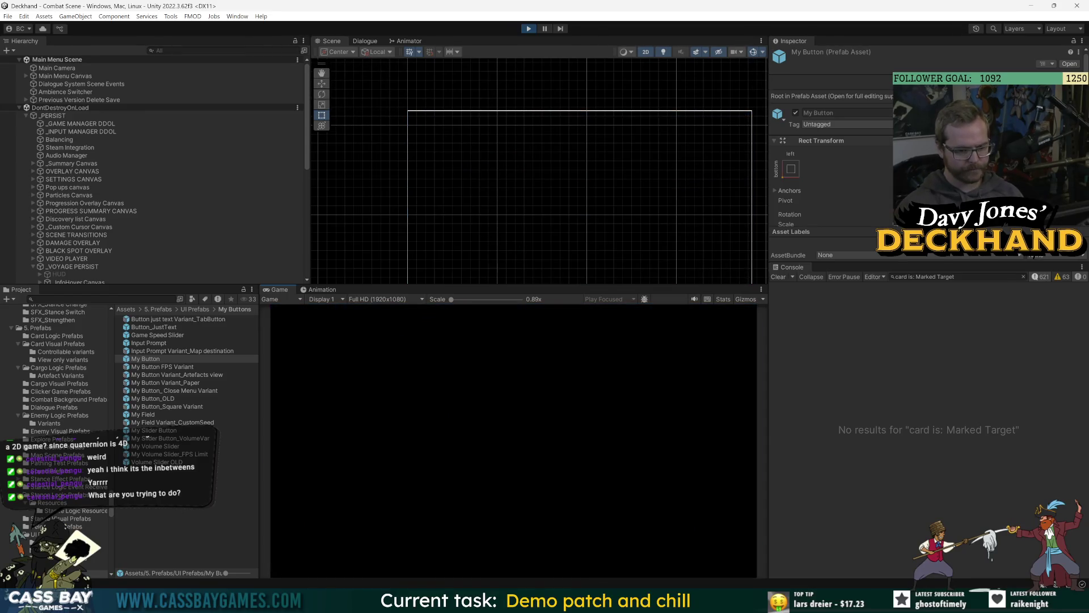
Step: Win the wave with the W debug key to deal four reward cards and Skip, then stop Play mode
key("w")
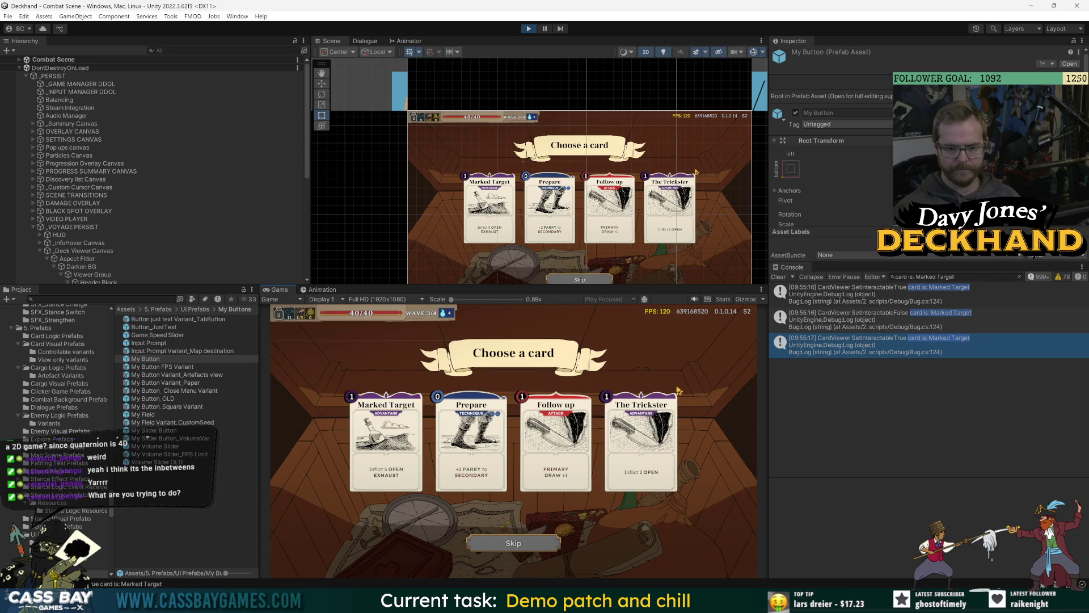
key("ctrl+p")
Step: Back in Visual Studio, drop ' - 1' so endOfSequenceTime = stagger * newDeckCards.Count
key("alt+Tab")
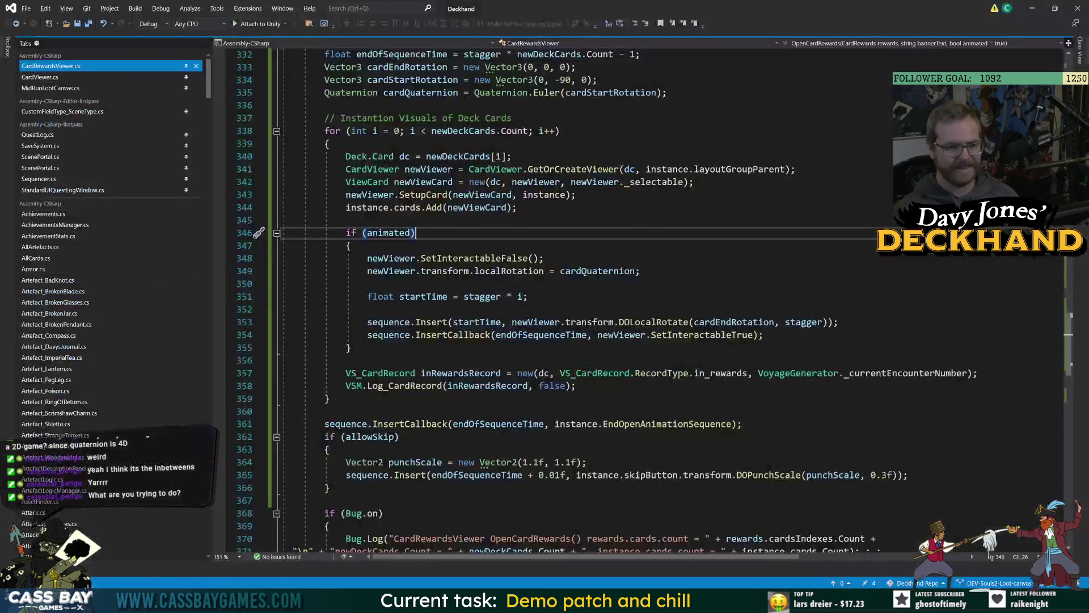
scroll(567, 284, "up", 3)
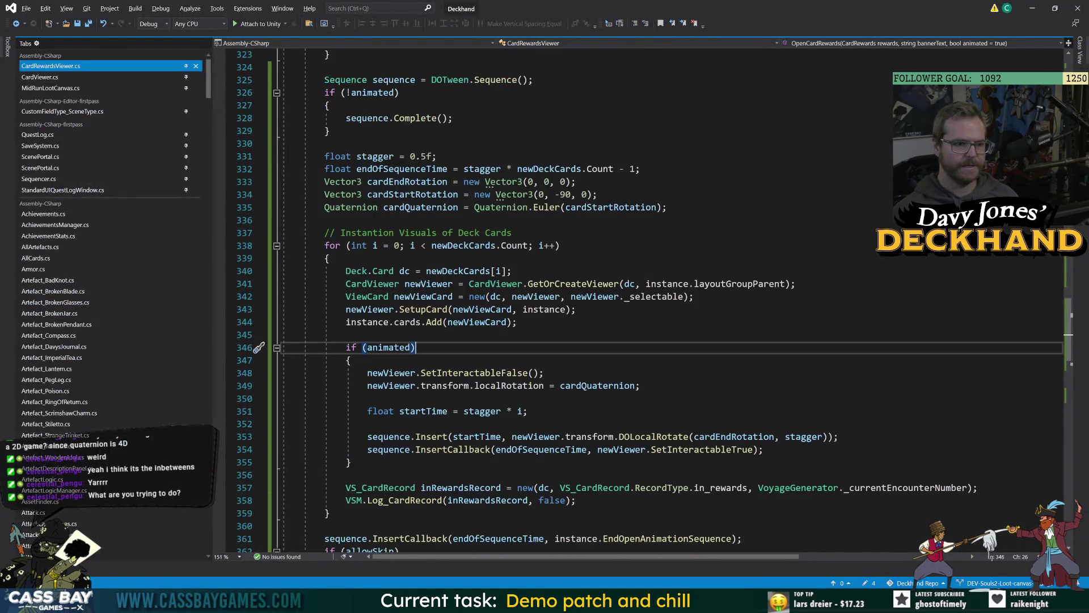
left_click(411, 169)
left_click(635, 169)
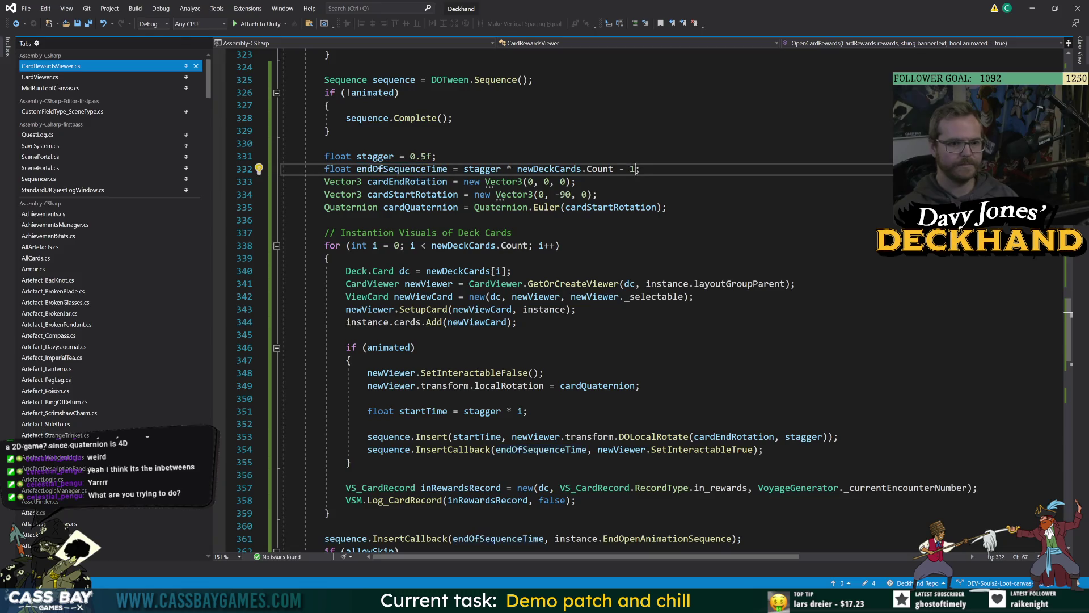
key("BackSpace")
key("BackSpace")
key("BackSpace")
Step: Inspect the quick info for newDeckCards.Count on the end time line
left_click(328, 258)
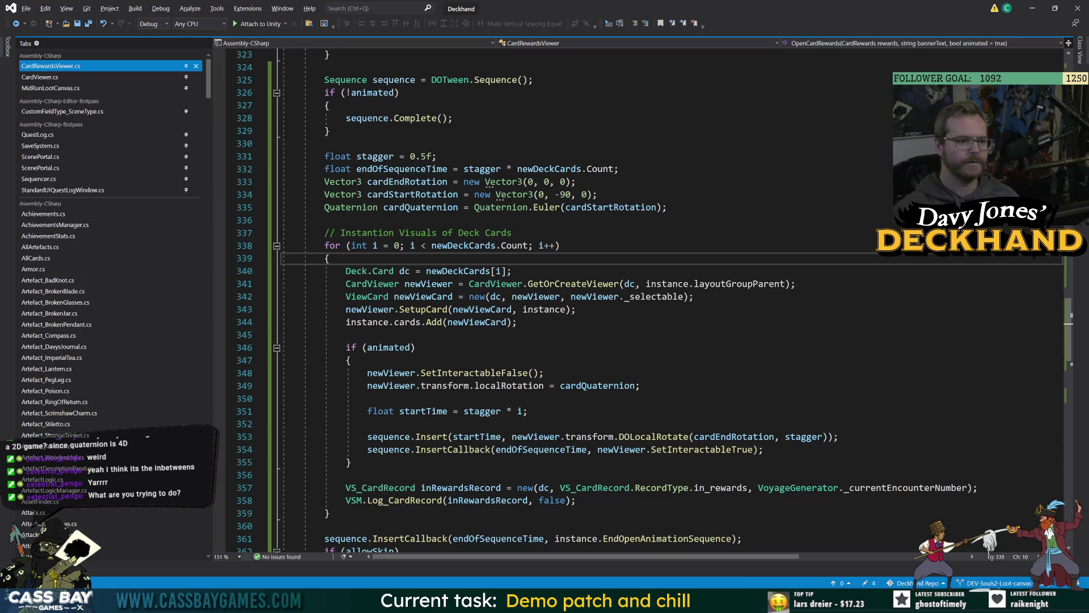
left_click(408, 169)
double_click(594, 169)
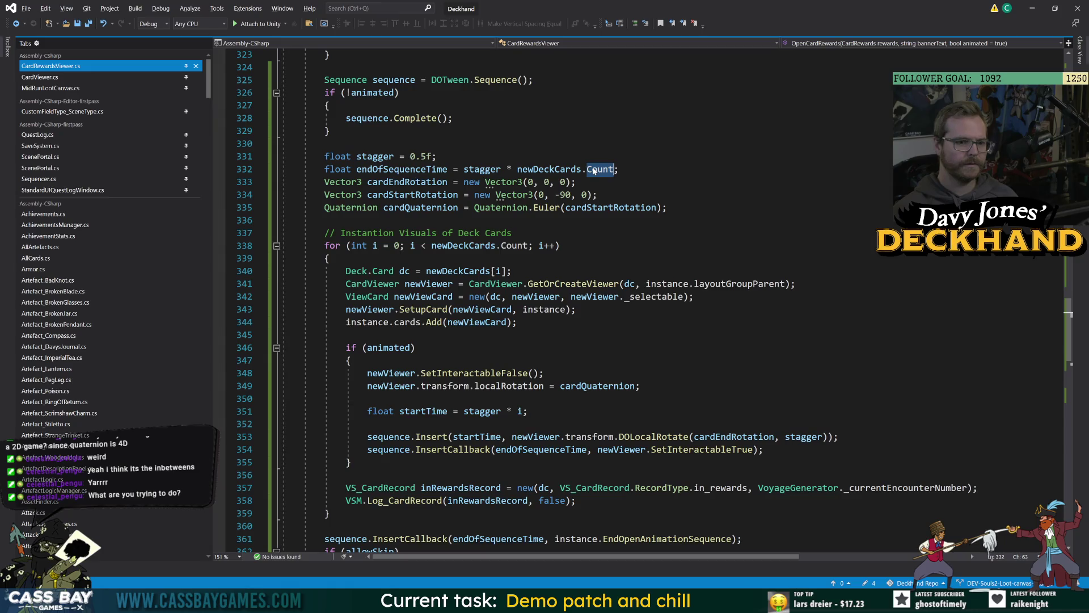
key("Up")
key("Up")
key("Up")
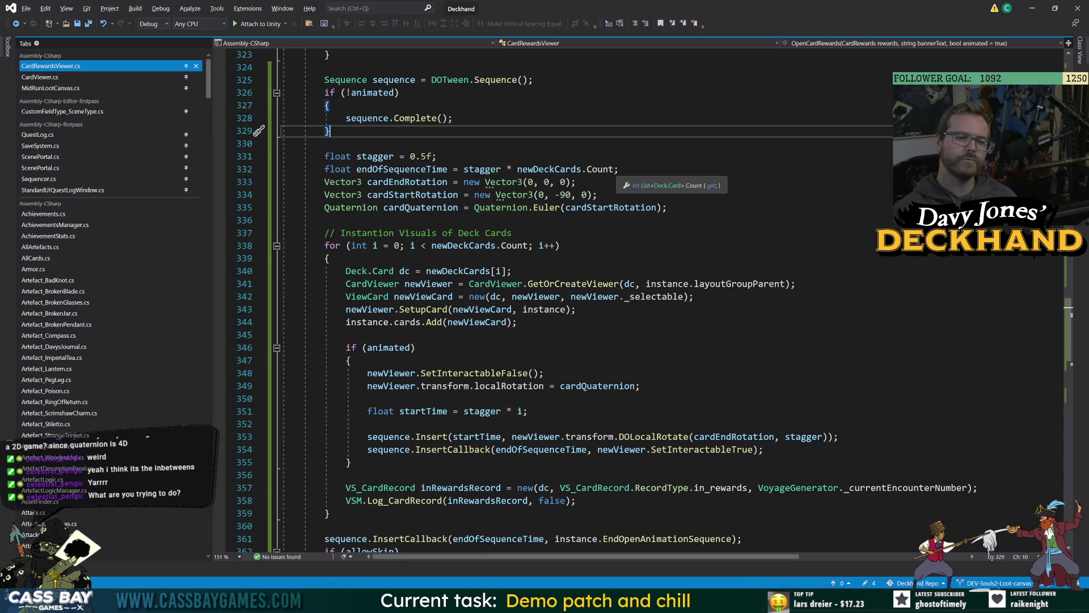
left_click(669, 207)
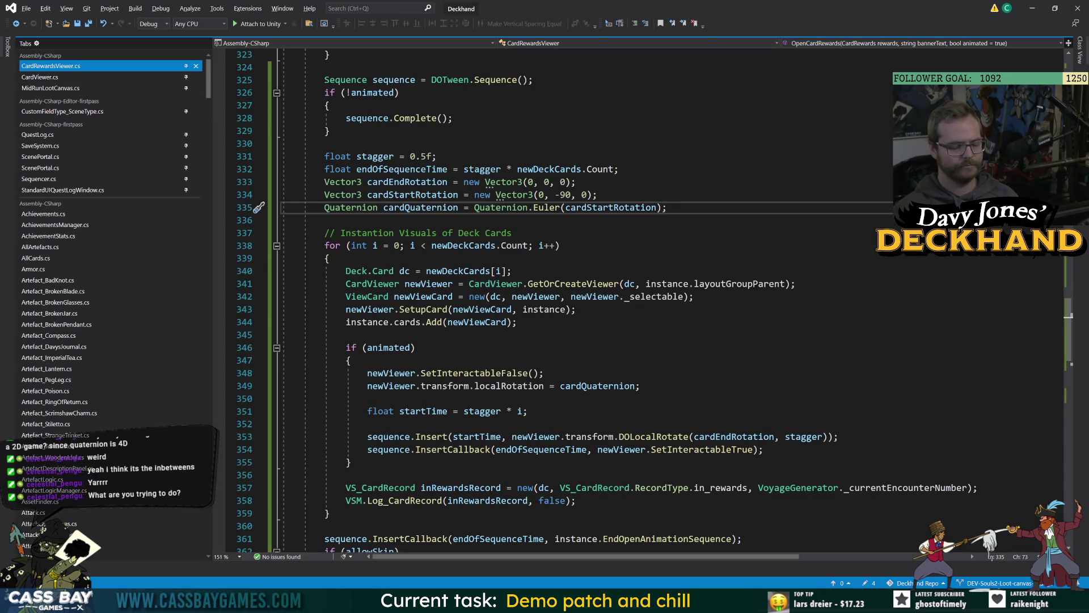
scroll(567, 301, "down", 7)
Step: Change the skip button punch scale from Vector2(1.1f, 1.1f) to Vector2(1.05f, 1.05f) and save
left_click(582, 310)
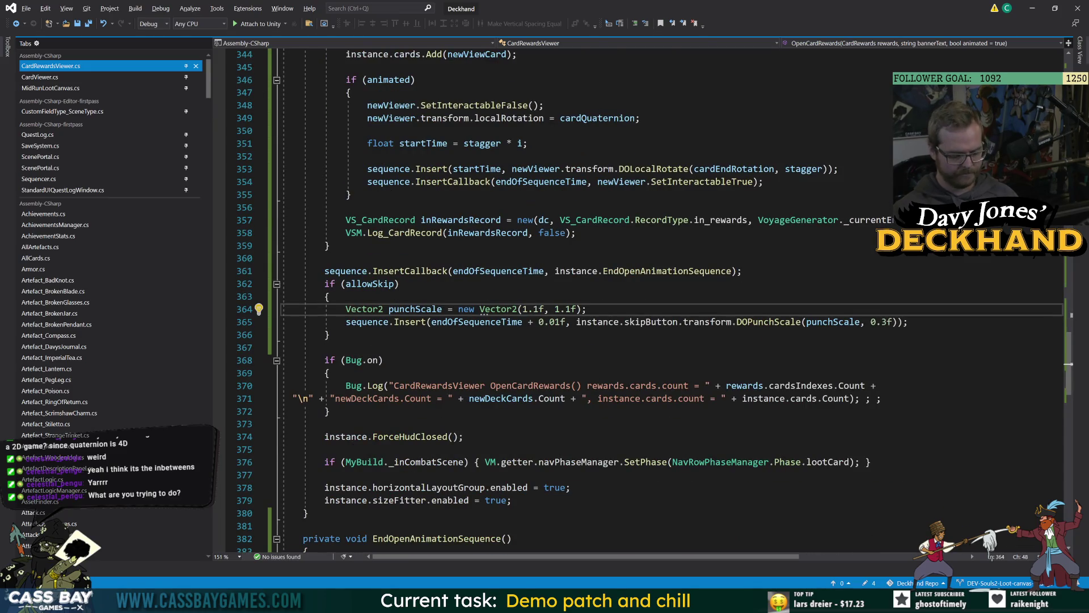
key("Delete")
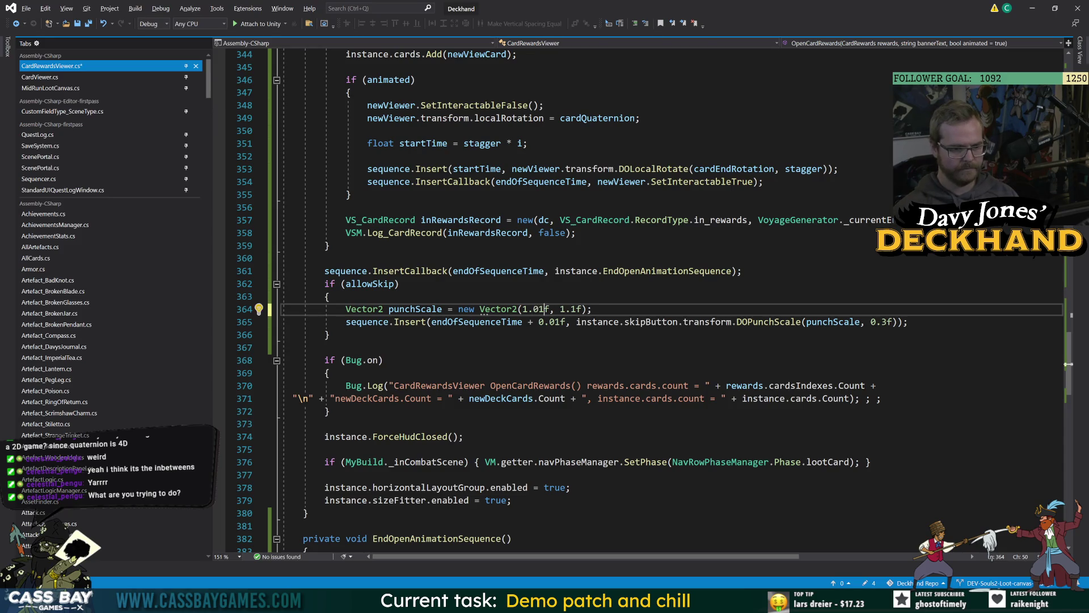
type("05")
key("Right")
key("Right")
key("Right")
key("shift+Right")
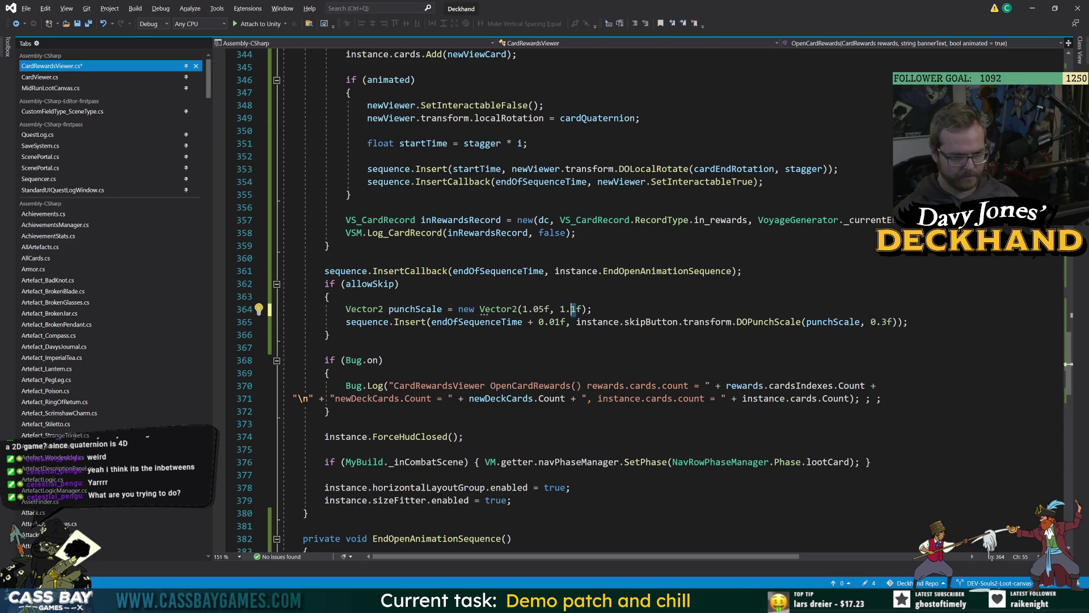
type("05")
key("ctrl+s")
left_click(384, 360)
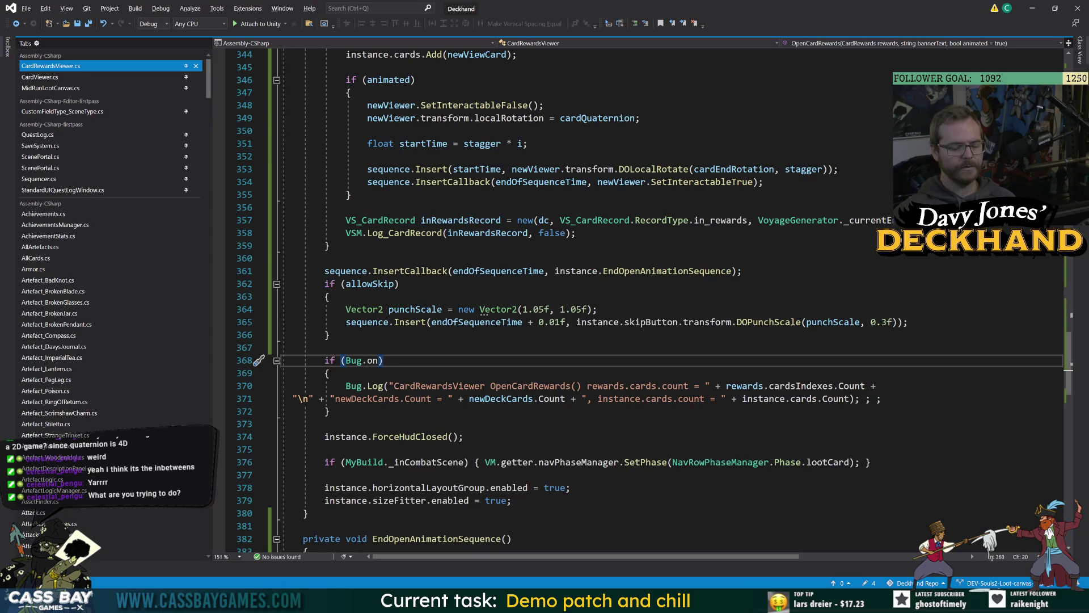
scroll(567, 301, "up", 5)
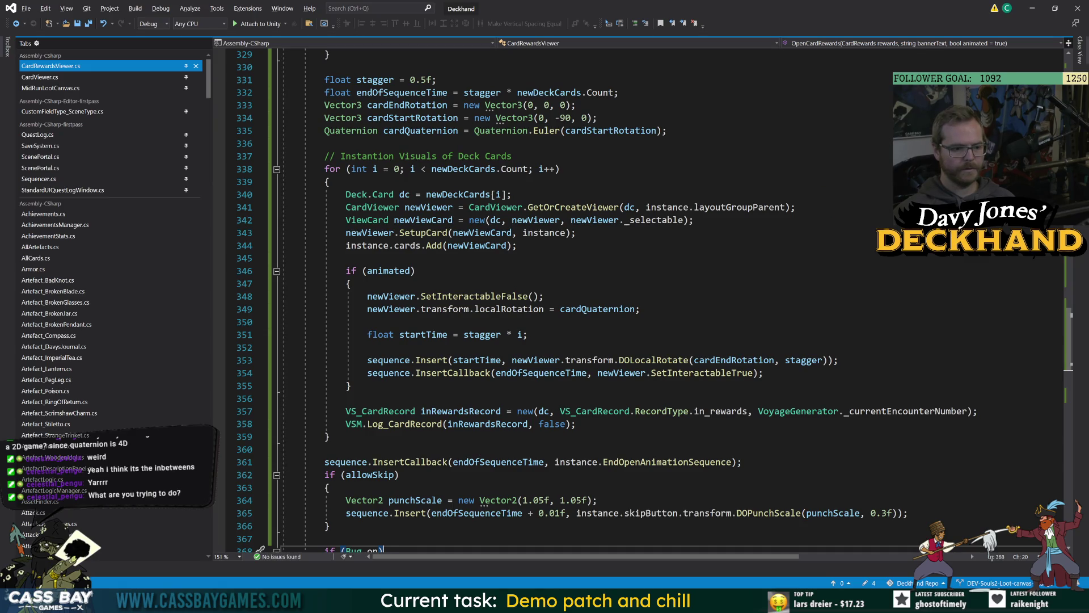
Step: Append '&& animated' to the allowSkip condition
left_click(394, 474)
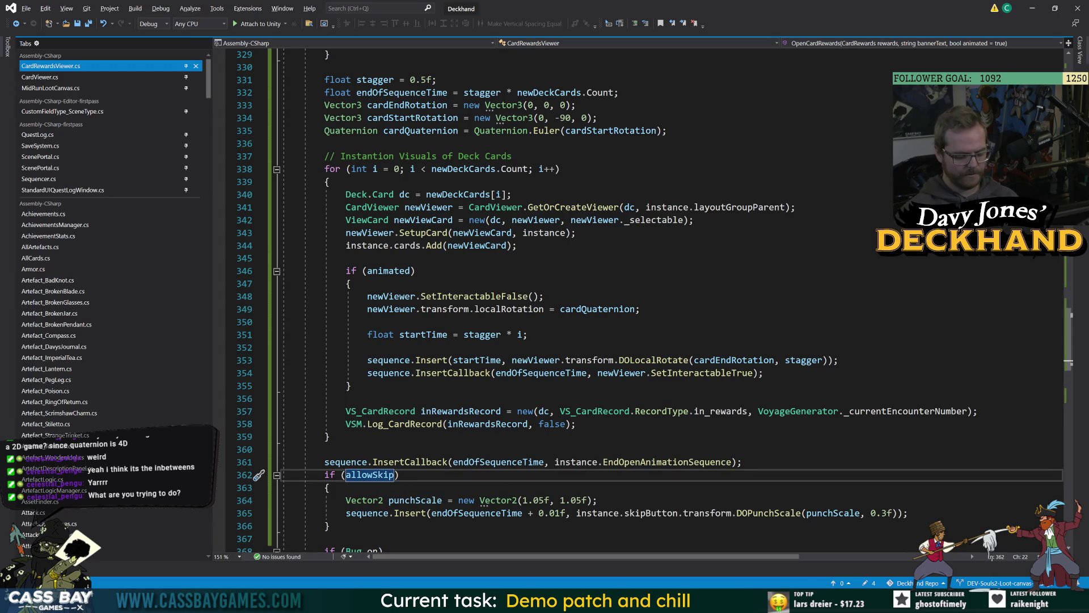
type("&& animated")
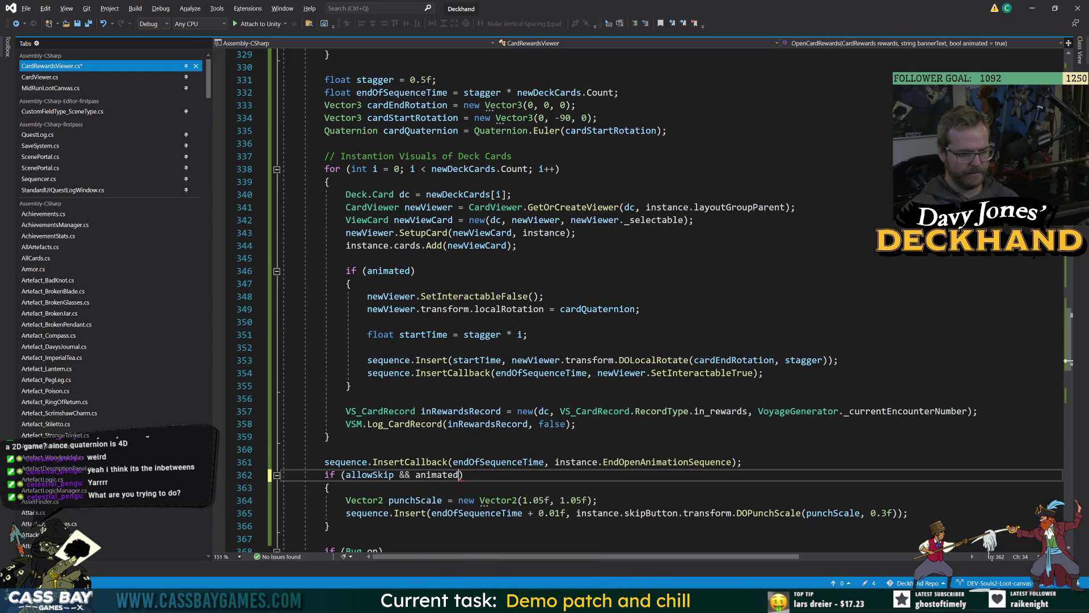
left_click(329, 436)
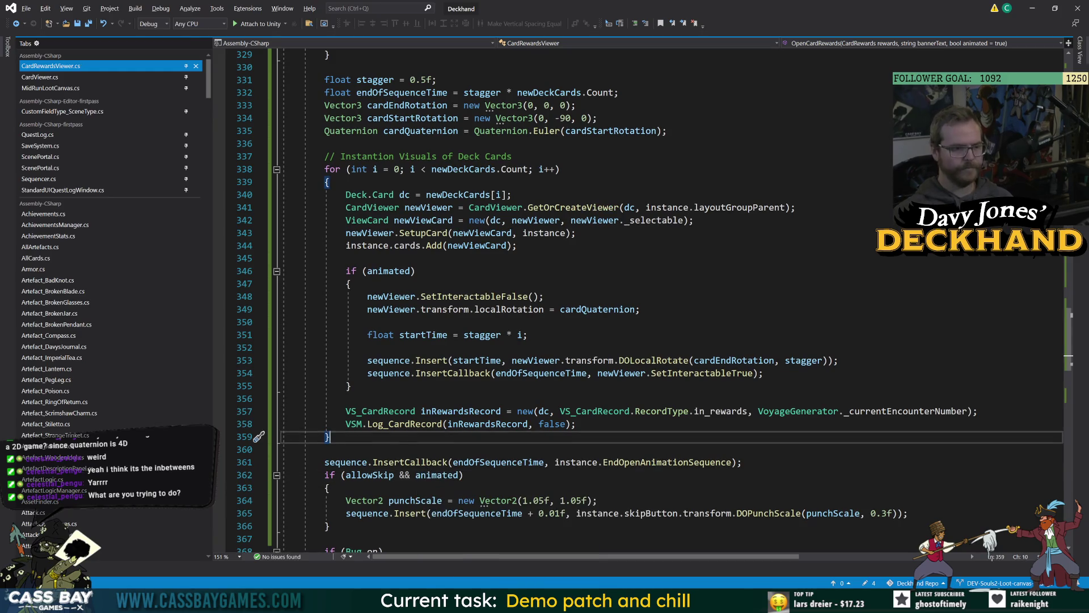
left_click(330, 487)
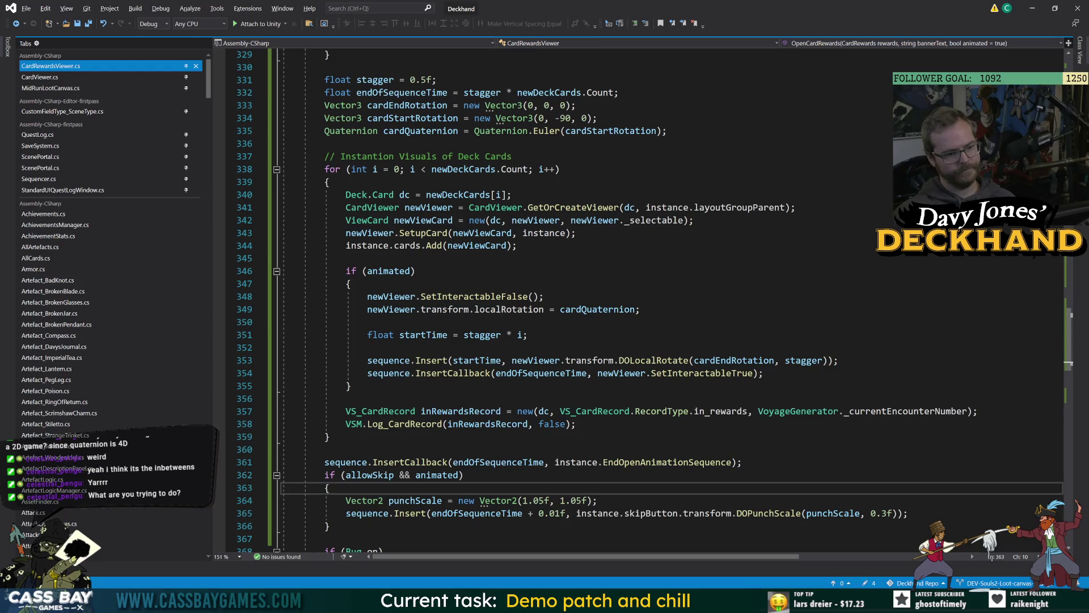
Step: Add an if (allowSkip) block in the animated block holding the copied skip button transform expression
left_click(352, 284)
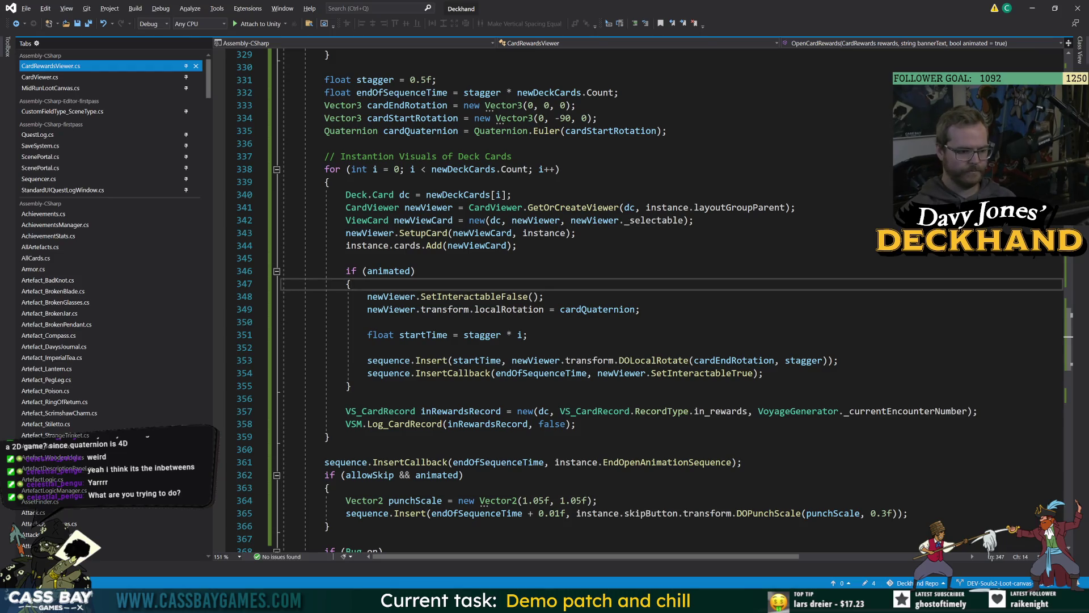
key("Return")
type("if (allowSkip")
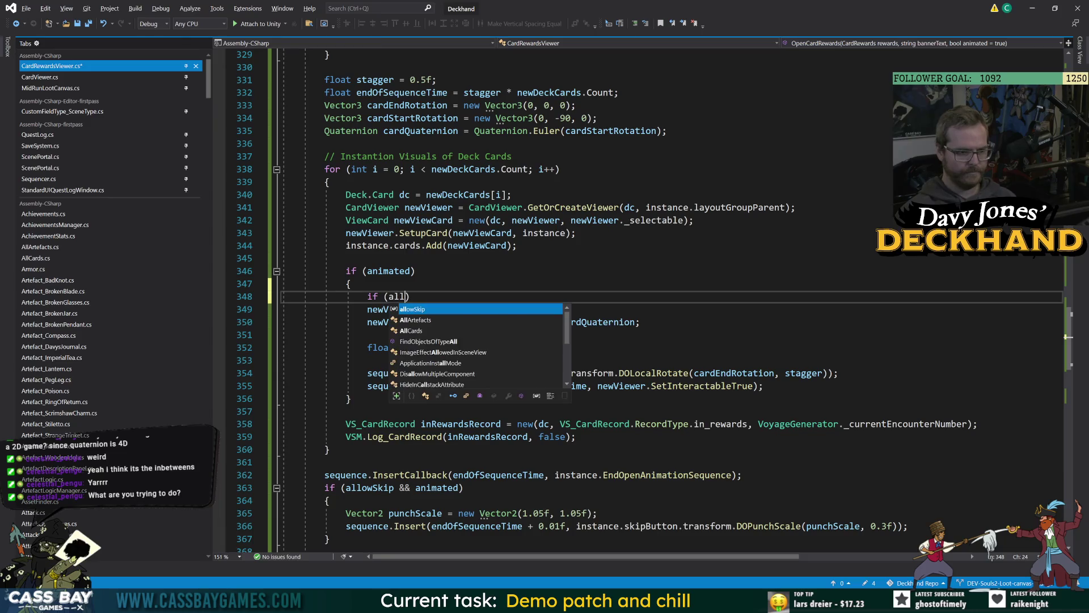
type(")")
key("Return")
type("{")
key("Return")
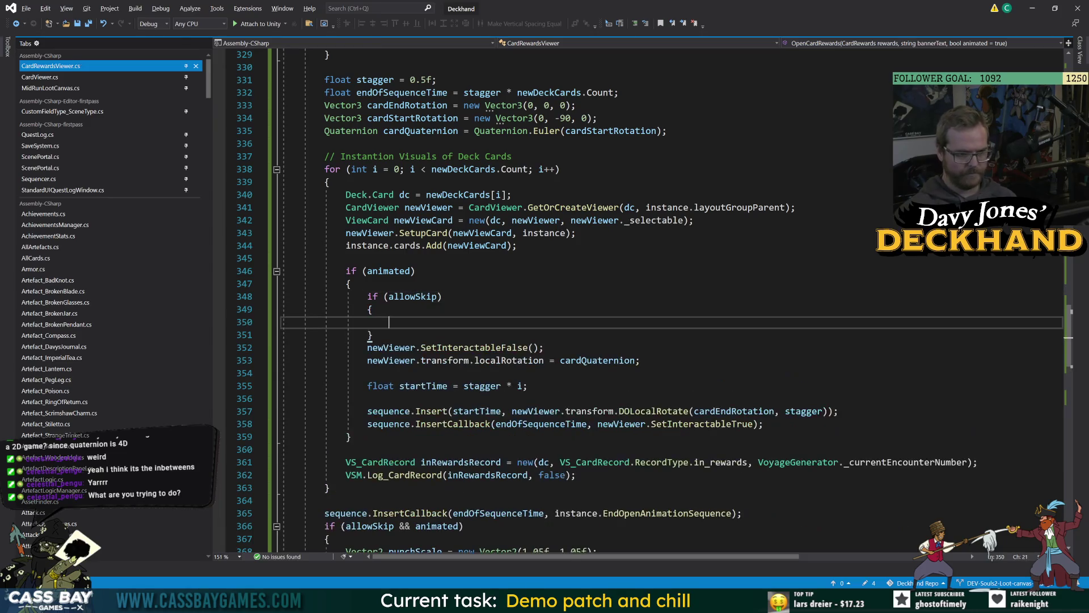
scroll(670, 301, "down", 2)
scroll(657, 301, "down", 1)
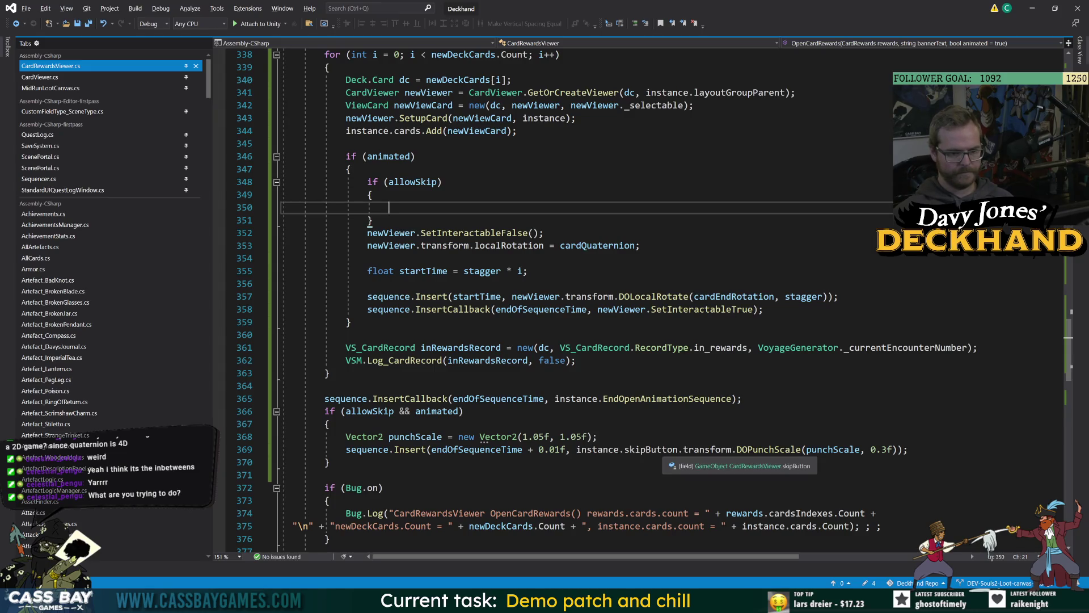
mouse_move(732, 449)
left_mouse_down()
mouse_move(295, 449)
mouse_move(576, 449)
left_mouse_up()
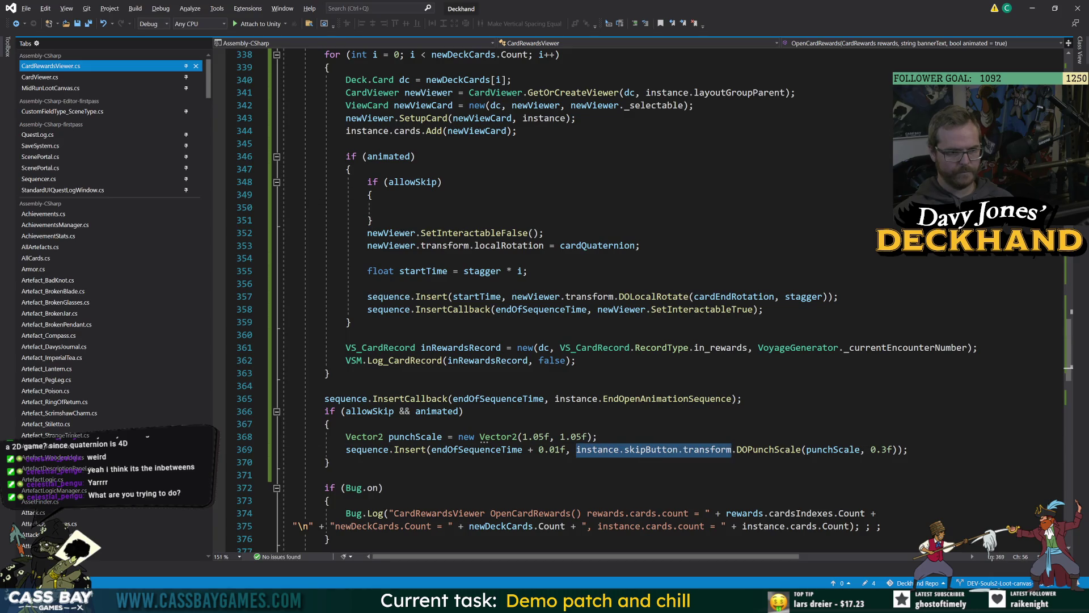
key("ctrl+c")
left_click(397, 207)
key("ctrl+v")
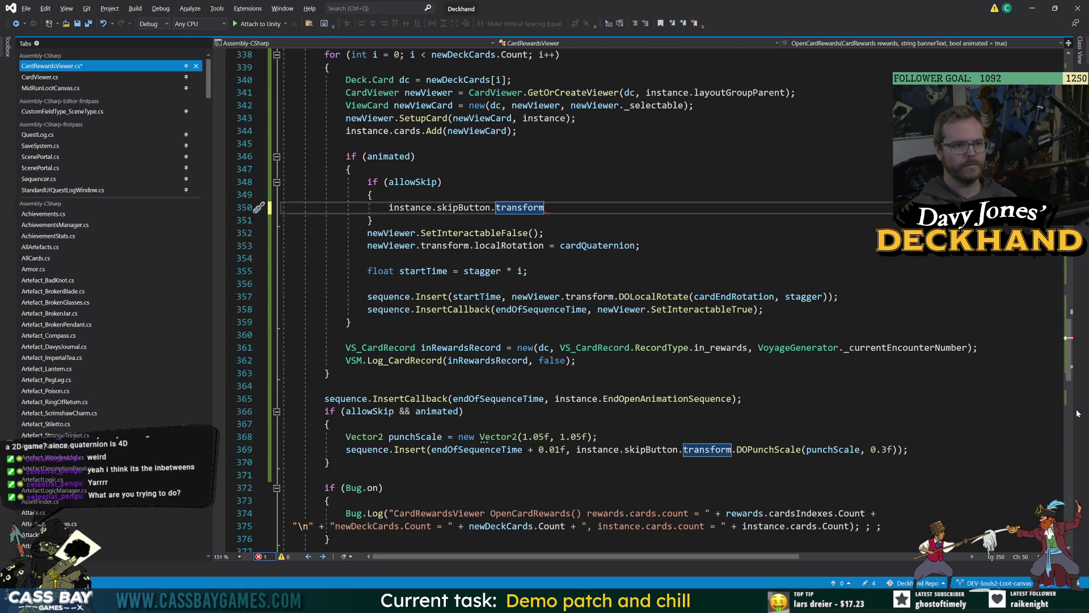
Step: Delete the old allowSkip block and its blank line from the card loop
scroll(375, 284, "up", 2)
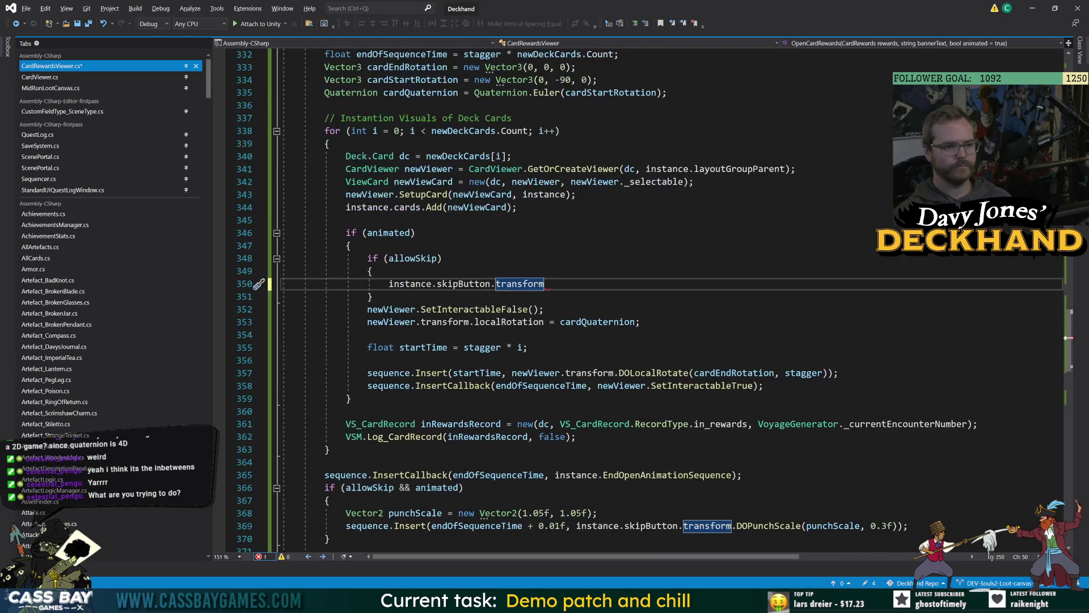
left_click_drag(373, 296, 357, 258)
key("Delete")
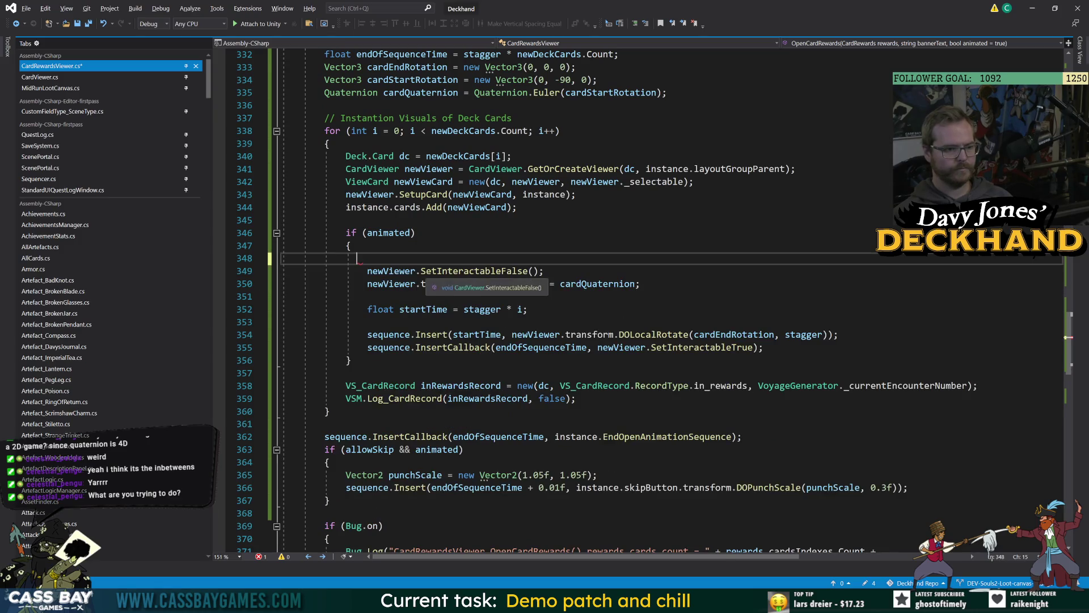
key("BackSpace")
key("BackSpace")
key("BackSpace")
Step: Begin typing an else branch after the if (!animated) block's closing brace
scroll(568, 295, "up", 4)
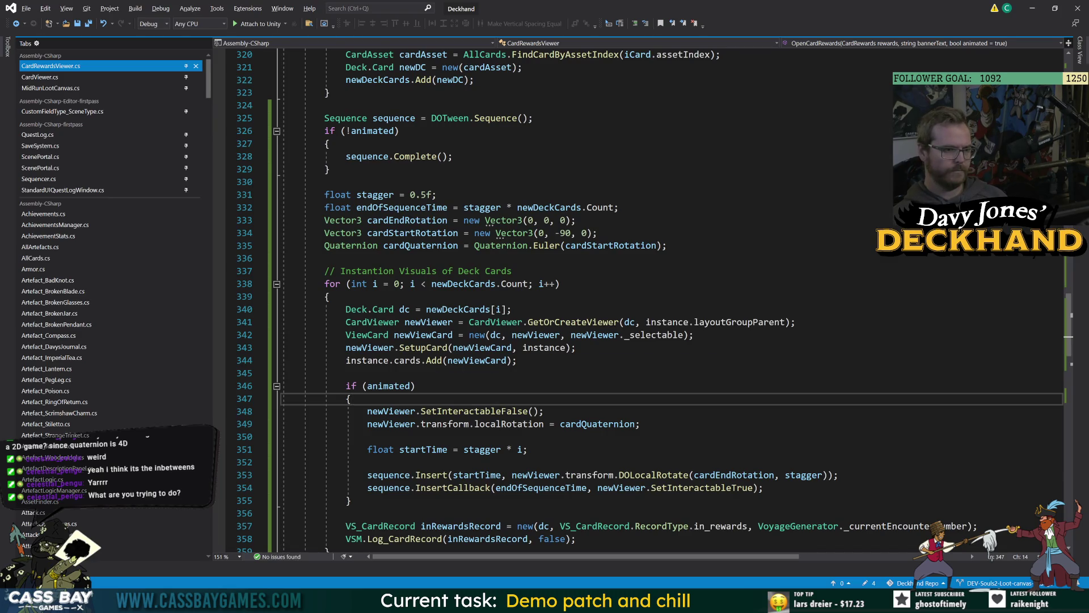
left_click(331, 169)
key("Return")
type("else; sequence{")
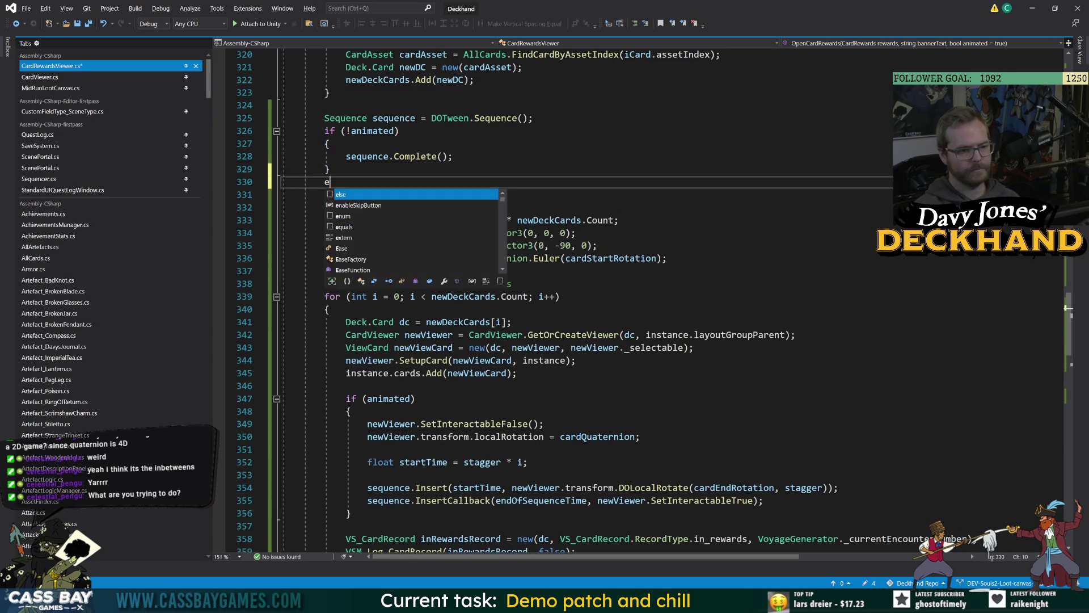
key("BackSpace")
key("BackSpace")
key("BackSpace")
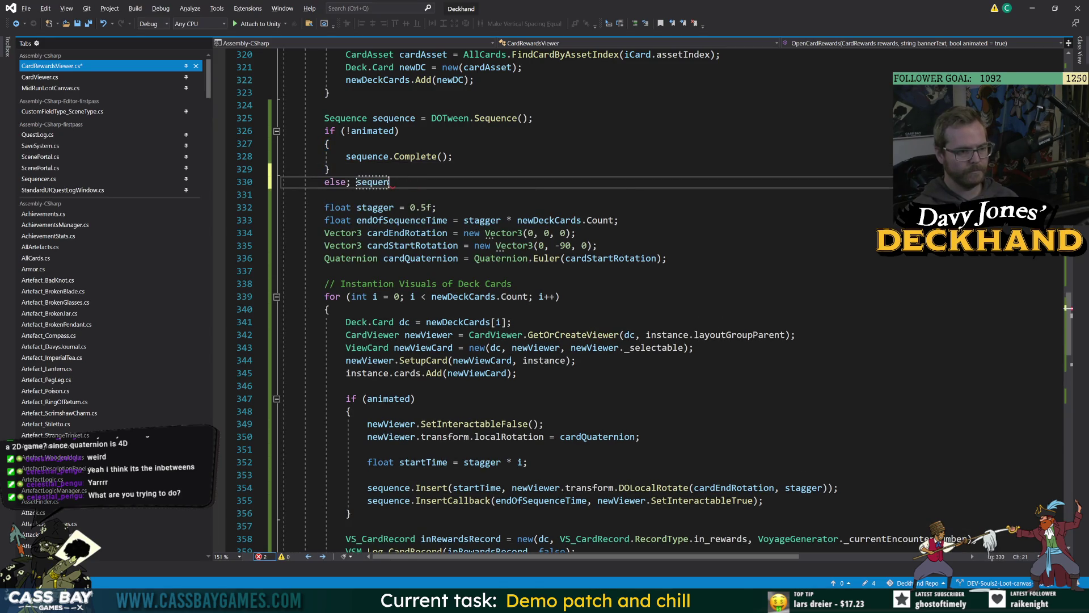
Step: Open the else block with braces and add an if (allowSkip) check with its own brace
type("e {")
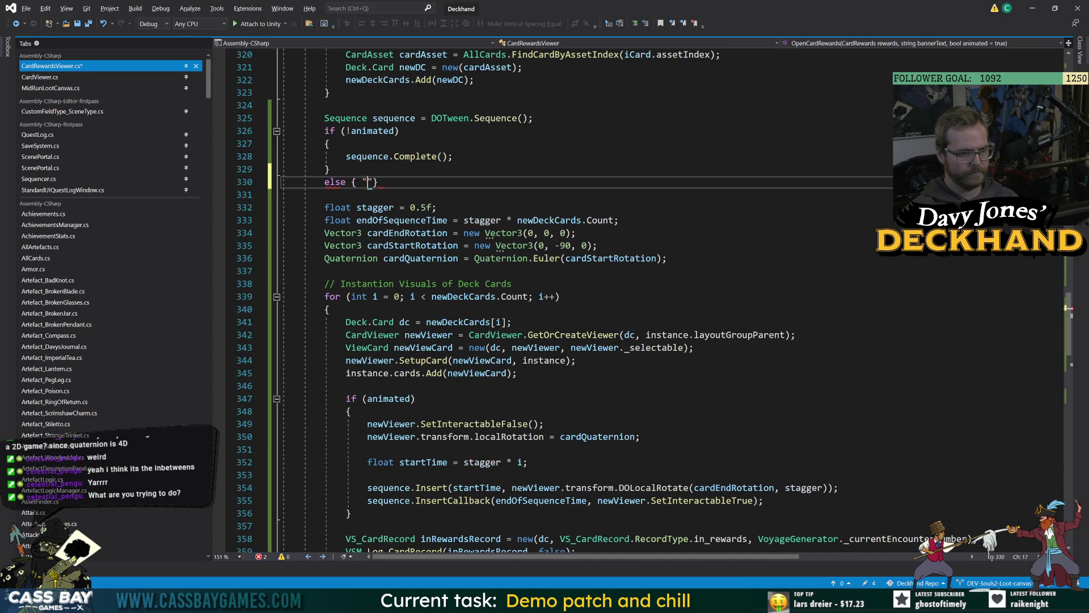
key("BackSpace")
key("BackSpace")
key("Return")
type("{")
key("Return")
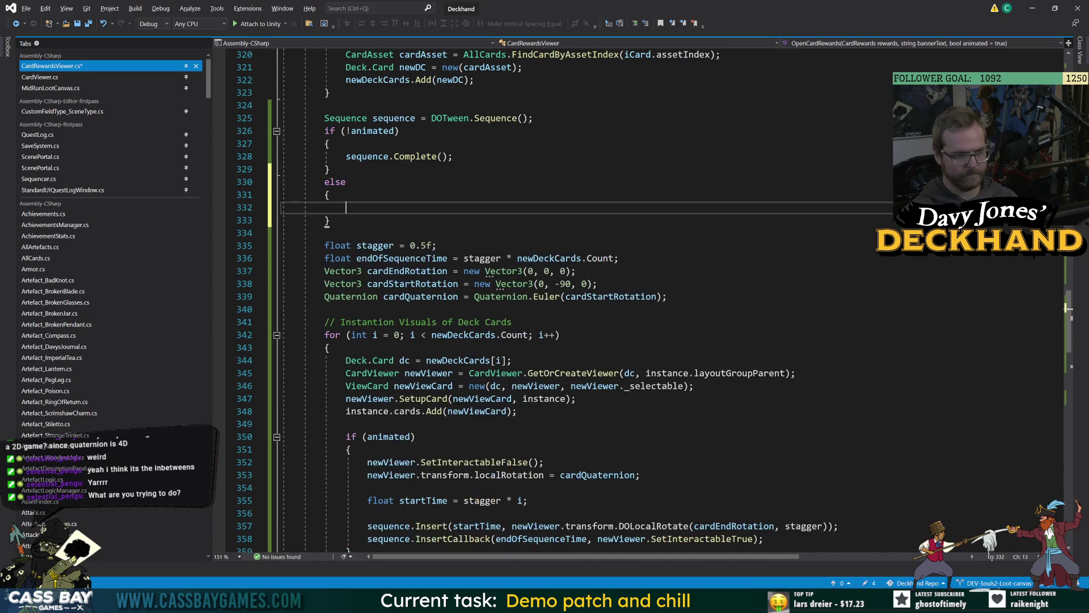
type("if (allowSkip)")
key("Return")
type("{")
key("Return")
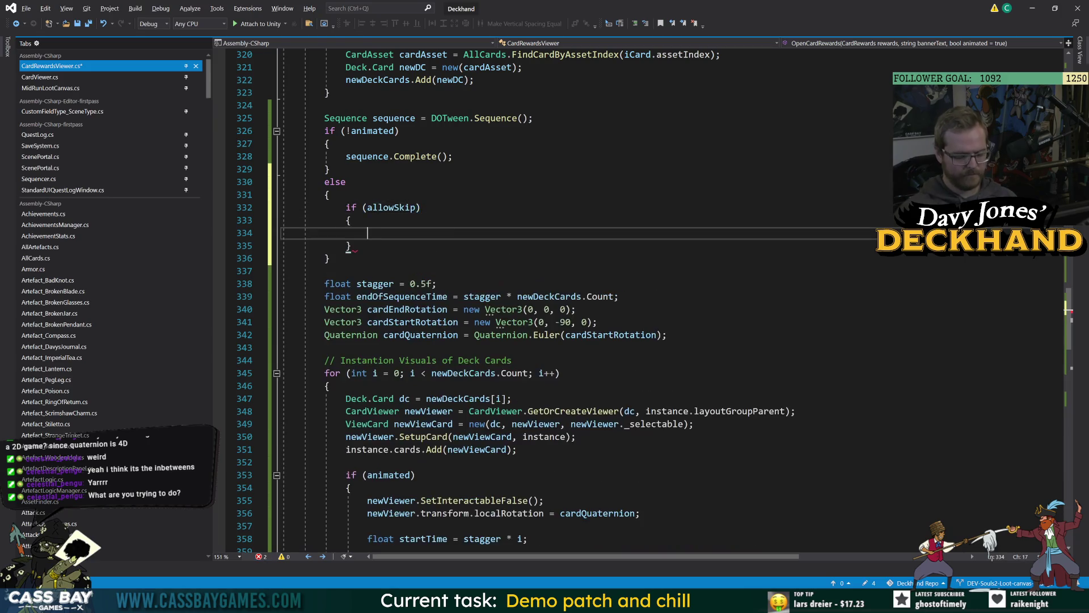
Step: Write instance.skipButton.transform.localRotation( inside the if (allowSkip) block using IntelliSense
type("skip")
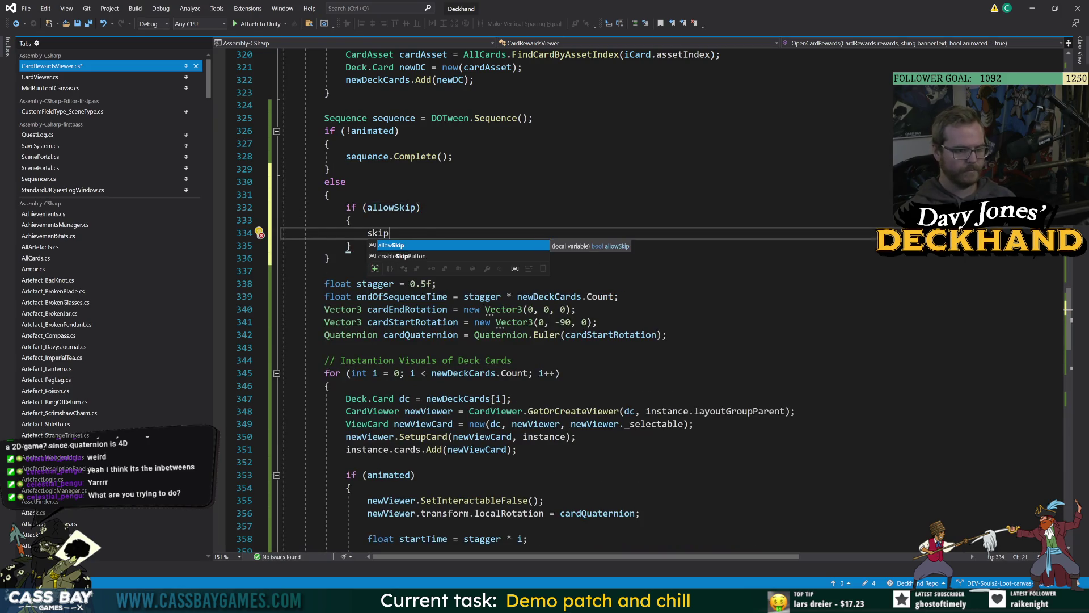
key("BackSpace")
key("BackSpace")
key("BackSpace")
type("kipB")
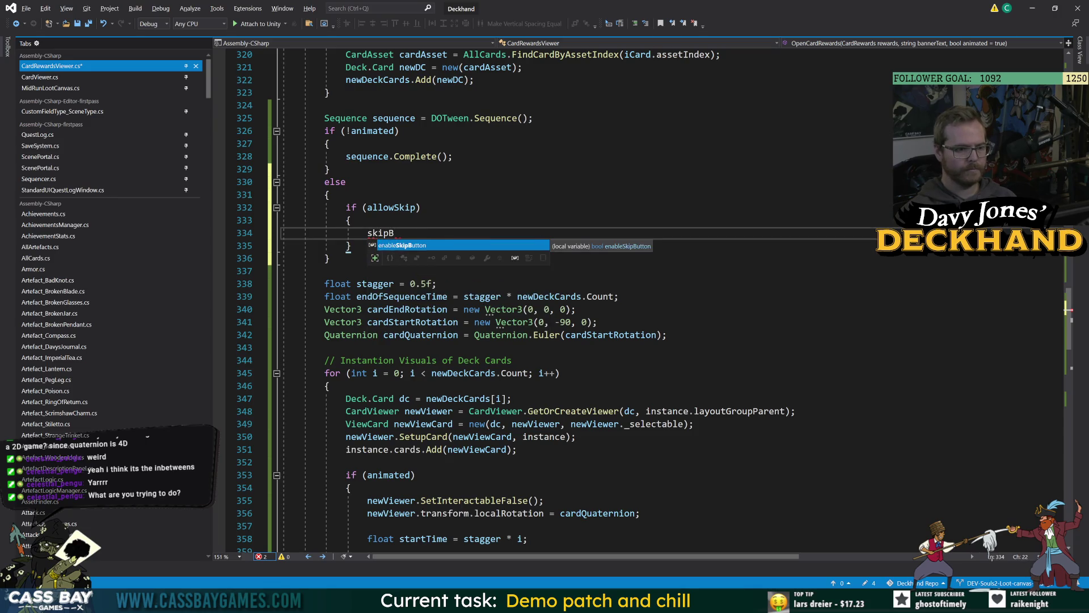
key("BackSpace")
key("BackSpace")
key("BackSpace")
key("BackSpace")
type("inst")
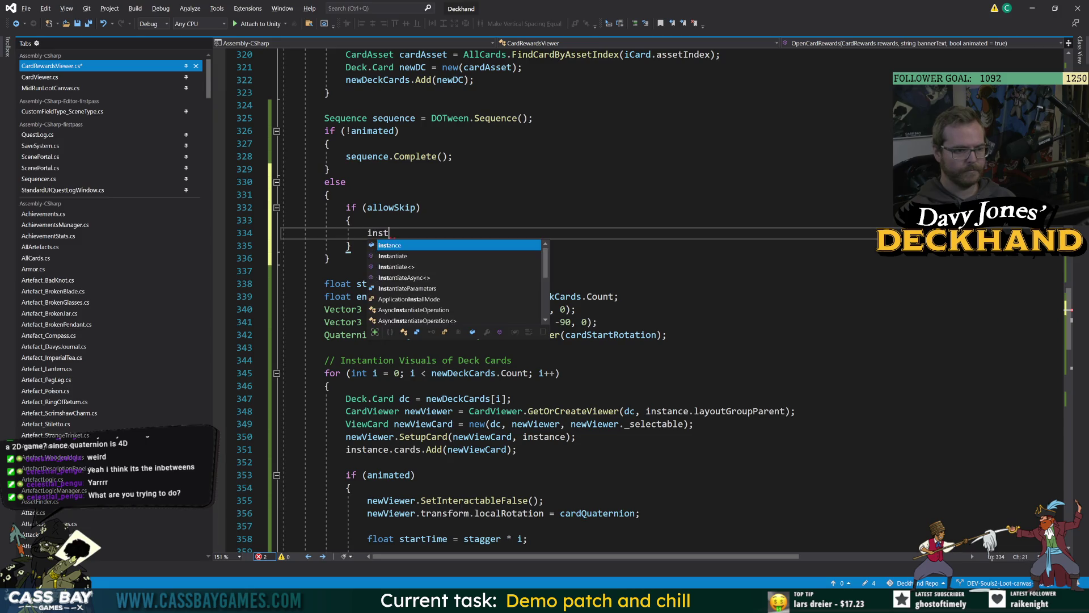
type("ance.skipButton.tra")
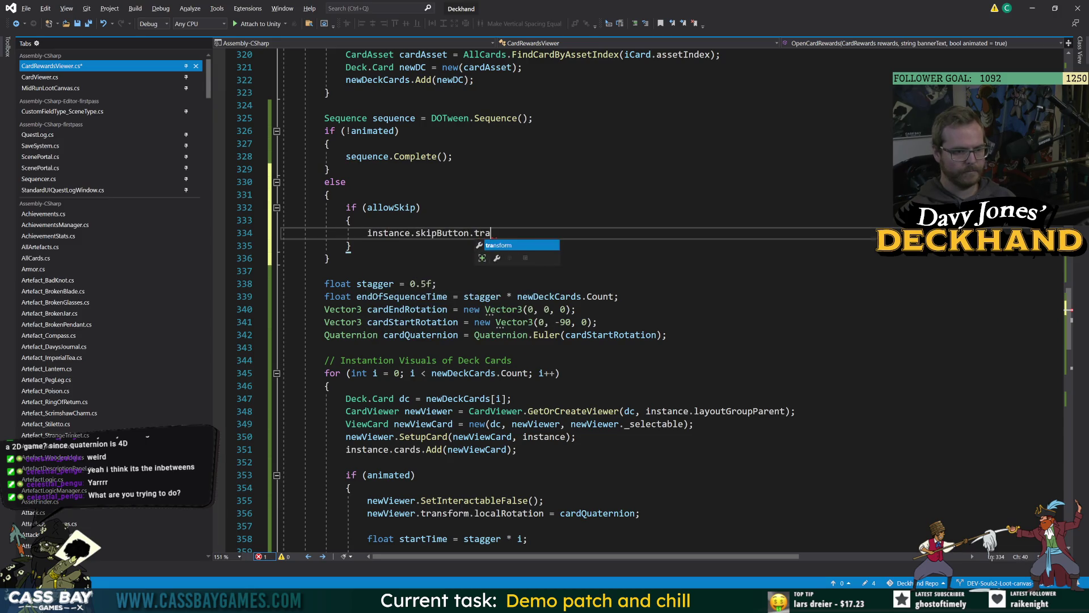
key("Tab")
type(".")
type("local")
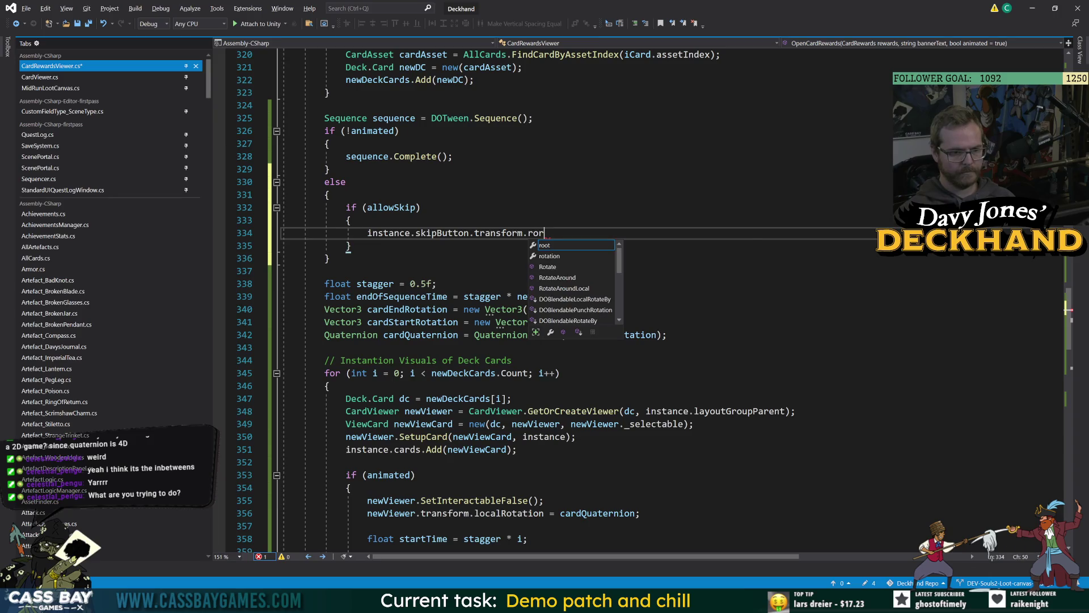
type("r")
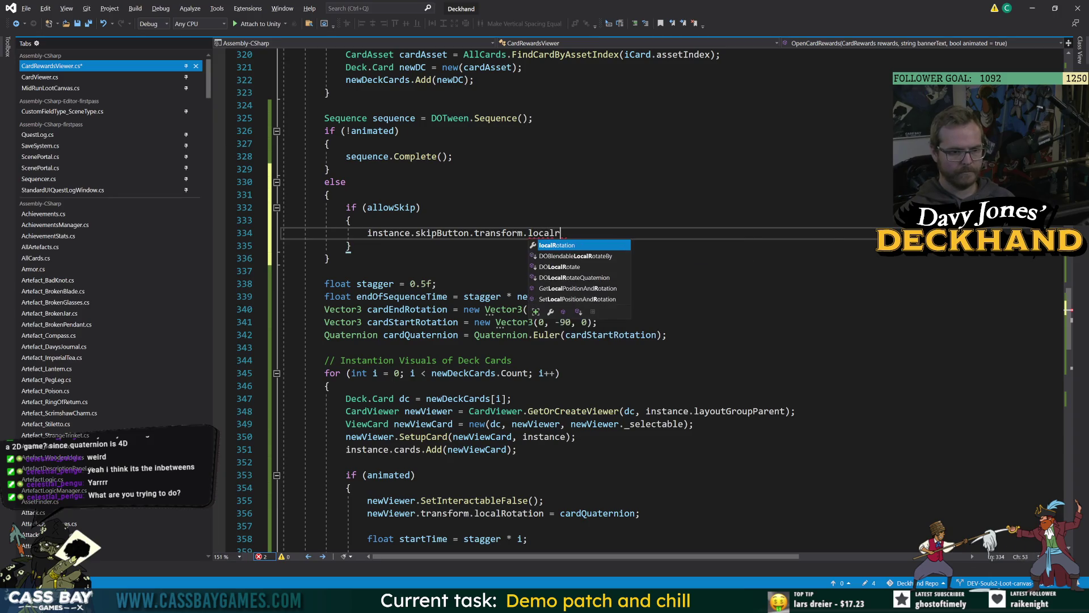
key("Tab")
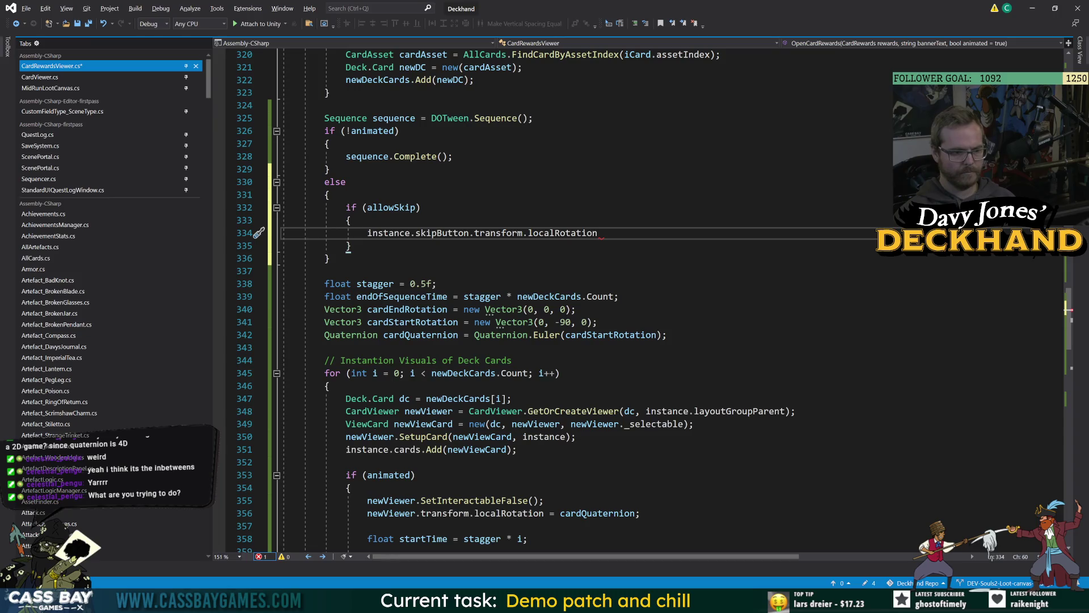
type("(")
key("Escape")
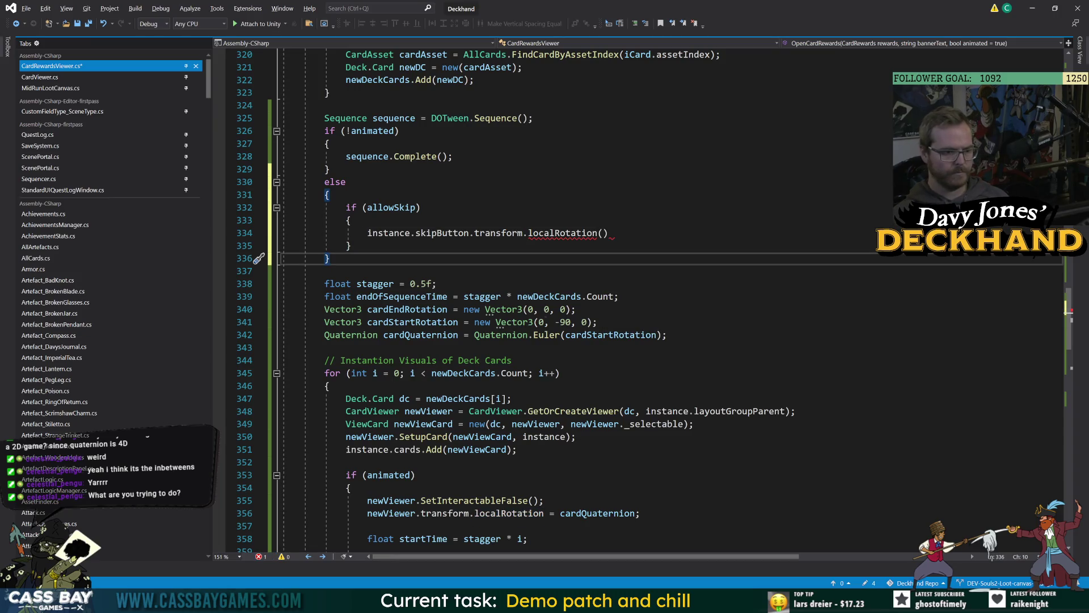
key("Down")
key("Down")
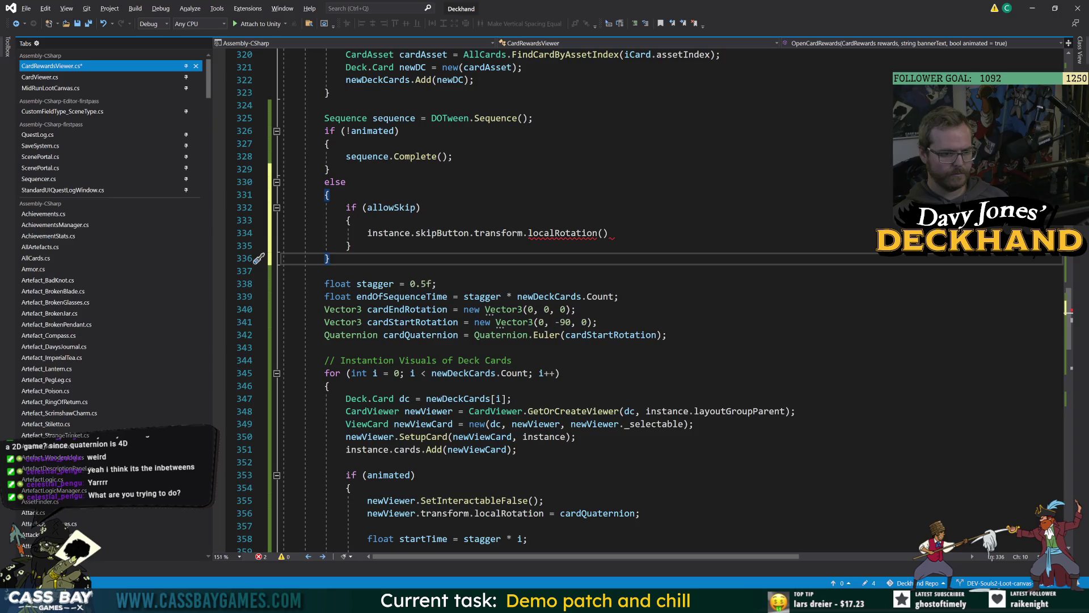
Step: Move the stagger and rotation declarations above the if (!animated) block
mouse_move(667, 335)
left_mouse_down()
mouse_move(282, 335)
mouse_move(282, 284)
mouse_move(282, 310)
left_mouse_up()
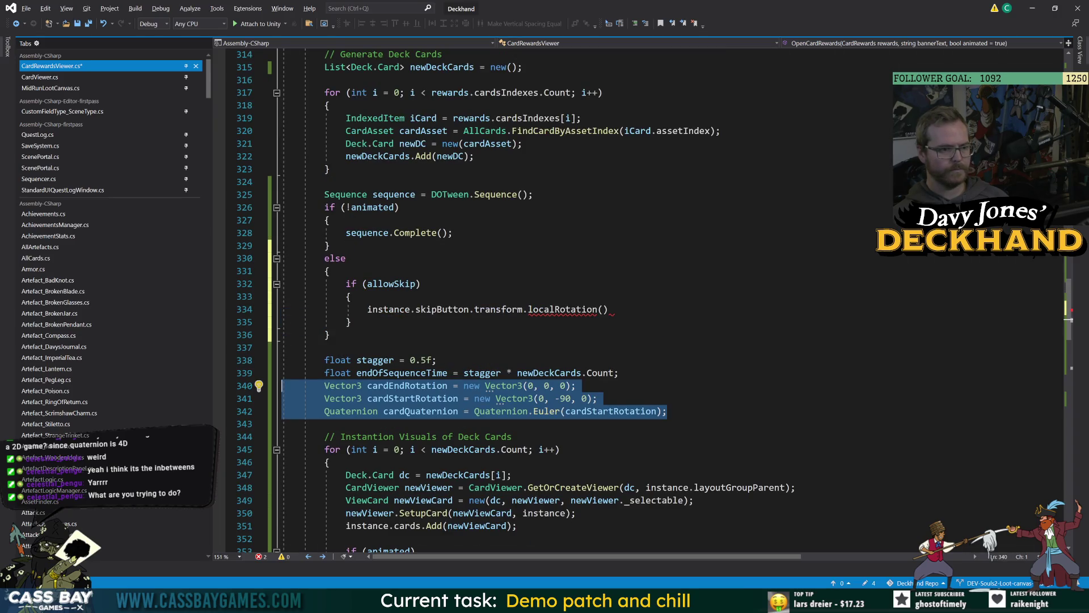
key("shift+Up")
key("shift+Up")
key("shift+Home")
key("alt+Up")
key("alt+Up")
key("alt+Up")
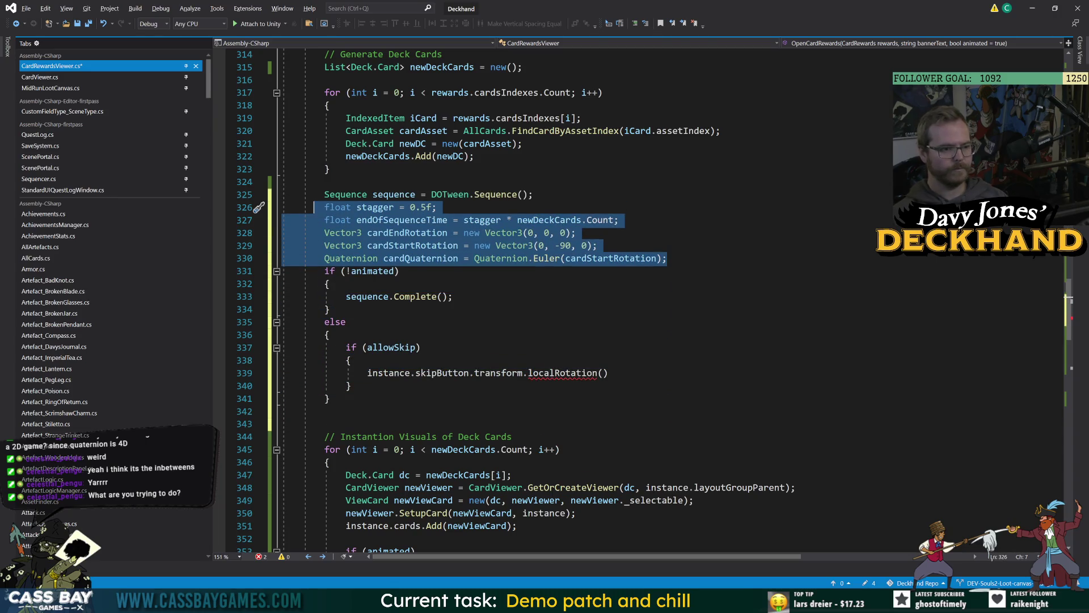
key("Down")
key("Down")
key("Down")
key("Home")
key("shift+End")
key("Delete")
Step: Undo the accidental edits and leave a blank line between the declarations and the if block
key("Up")
key("Up")
key("Up")
key("End")
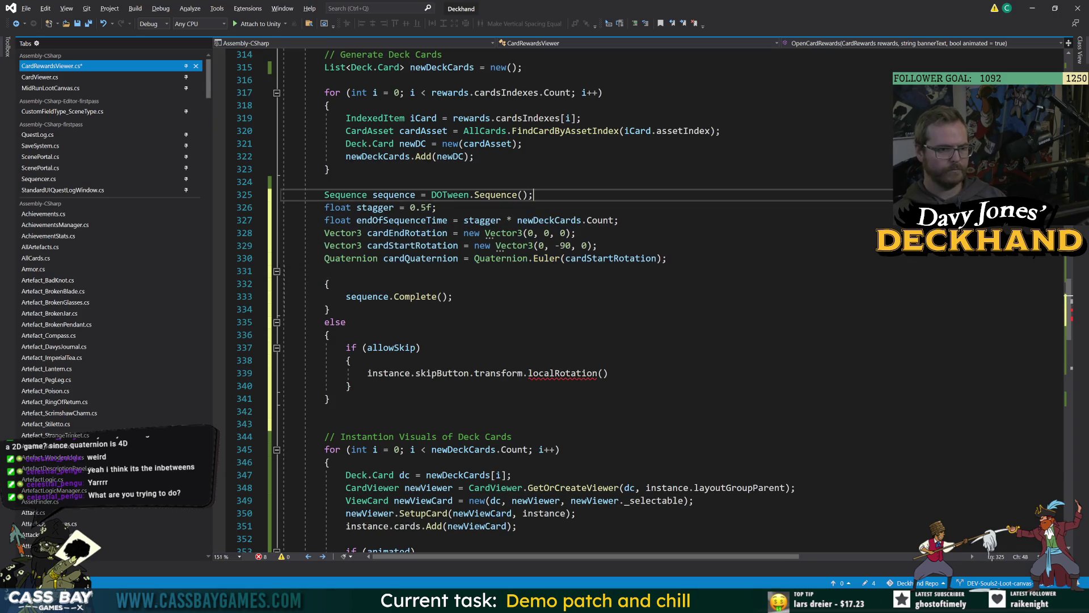
key("Return")
key("Down")
key("Down")
key("Down")
key("End")
key("Down")
key("Down")
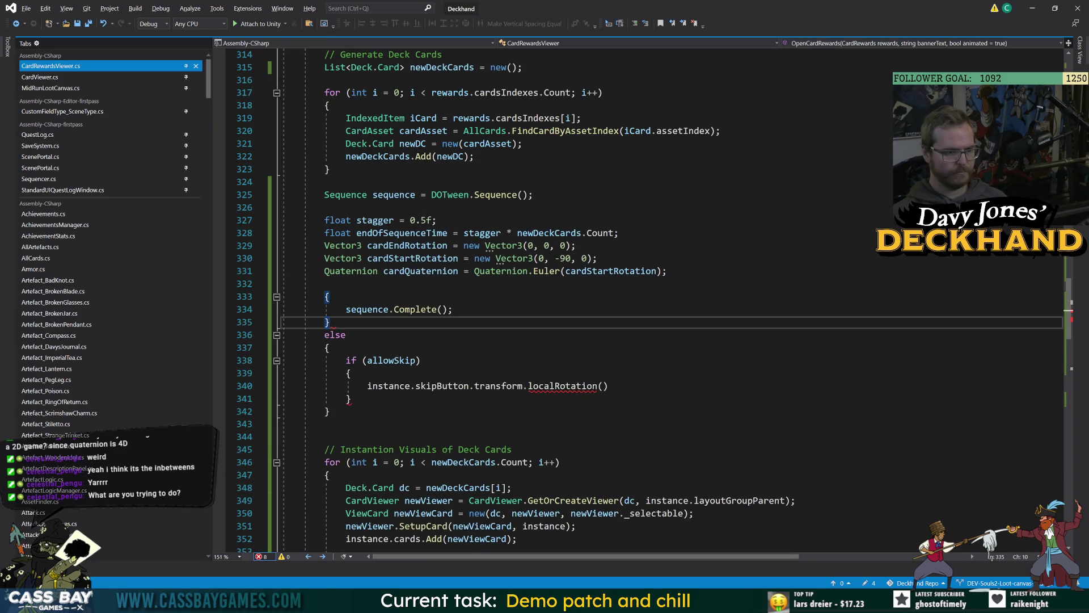
key("Up")
key("Up")
key("Up")
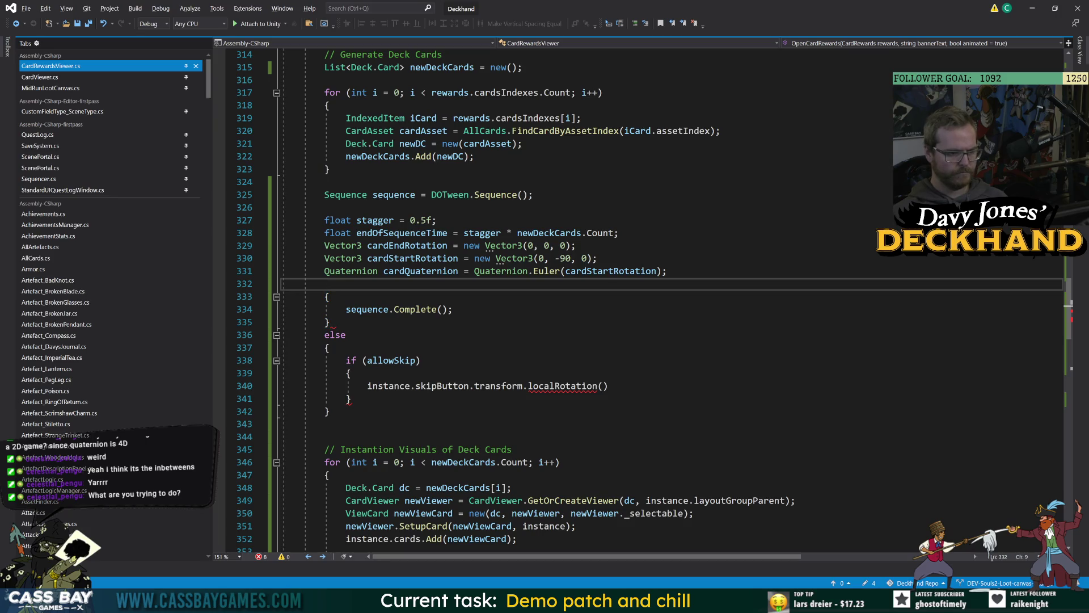
key("ctrl+z")
key("ctrl+z")
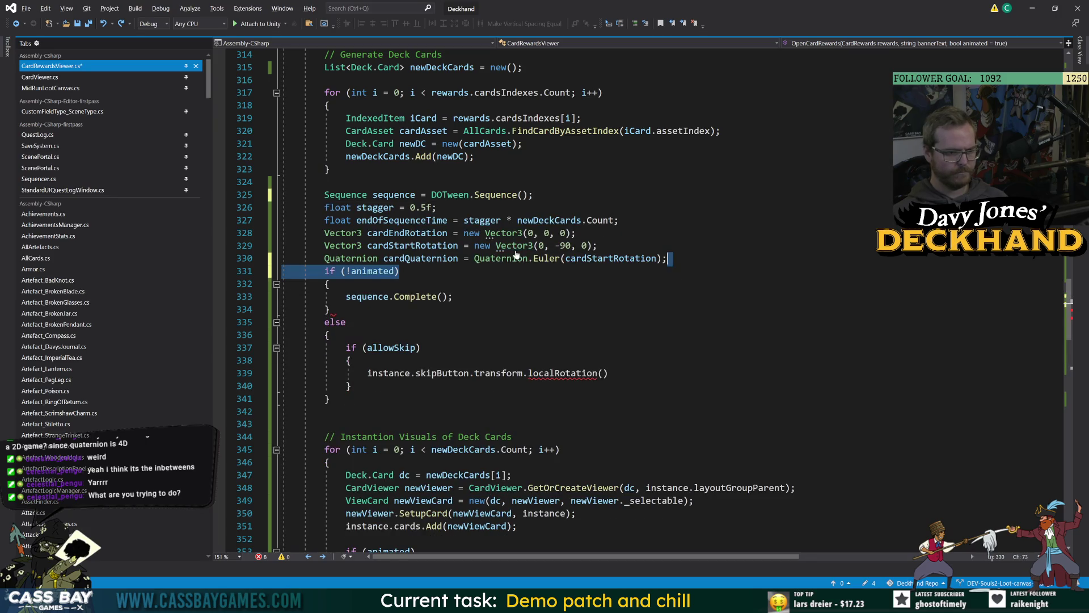
key("Up")
key("End")
key("Return")
key("Down")
key("Down")
key("Down")
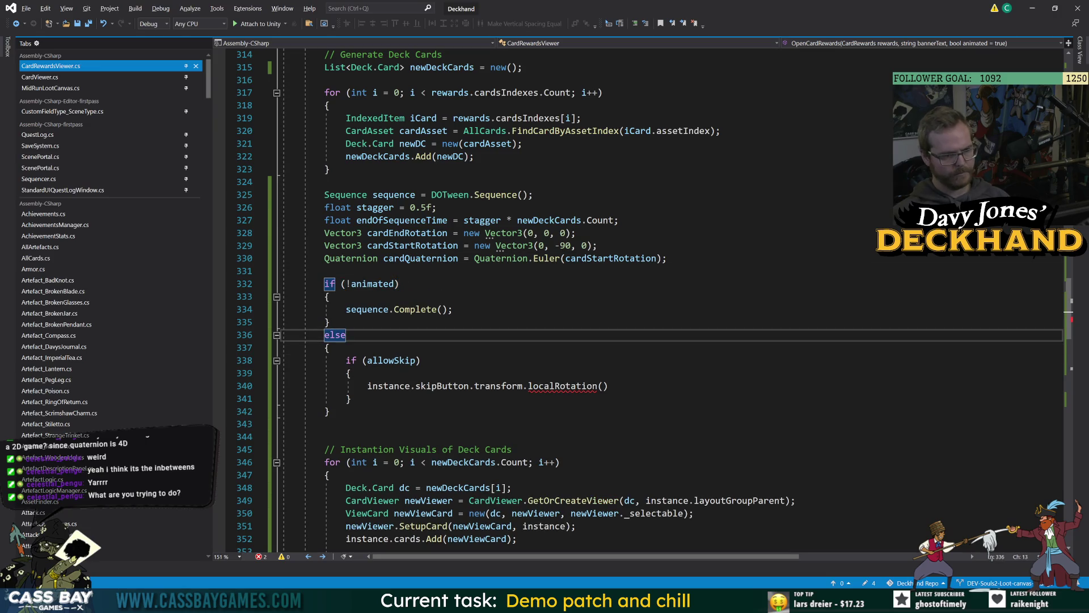
key("Down")
key("End")
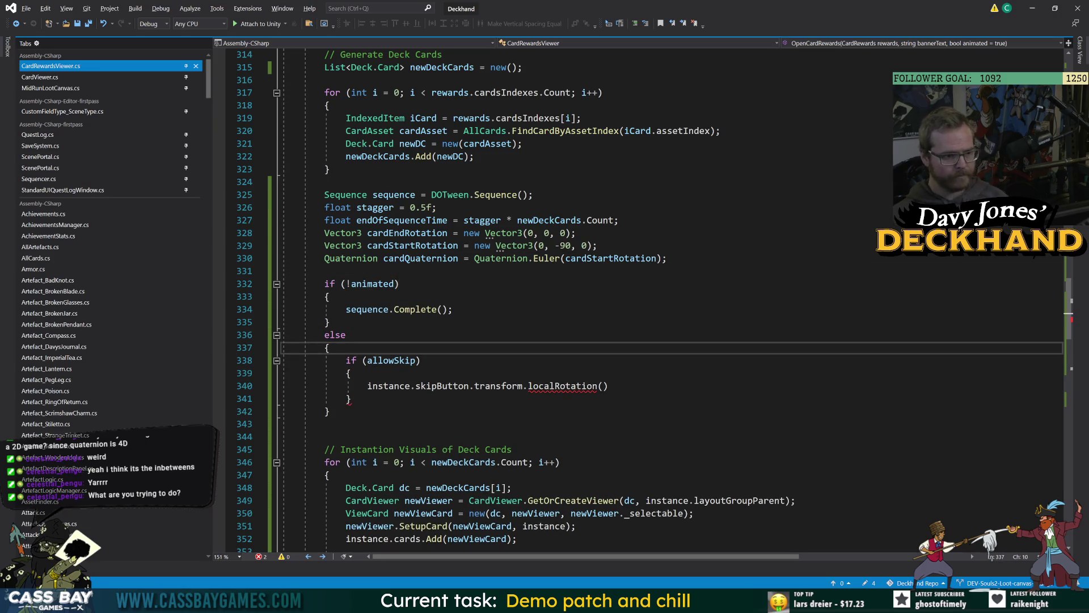
Step: Make the skip button line assign localRotation = cardStartRotation;
double_click(413, 245)
key("ctrl+c")
left_click(602, 386)
key("ctrl+v")
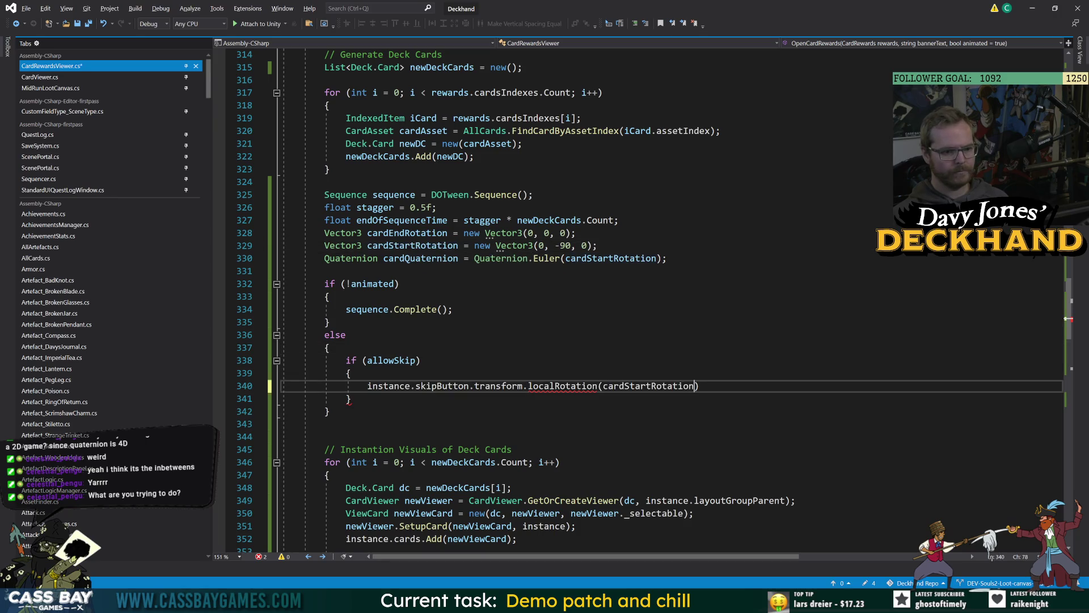
type(");")
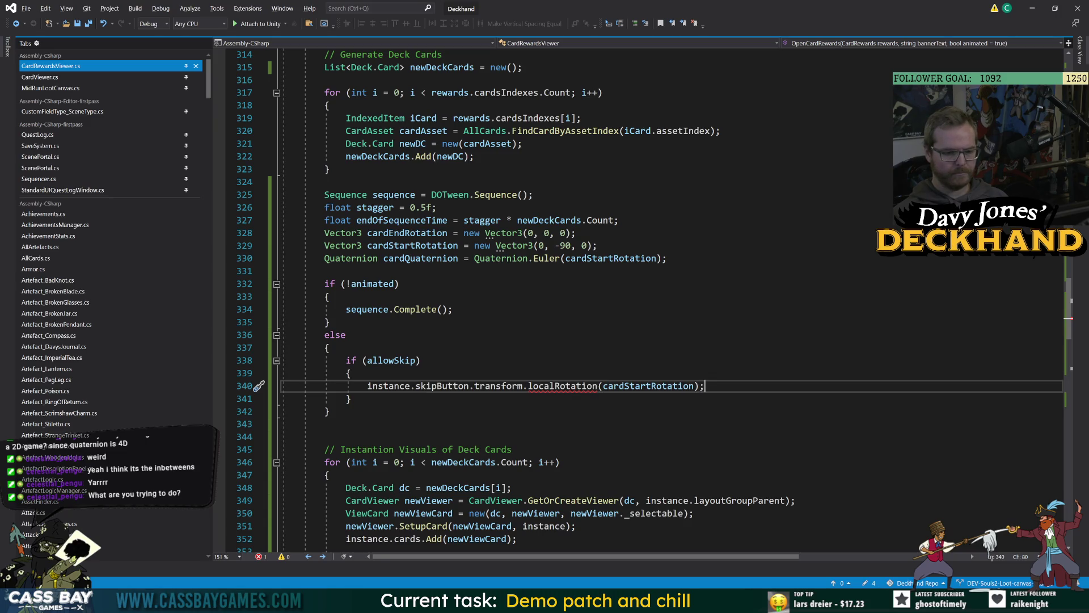
key("ctrl+shift+Left")
key("ctrl+shift+Left")
key("ctrl+shift+Left")
type("= card")
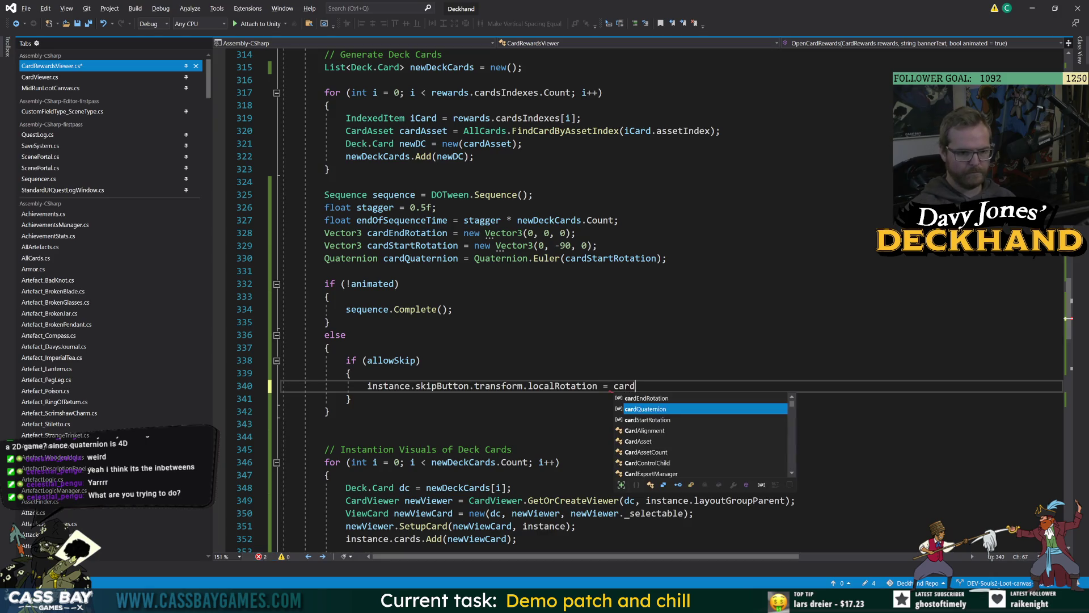
type("Start")
key("Tab")
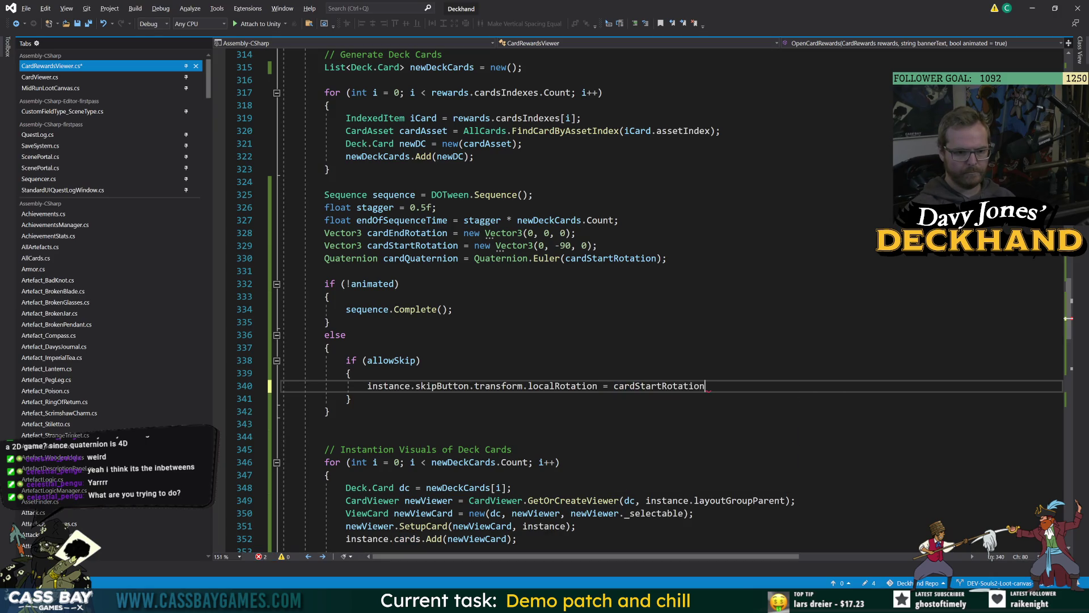
type(";")
left_click(329, 347)
Step: Replace cardStartRotation with cardQuaternion to clear the type error
left_click(324, 423)
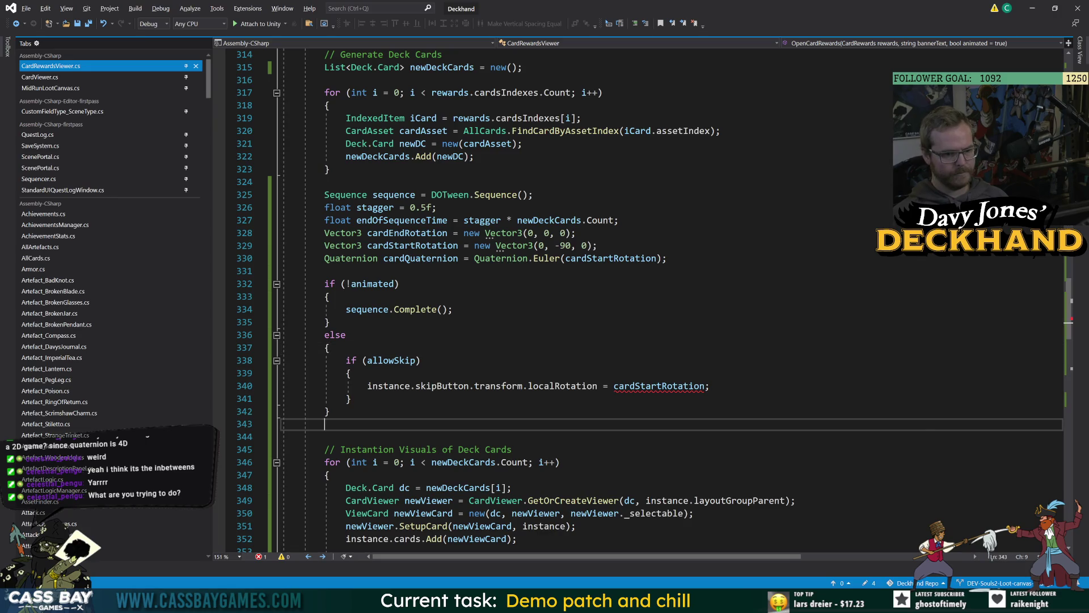
mouse_move(658, 386)
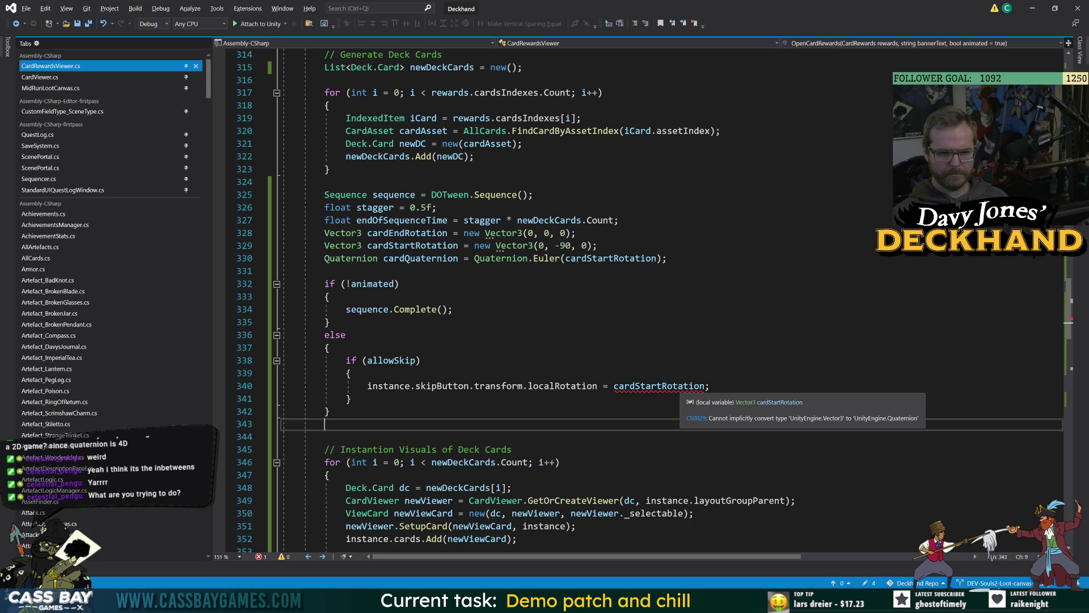
double_click(421, 258)
key("ctrl+c")
double_click(659, 386)
key("ctrl+v")
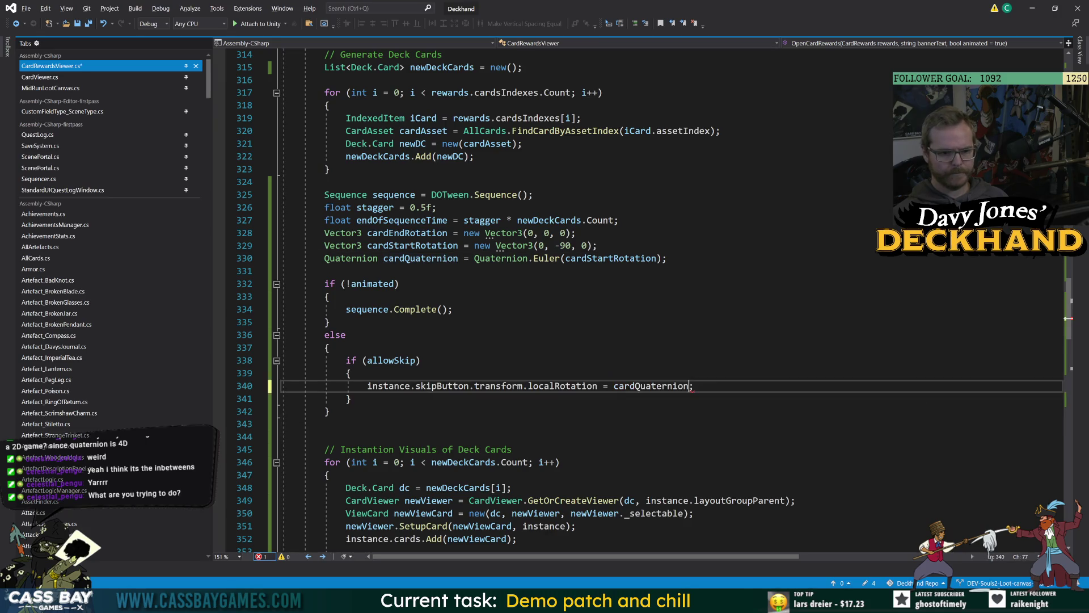
Step: Rename cardQuaternion to cardStartQuaternion everywhere
left_click(427, 258)
key("ctrl+r")
key("ctrl+r")
type("cardStart")
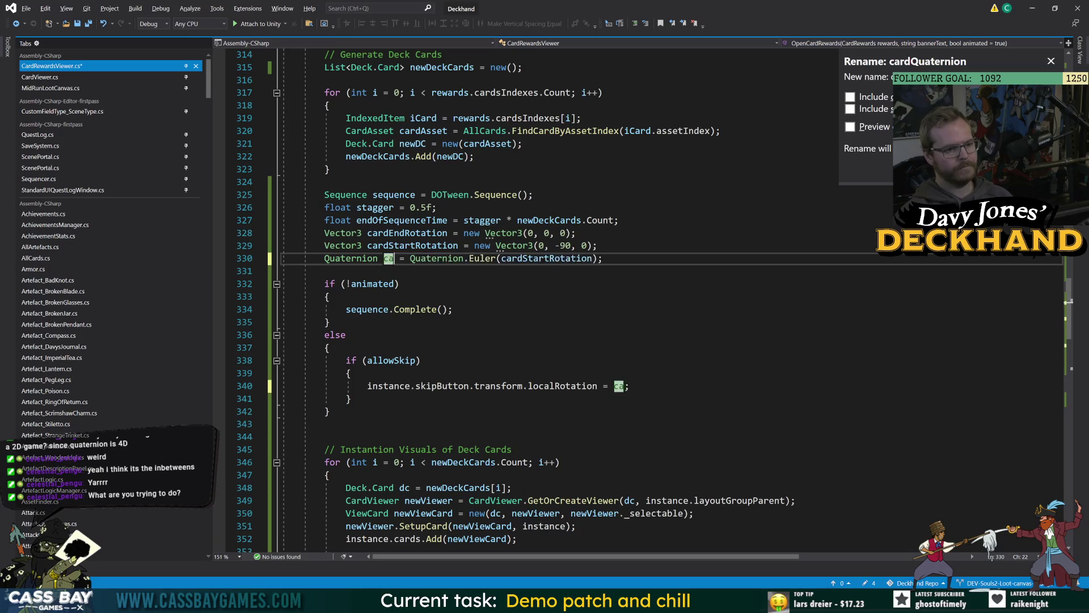
type("Quaternion")
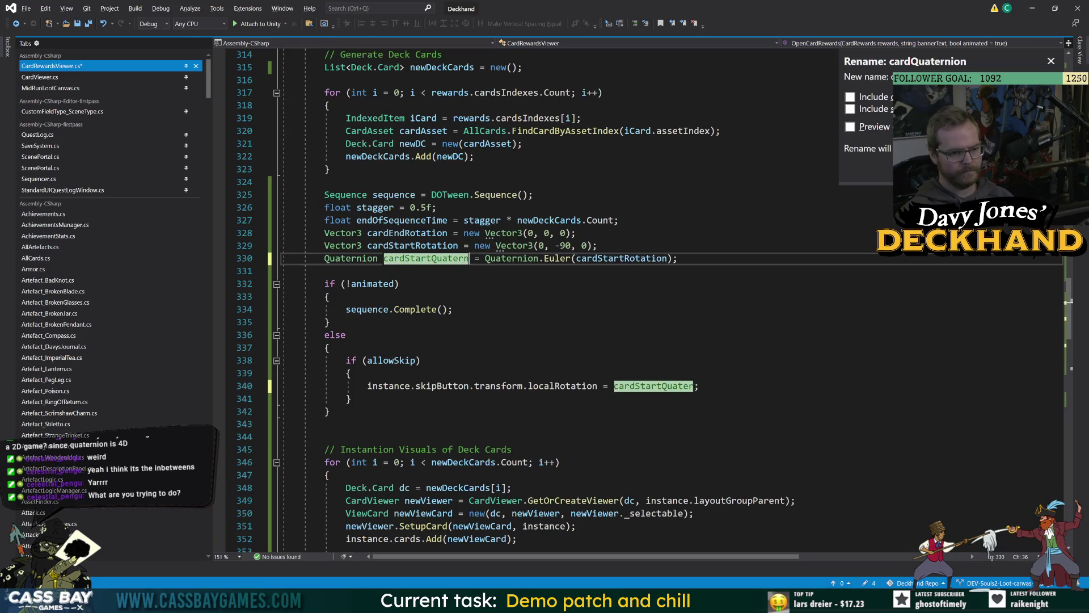
key("Return")
left_click(306, 424)
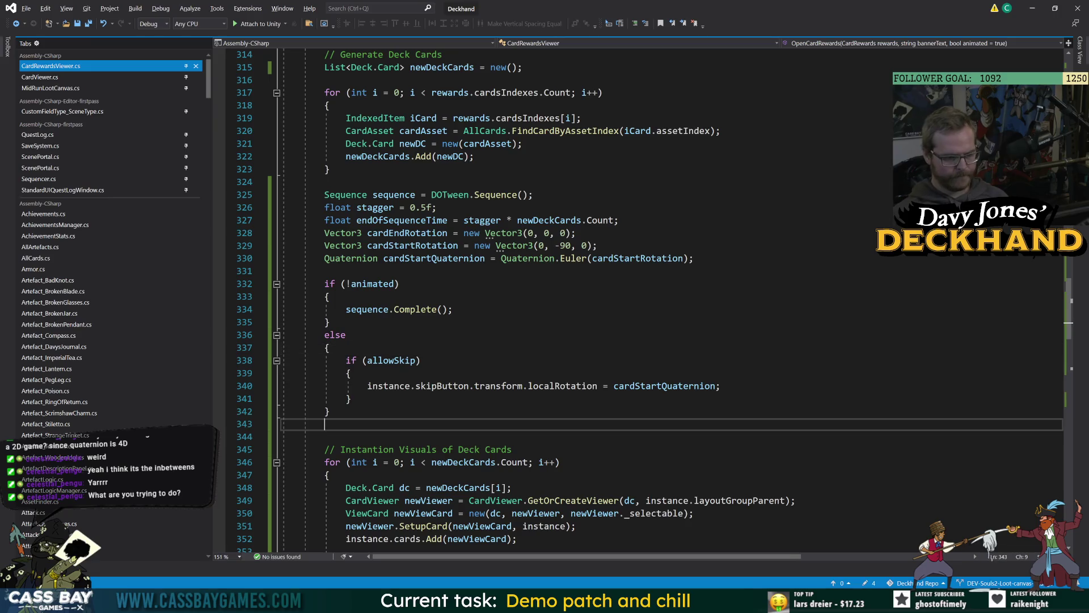
scroll(306, 424, "down", 13)
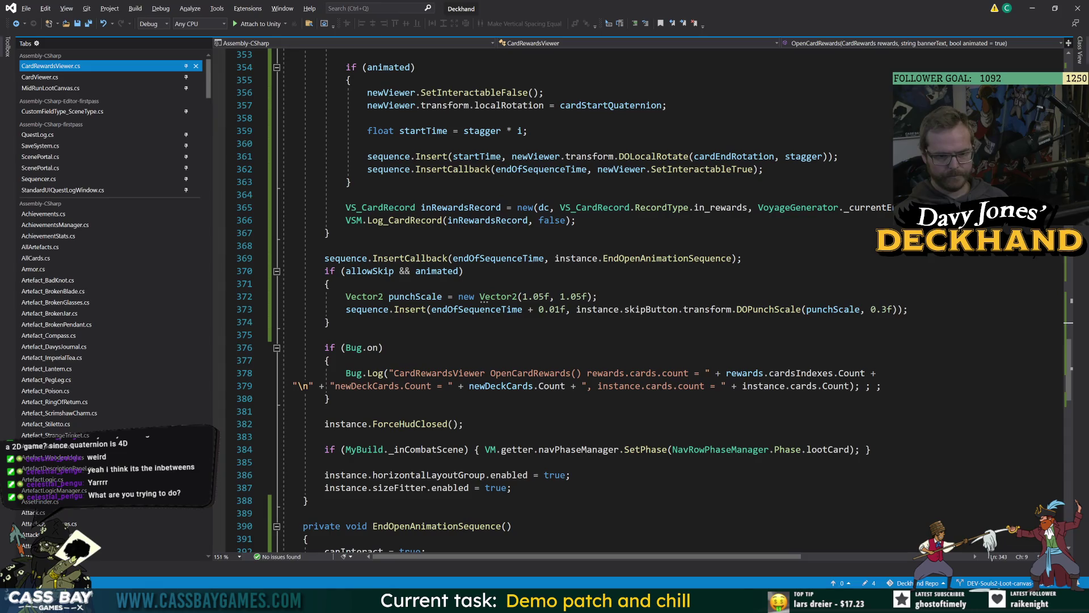
Step: Start a new Insert line and declare float buttonAnimateTime = endOfSequenceTime + 0.01f
left_click(965, 309)
key("Return")
type("sequence")
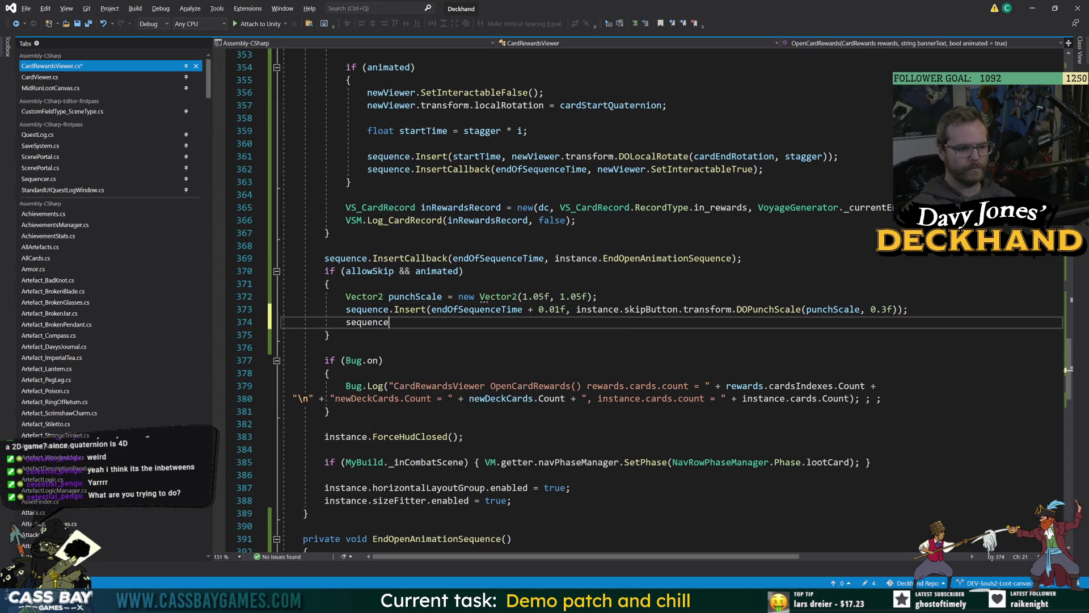
type(".Insert(en")
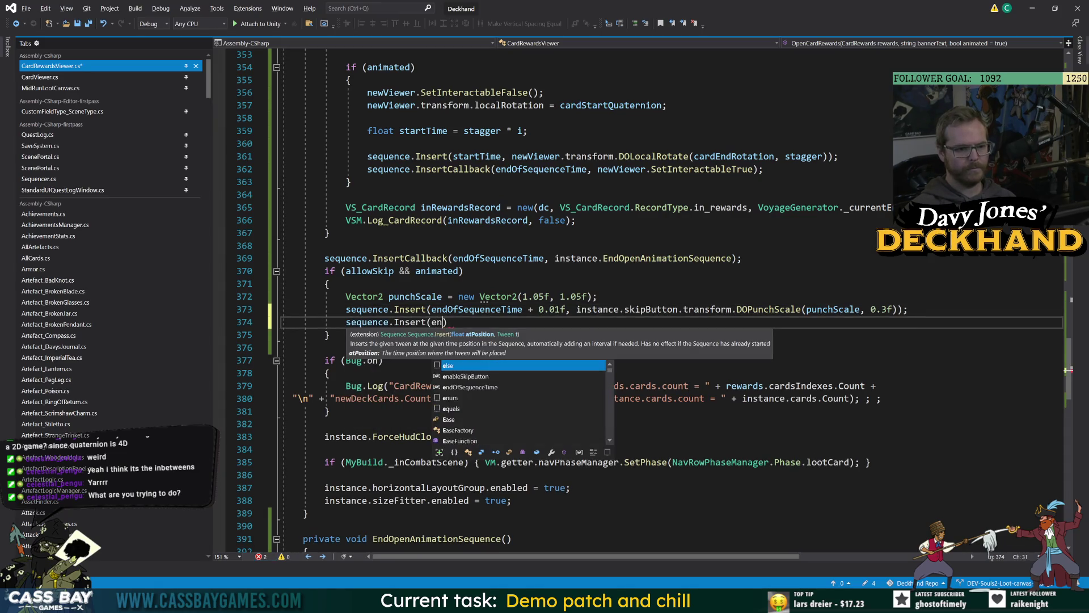
type("d")
left_click(341, 284)
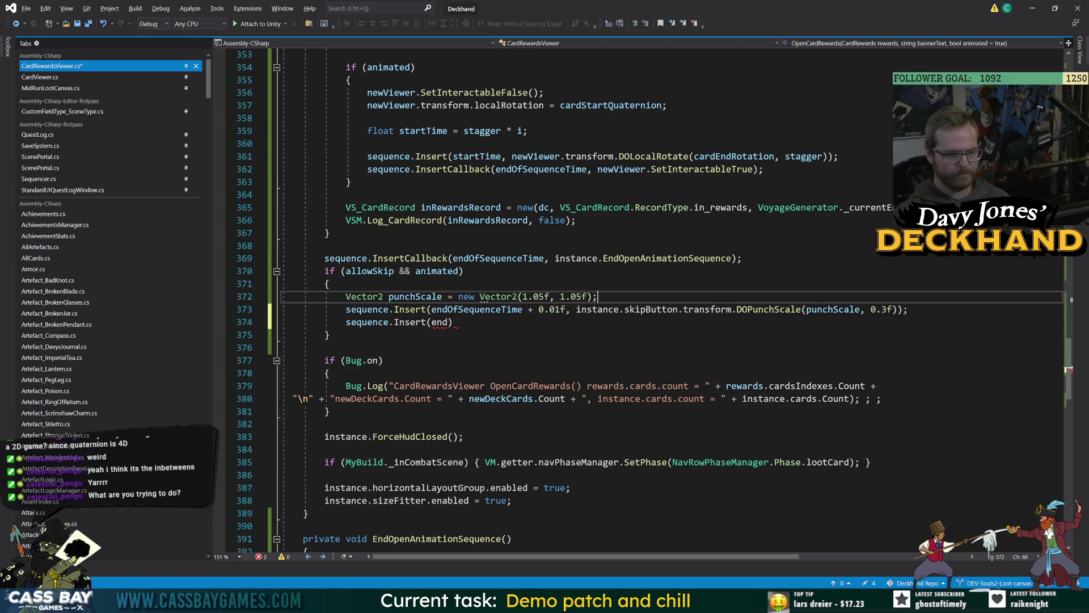
key("Return")
type("float ")
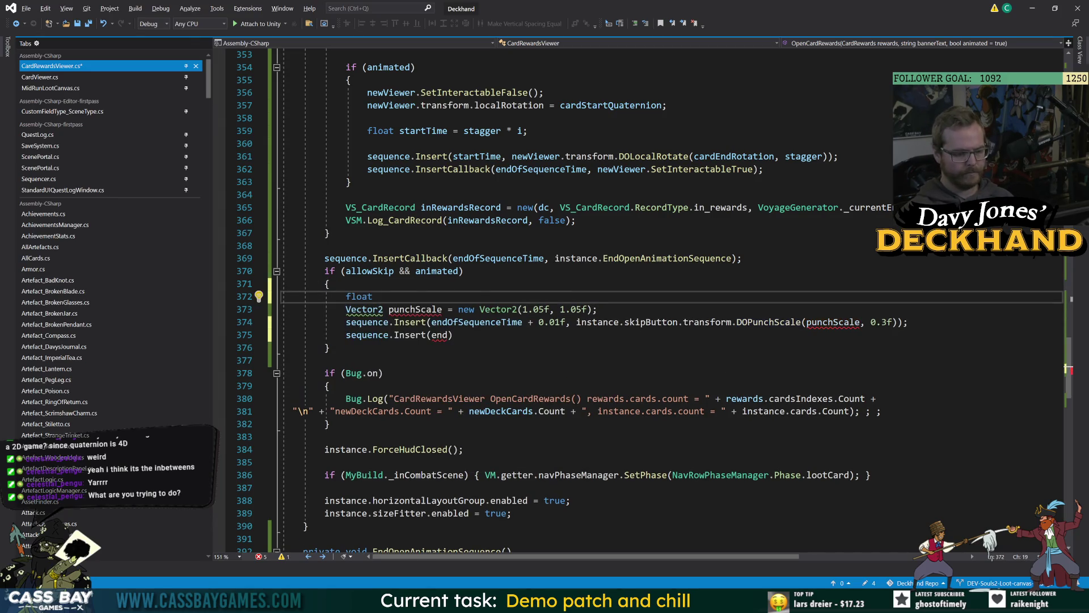
type("b")
type("ate")
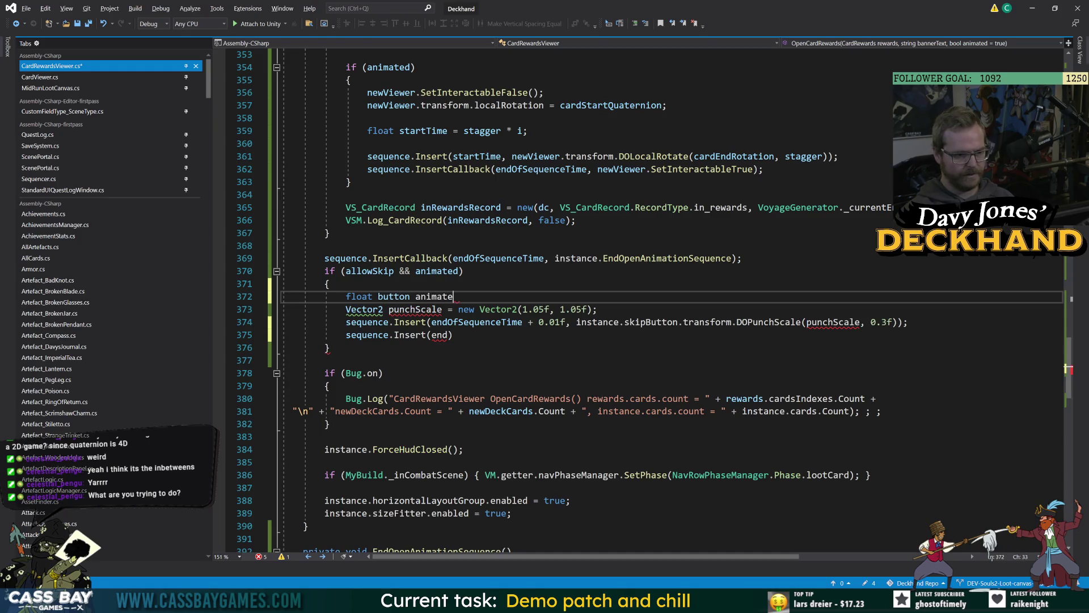
key("ctrl+BackSpace")
key("ctrl+BackSpace")
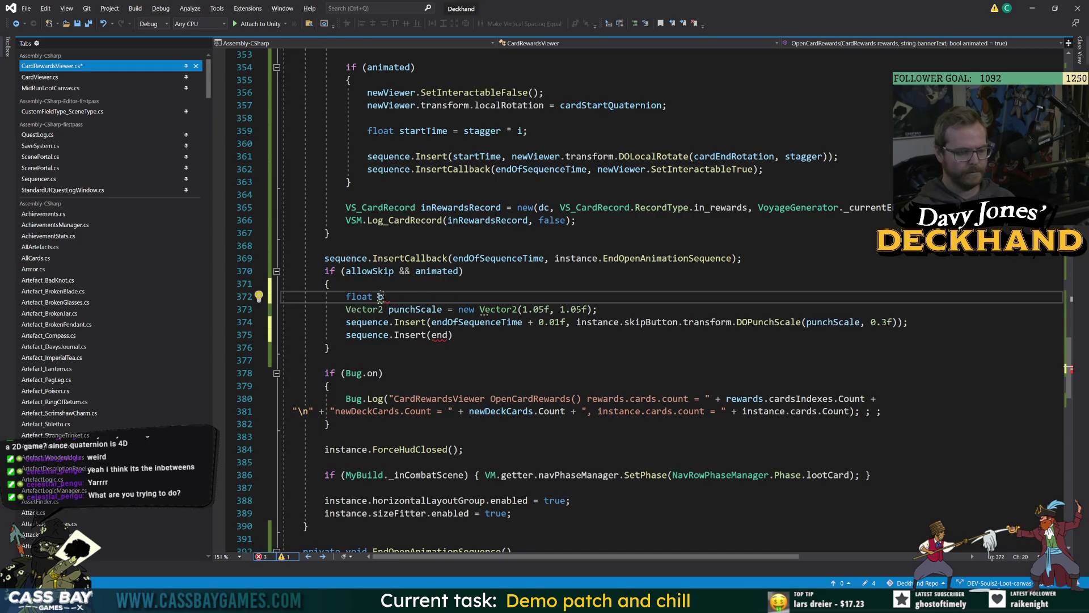
type("buttonAnimateTime =")
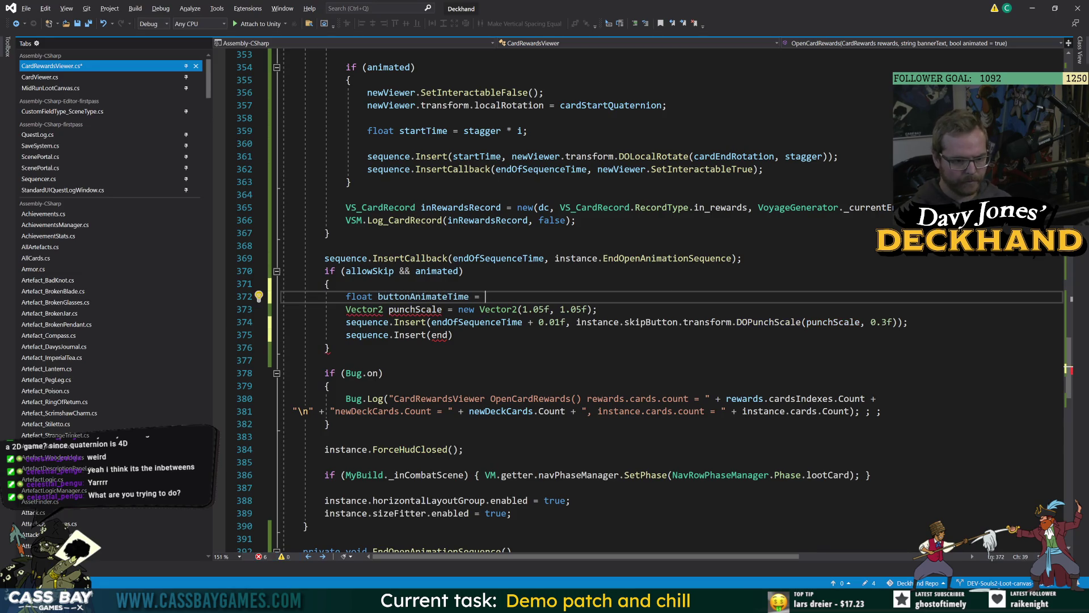
left_click_drag(566, 322, 432, 322)
key("ctrl+c")
key("Up")
key("Up")
key("End")
key("ctrl+v")
type(";")
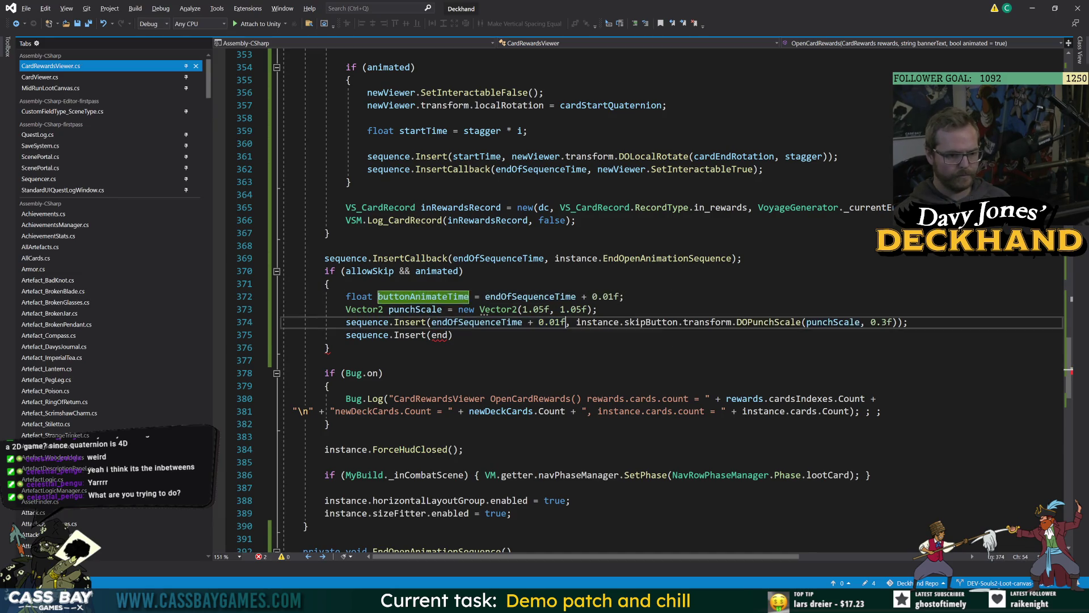
Step: Use buttonAnimateTime in the punch insert and add Insert(buttonAnimateTime, skipButton DOLocalRotate(cardEndRotation, 0.3f))
left_click_drag(565, 322, 432, 321)
type("buttonAnimateTime")
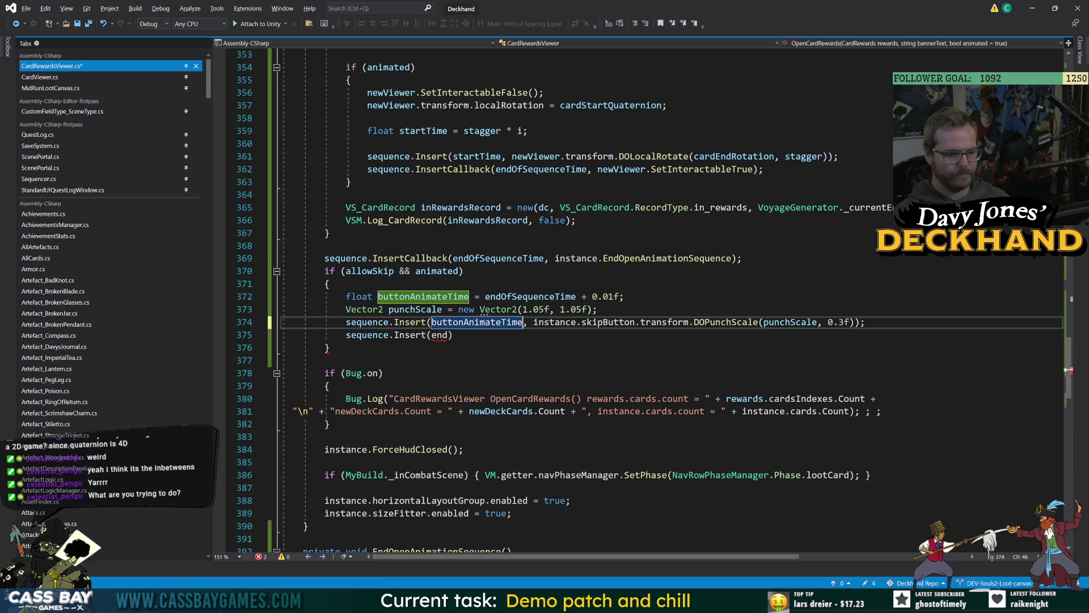
left_click(450, 335)
key("BackSpace")
key("BackSpace")
key("BackSpace")
type("buttonAnimateTime")
type(", instance.skipButton")
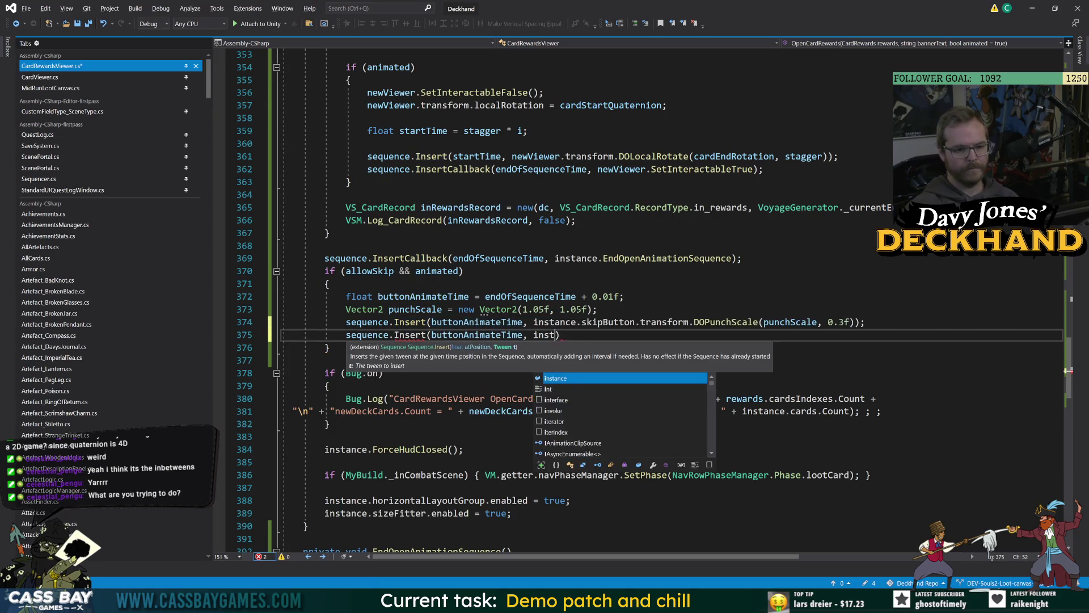
type(".")
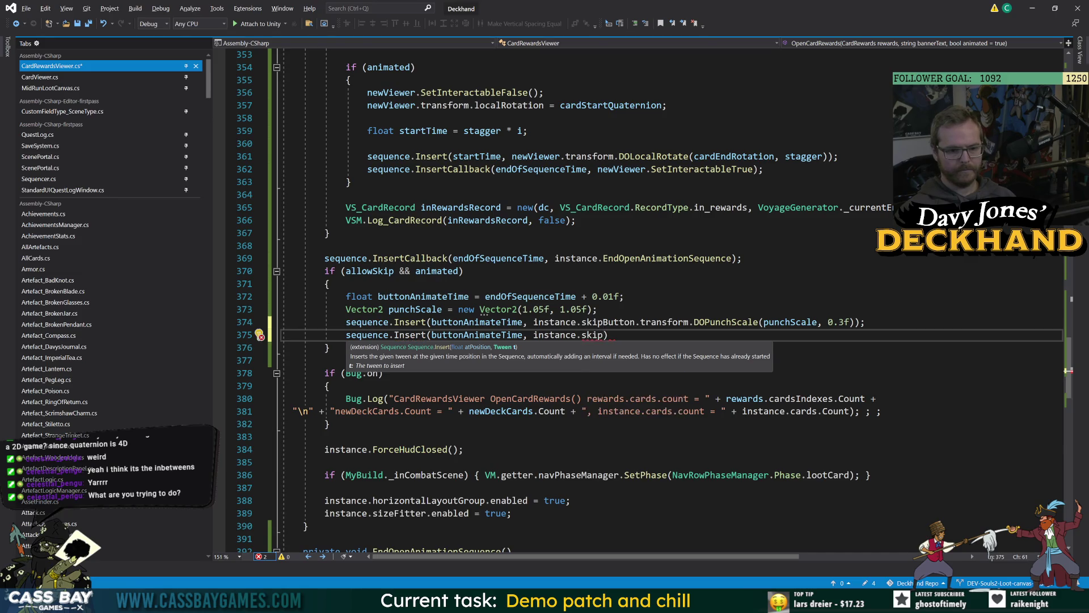
type("transform.do")
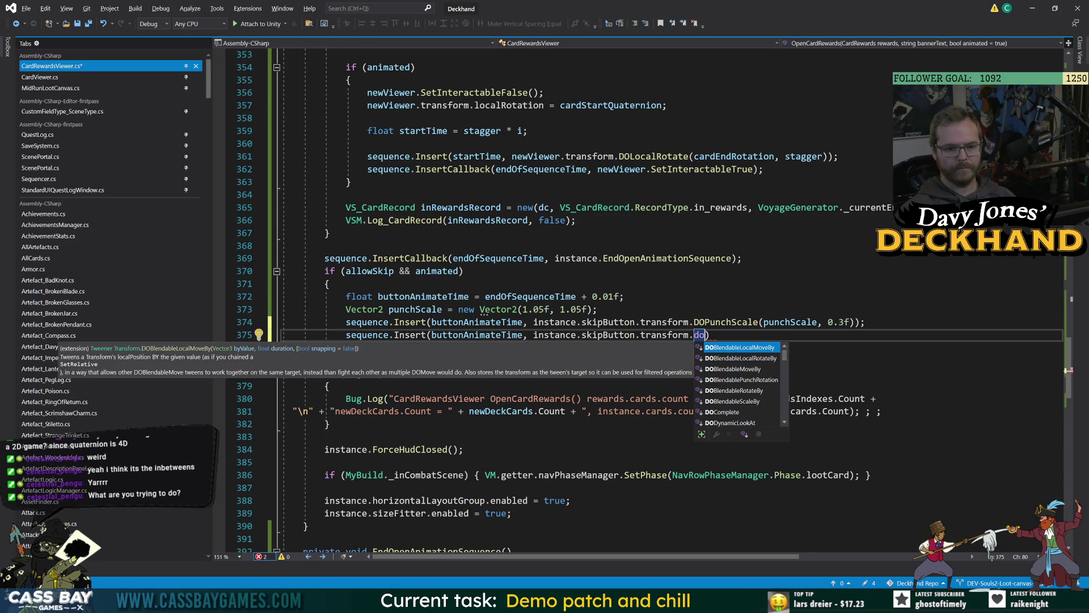
type("rot")
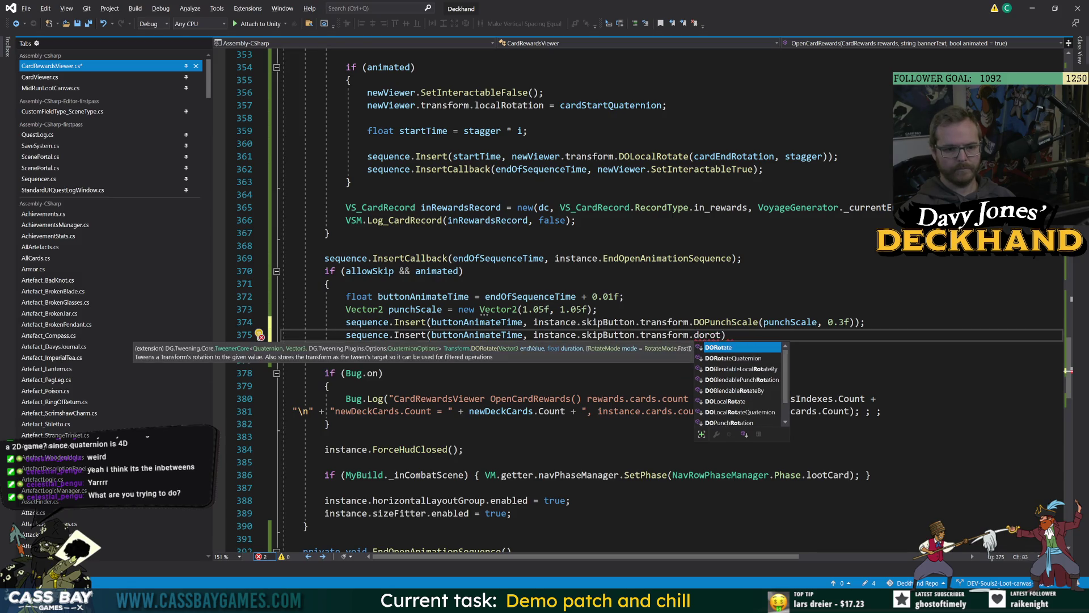
key("Down")
key("Down")
key("Down")
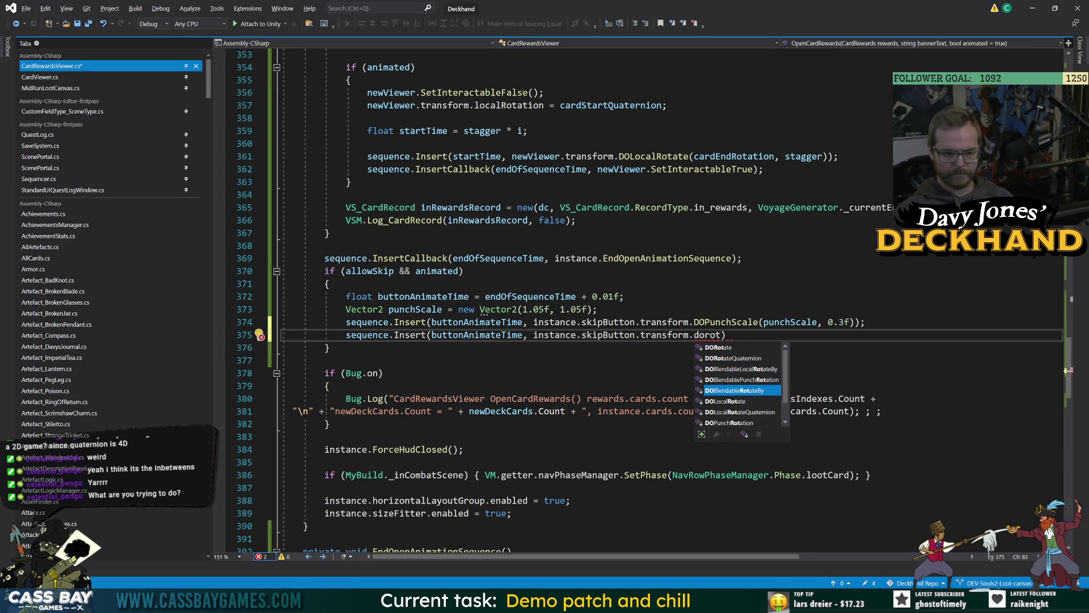
key("Tab")
type("(car")
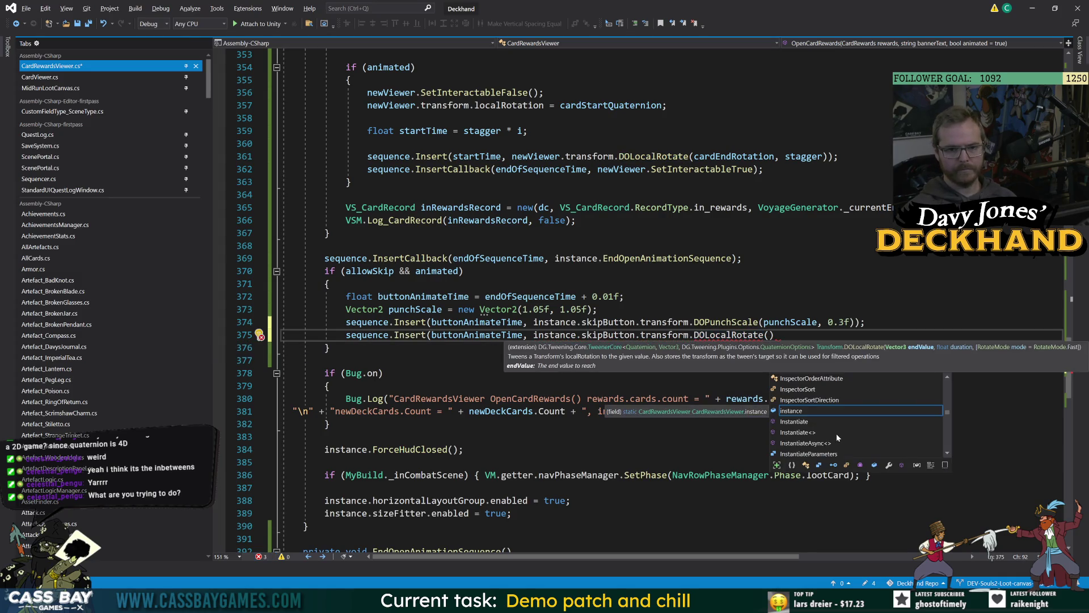
type("de")
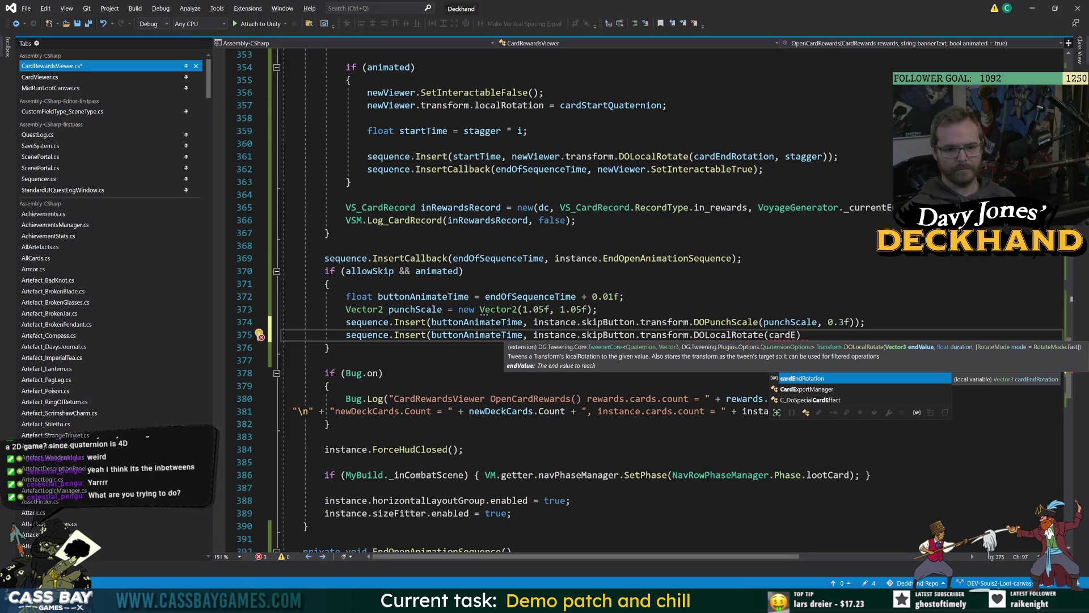
key("Tab")
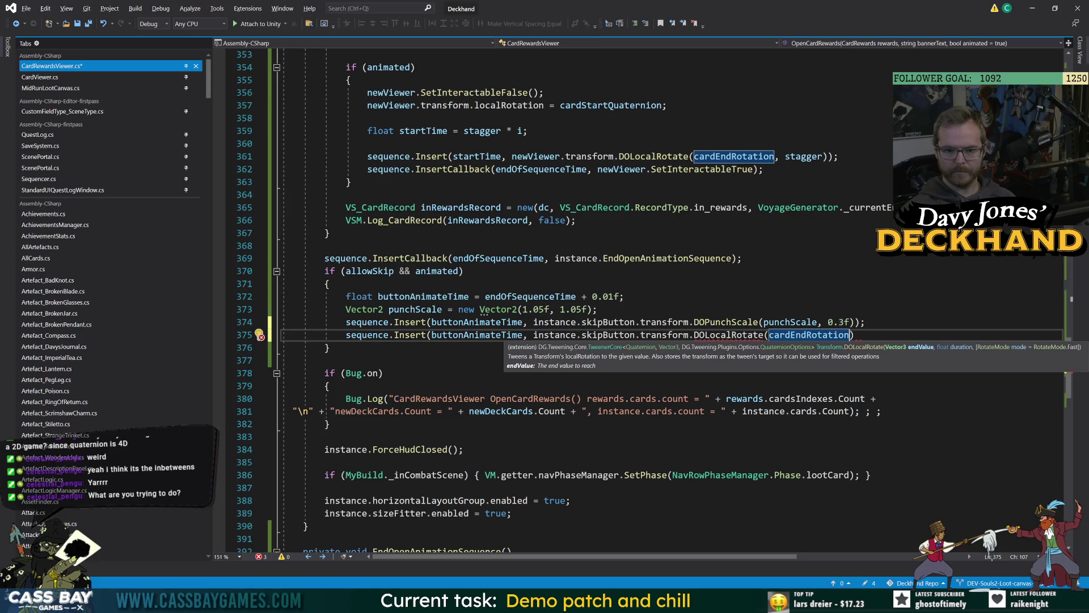
type(", 0.3")
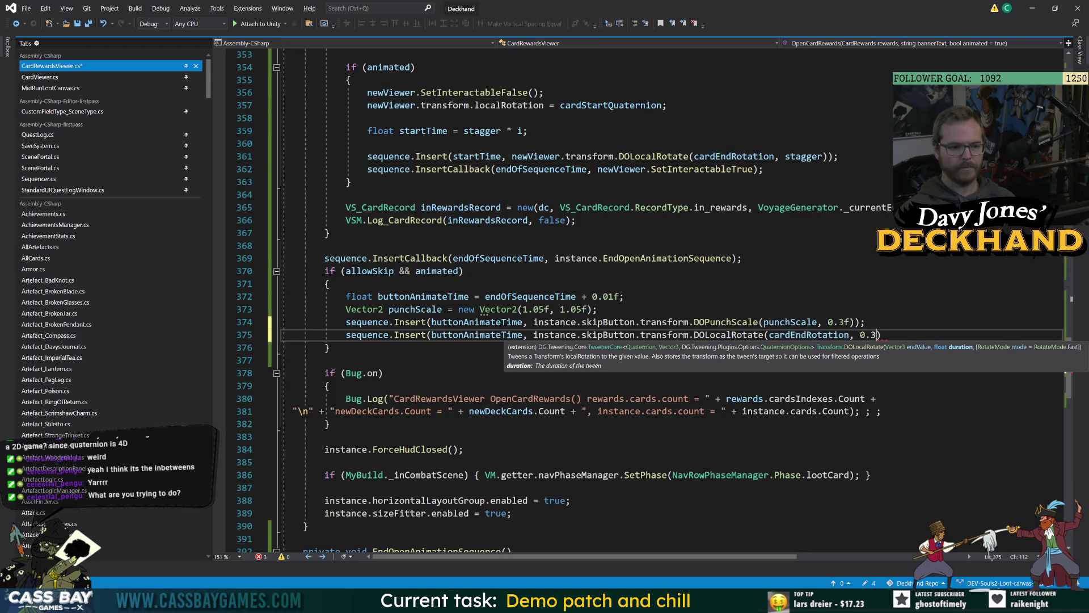
type("f);")
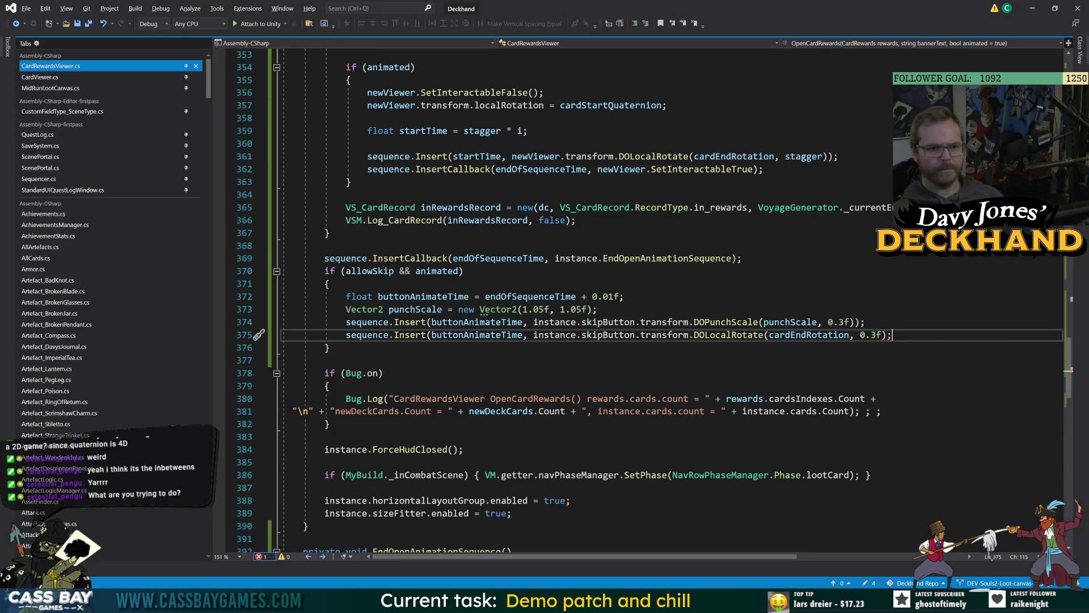
left_click(819, 156)
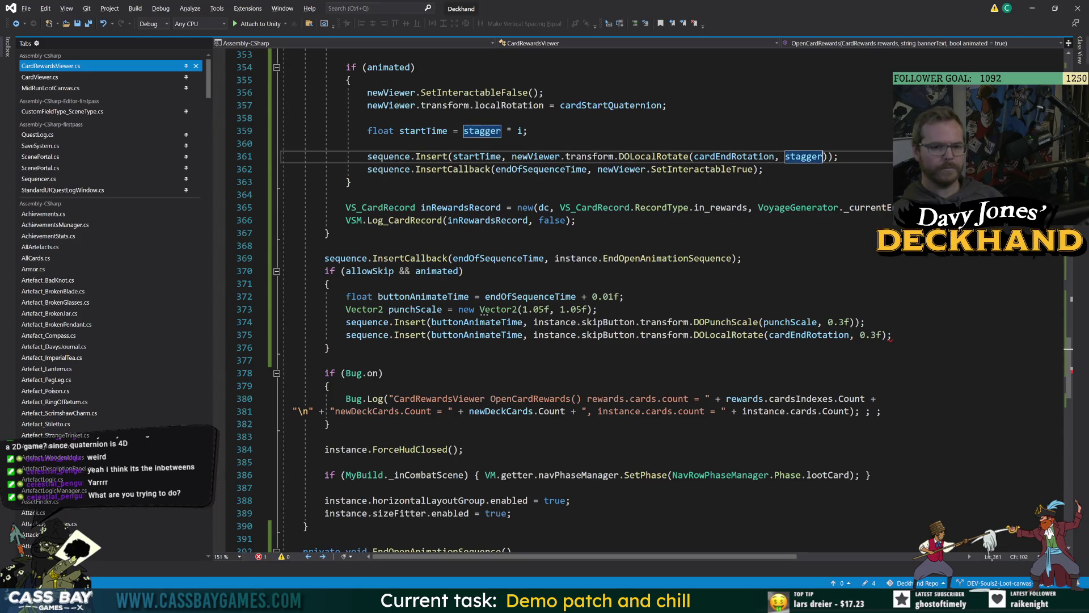
Step: Make the reward card rotation last stagger * 1.3f and save
scroll(568, 295, "up", 2)
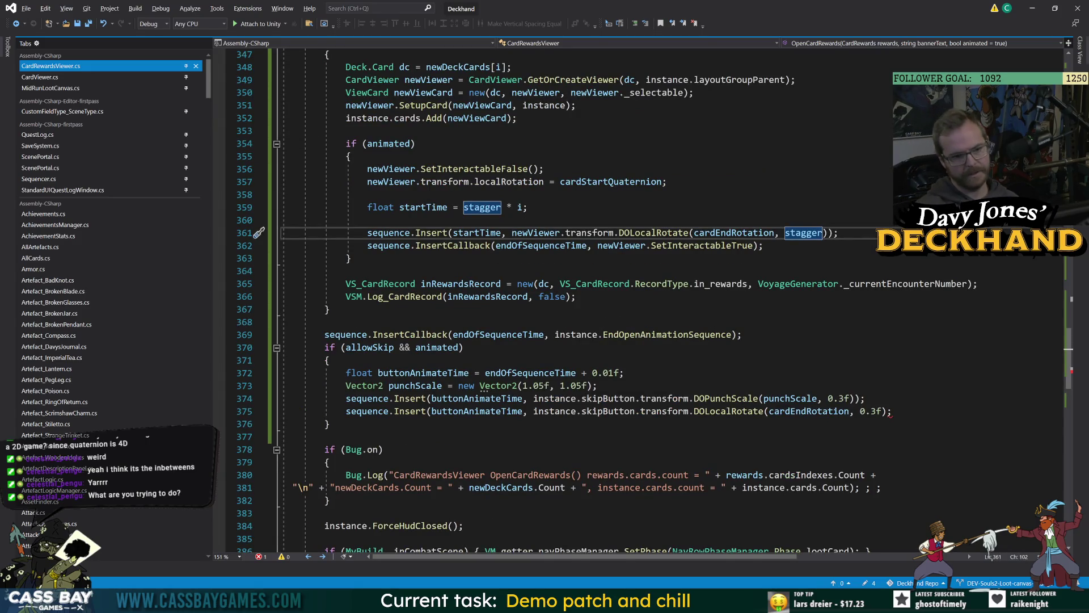
left_click(493, 207)
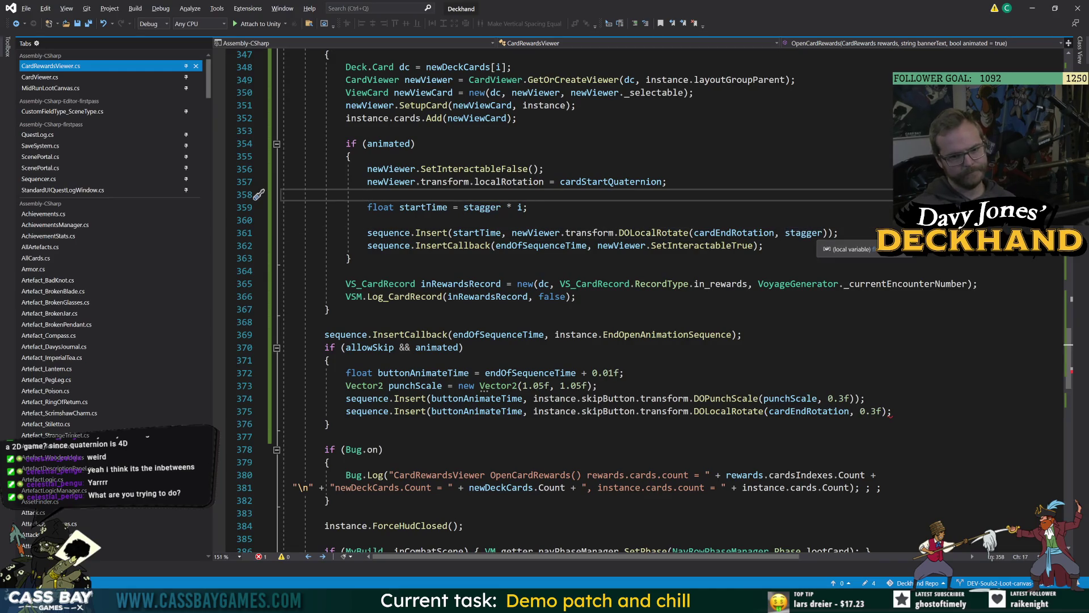
left_click(822, 232)
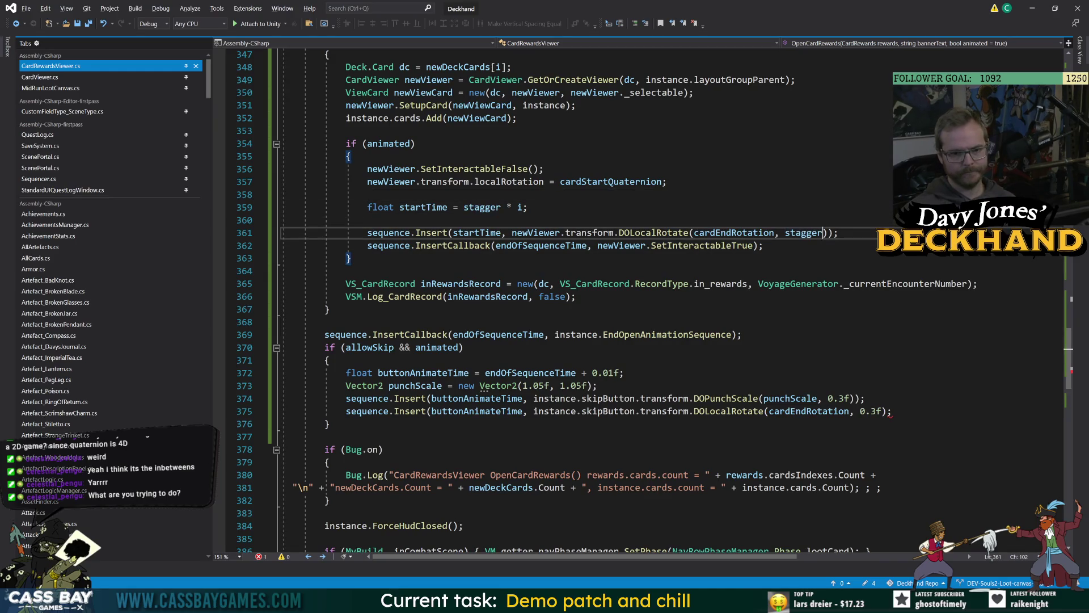
type("* 1.")
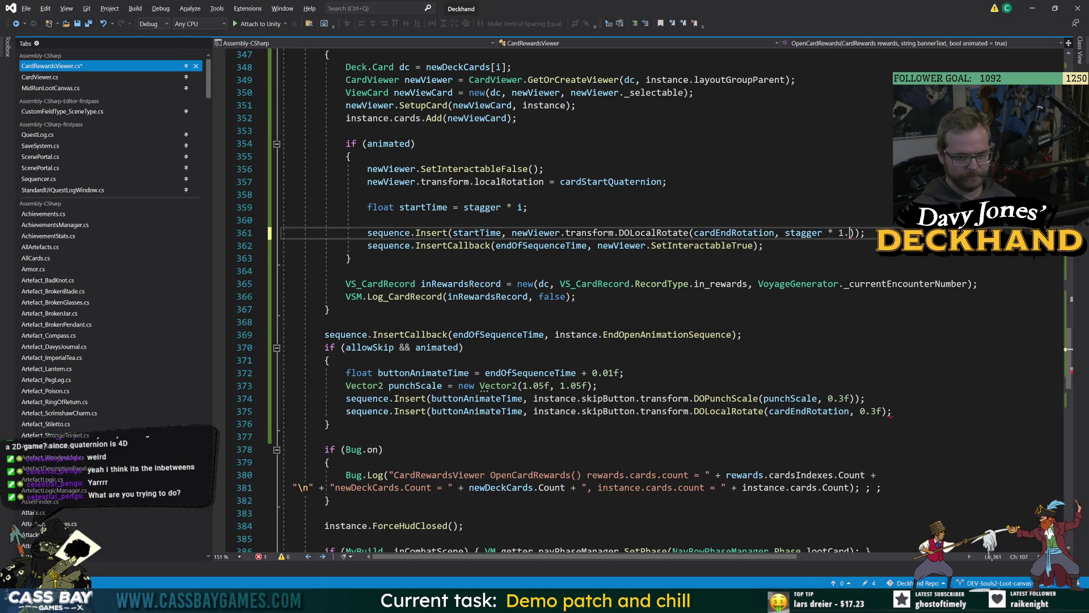
type("3f")
key("ctrl+s")
Step: Replace the skip button's hard-coded 0.3f rotation duration with stagger
left_click(350, 156)
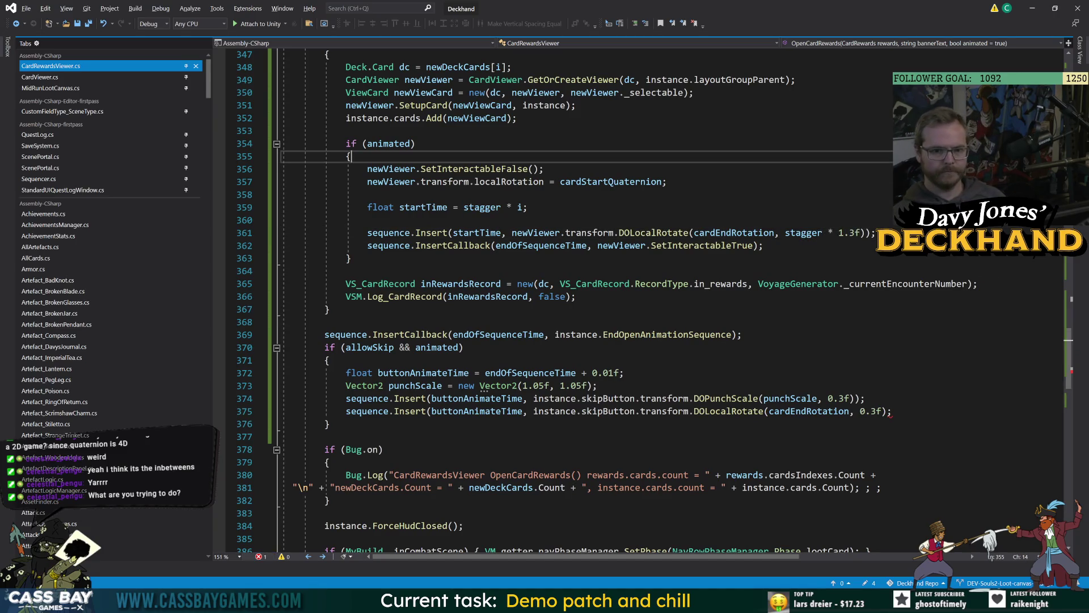
left_click(548, 232)
key("Up")
key("Up")
key("Up")
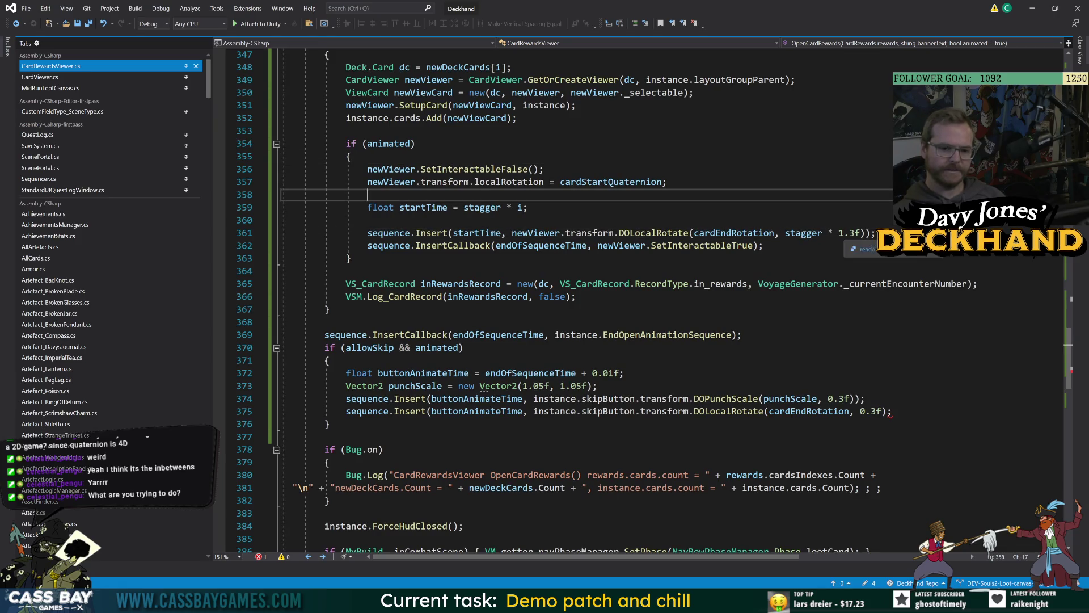
scroll(547, 238, "up", 4)
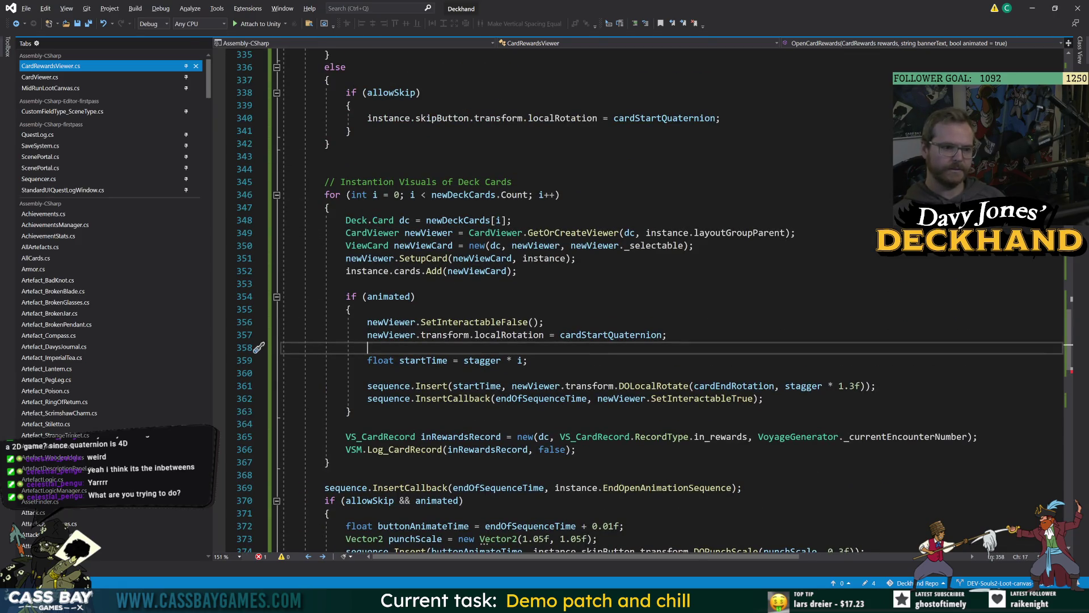
scroll(426, 133, "up", 3)
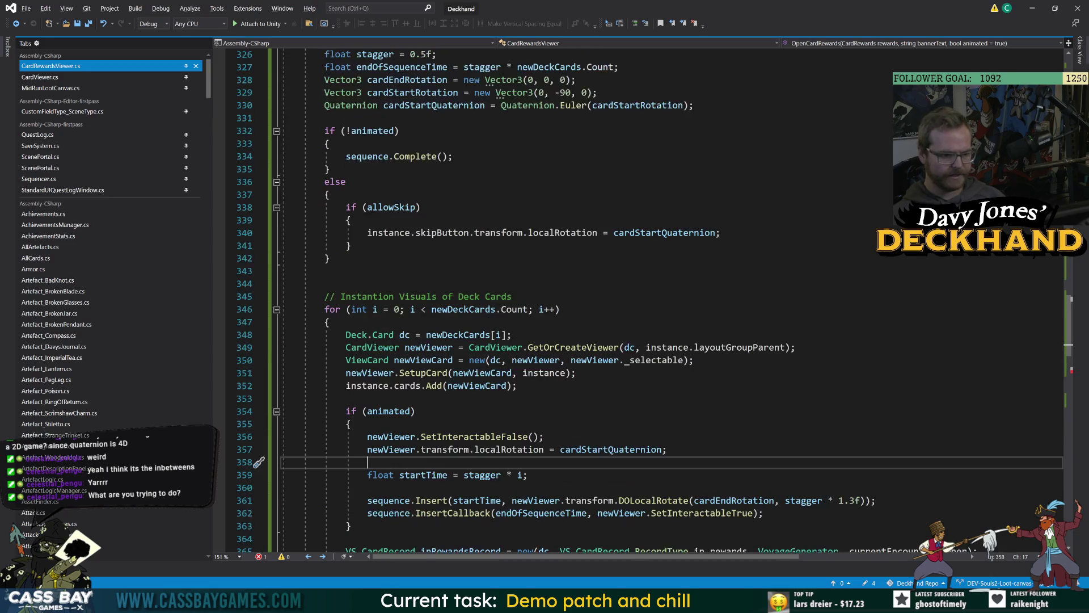
scroll(426, 133, "up", 2)
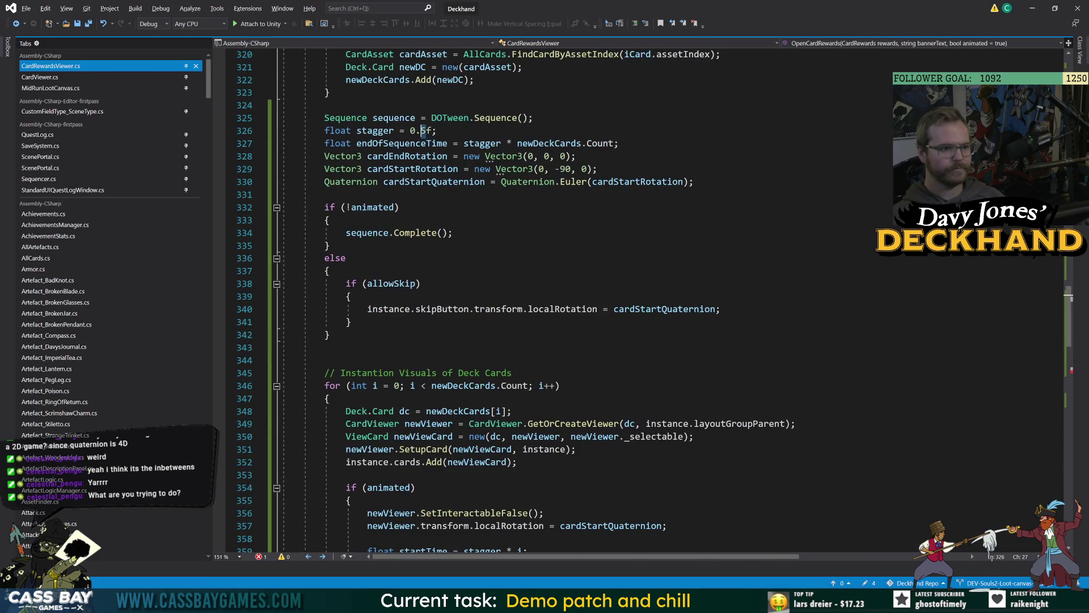
left_click(331, 246)
scroll(330, 245, "down", 8)
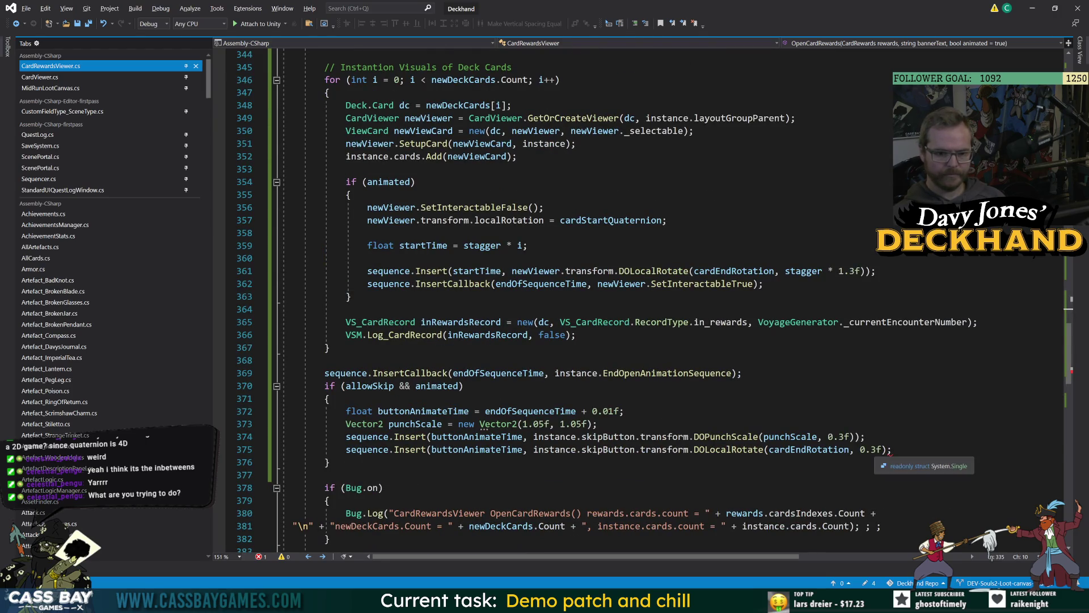
left_click(891, 450)
type(")")
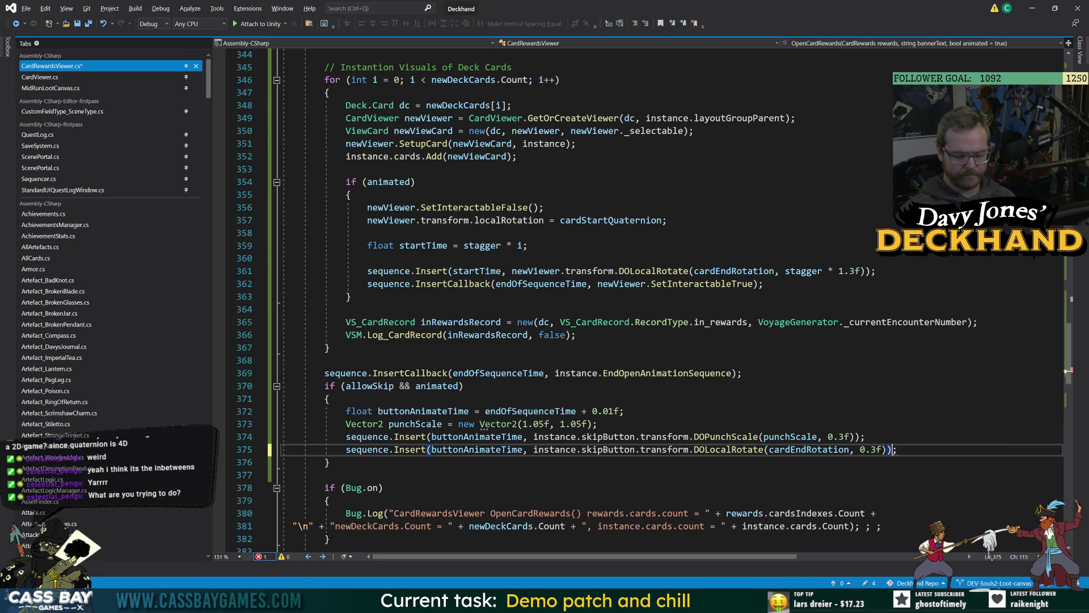
key("Up")
key("Up")
key("Up")
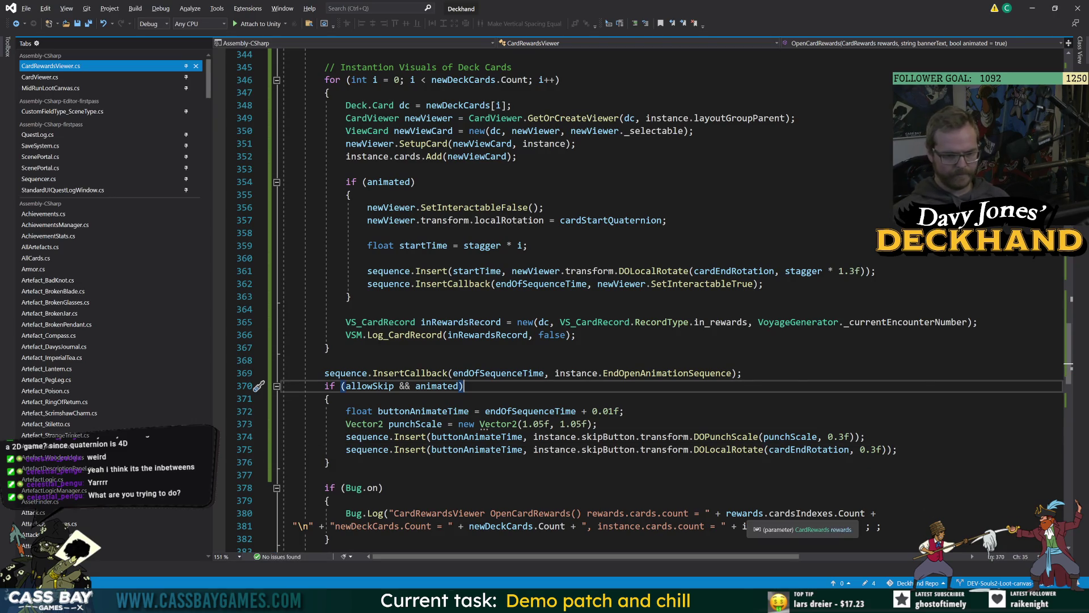
double_click(869, 449)
type("stagger")
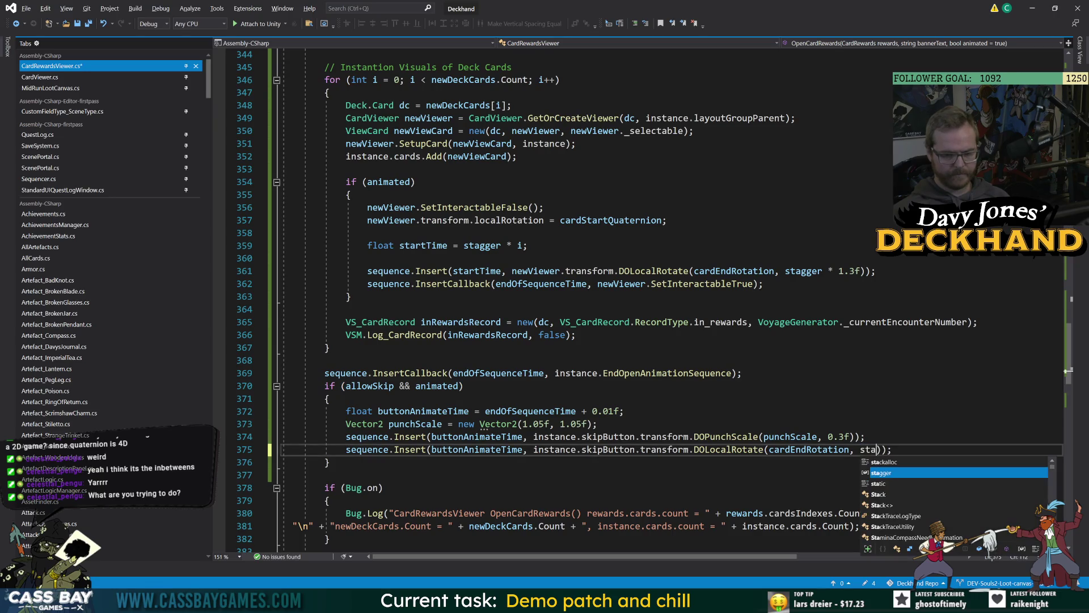
left_click(464, 386)
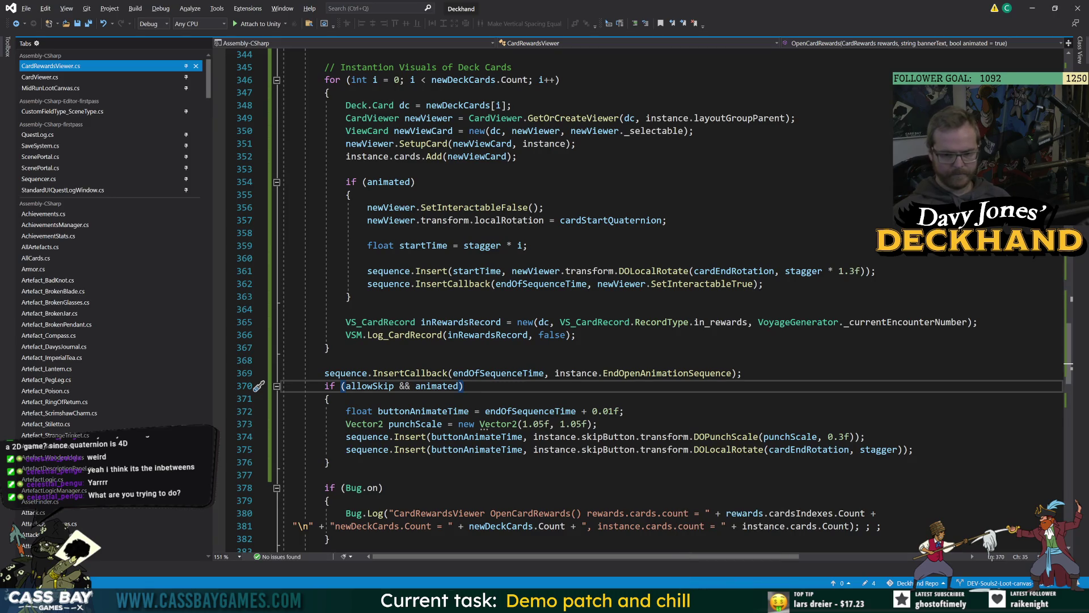
Step: Scroll back up to the end of the stagger declaration line
mouse_move(732, 602)
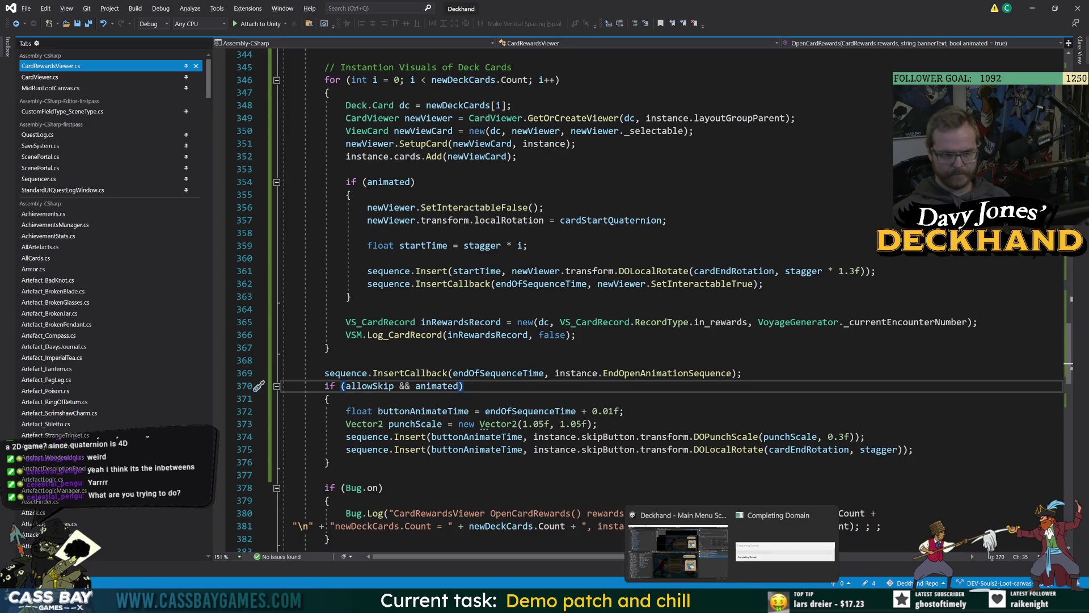
scroll(505, 284, "up", 4)
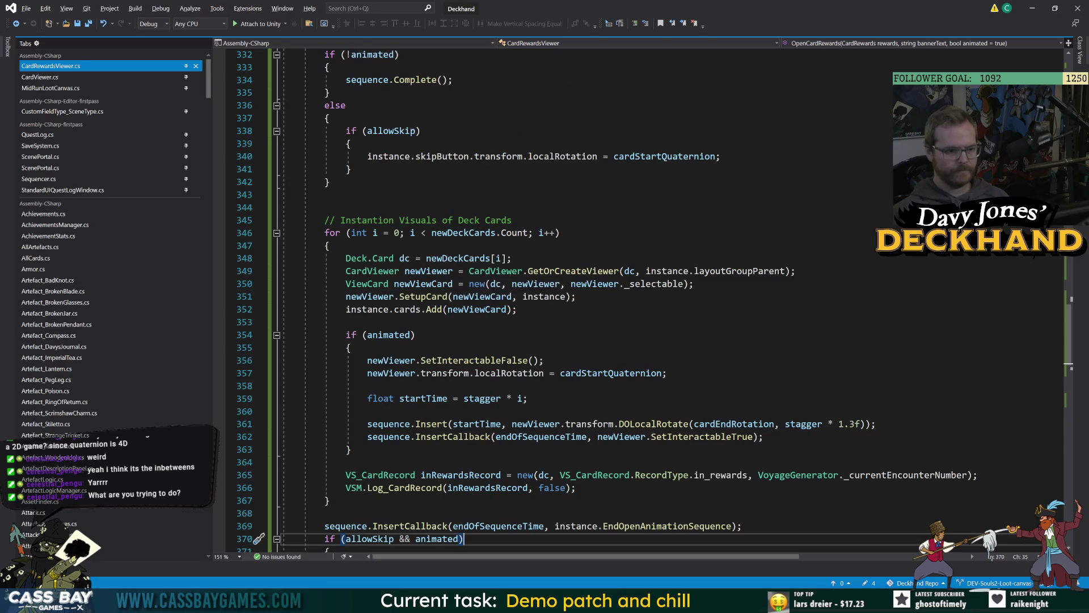
scroll(505, 284, "up", 5)
left_click(437, 169)
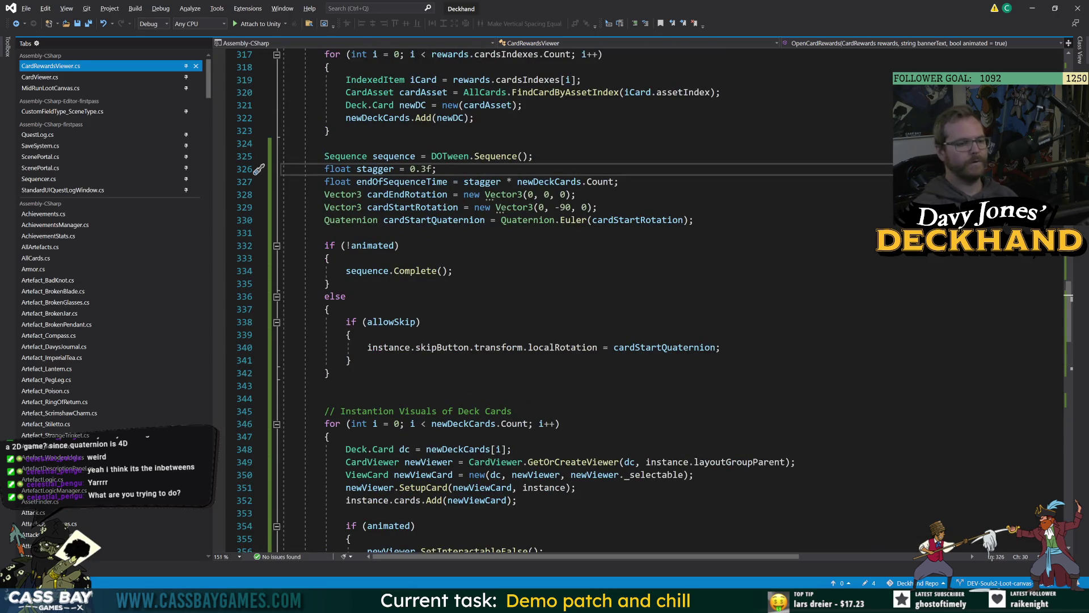
Step: Add 'float rotateDuration = stagger * 1.3f;' below the stagger line and save
key("Return")
type("float ")
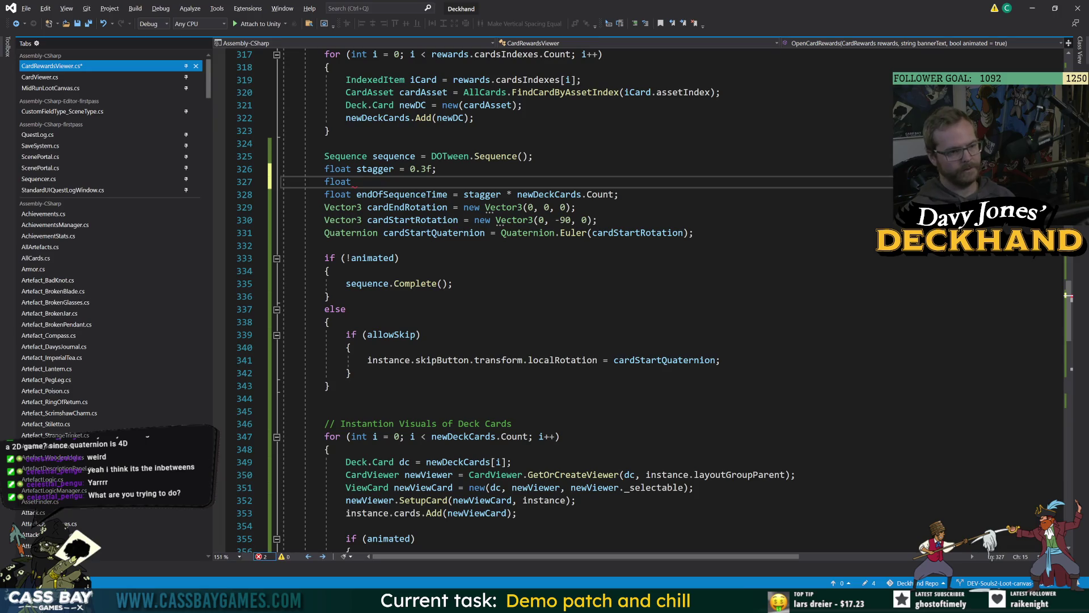
type("rotate")
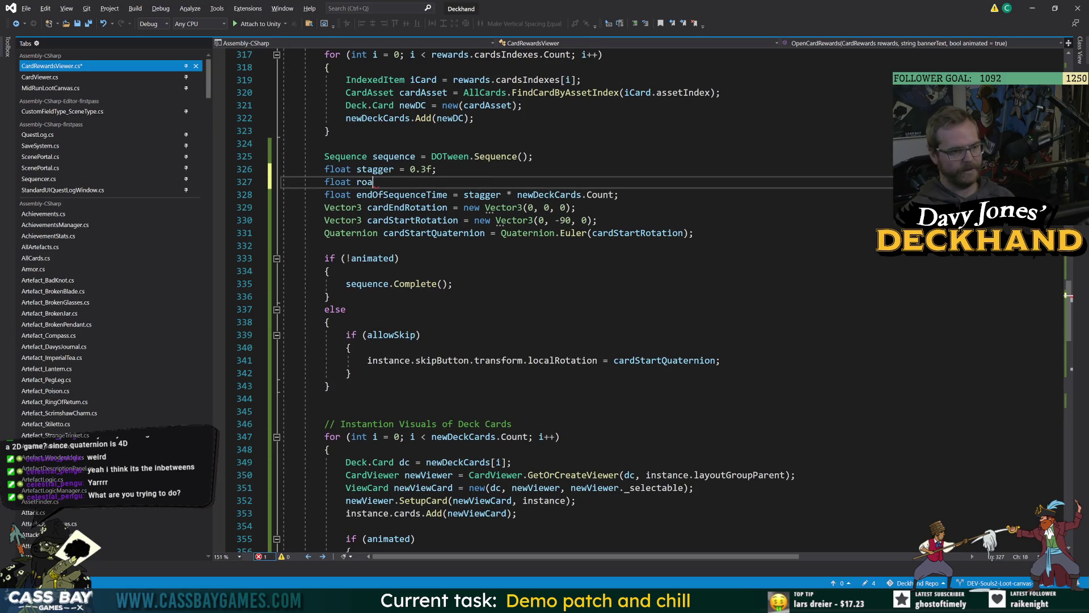
type("Duration=")
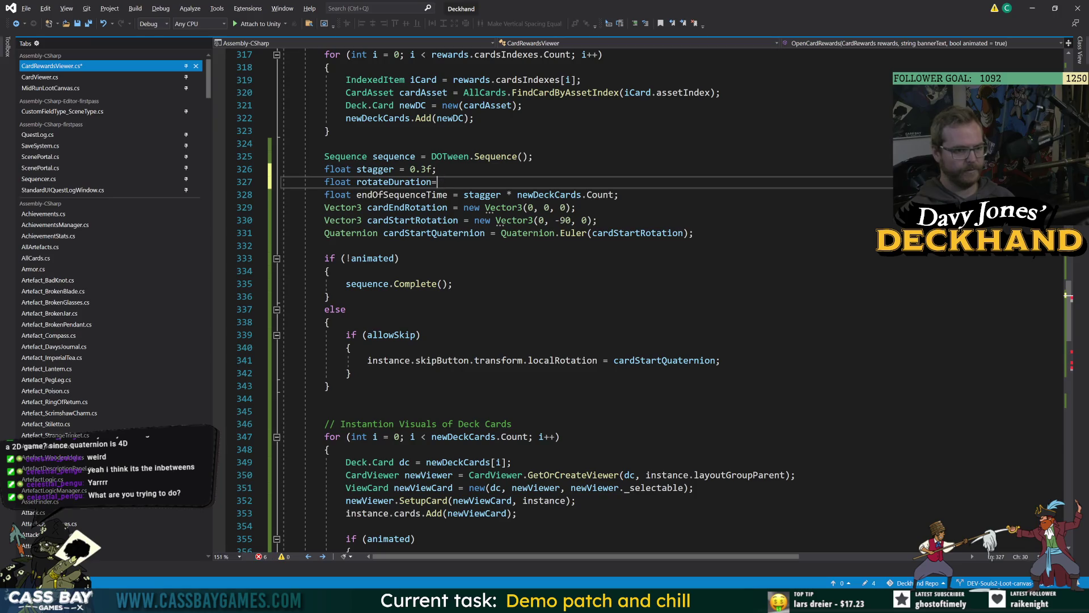
key("BackSpace")
type(" = sta")
key("Tab")
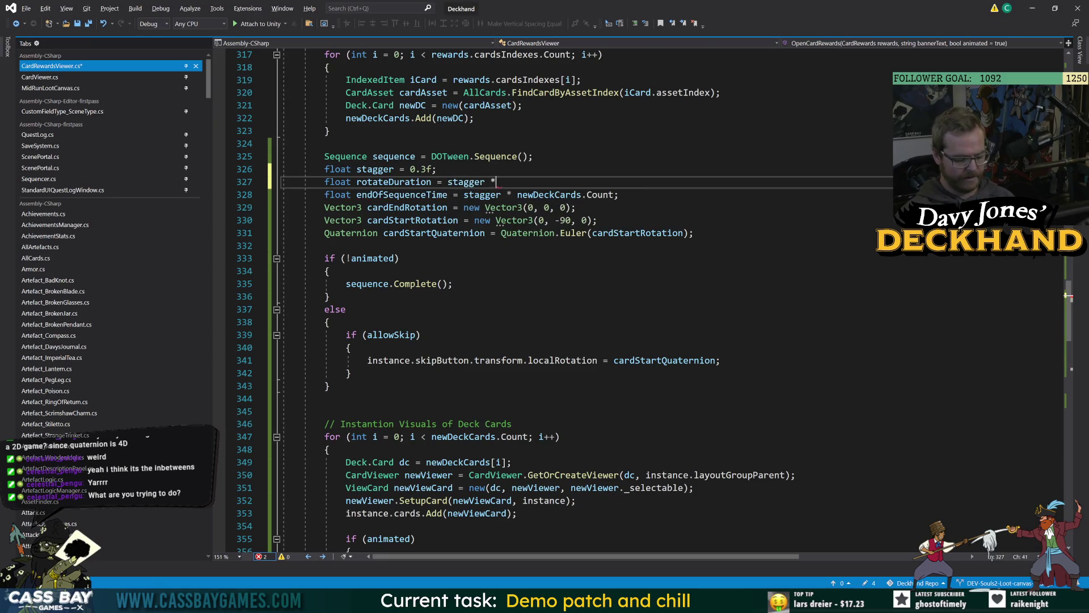
type(" 1.3f;")
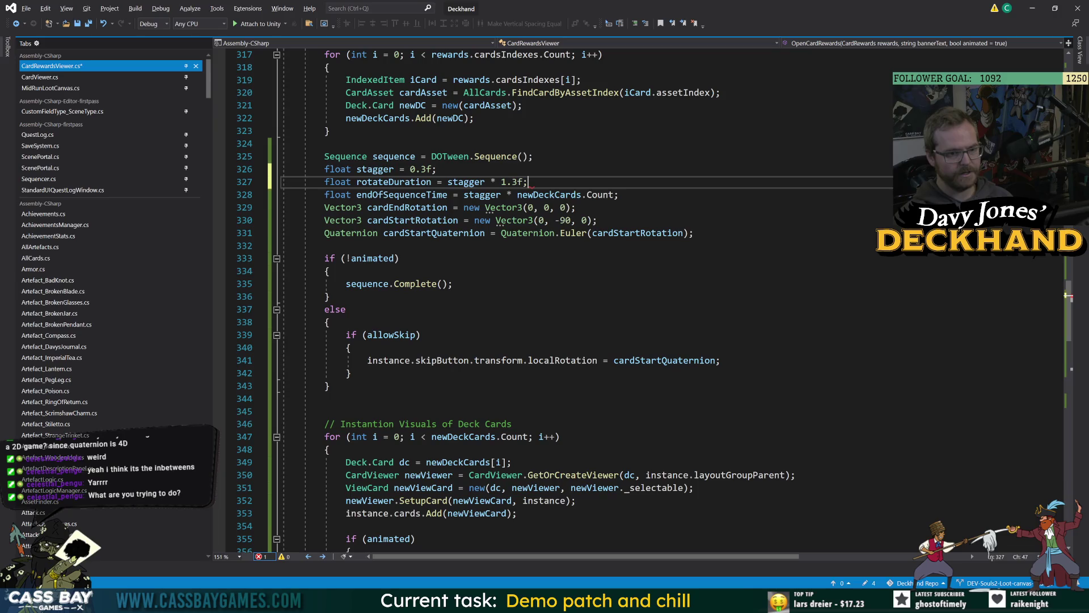
key("ctrl+s")
Step: Use rotateDuration for both the card and skip button DOLocalRotate durations, and save
double_click(392, 181)
key("ctrl+c")
scroll(567, 295, "down", 6)
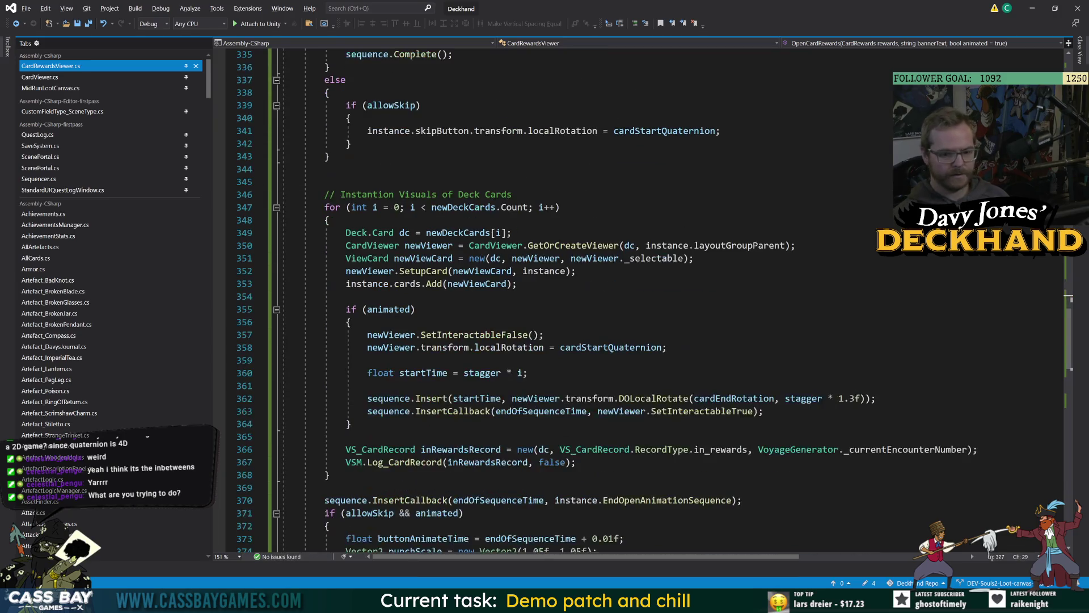
left_click(860, 398)
left_click_drag(860, 398, 785, 399)
key("ctrl+v")
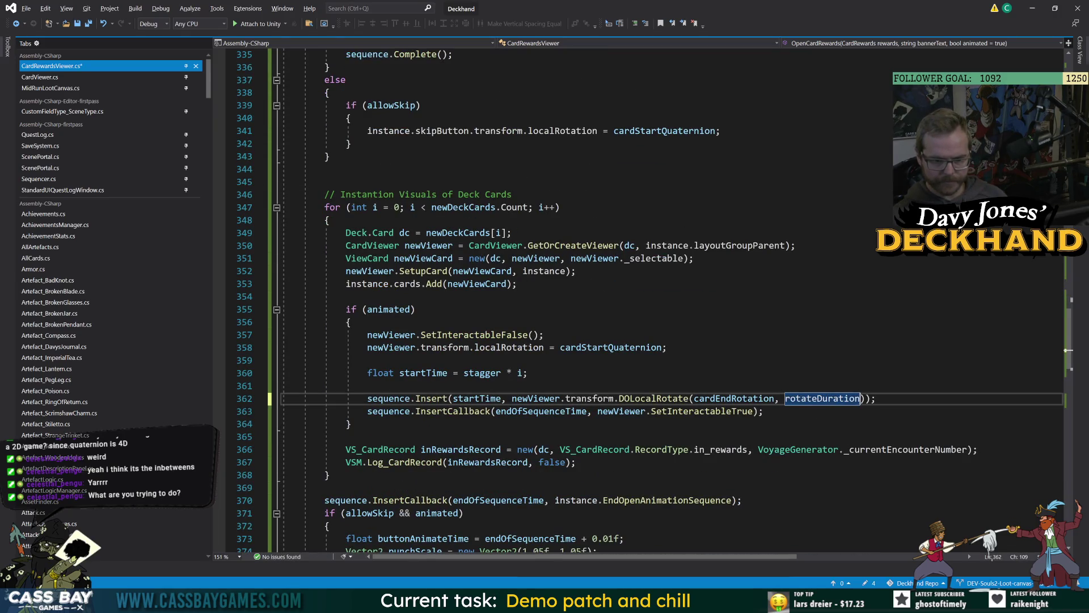
scroll(568, 295, "down", 6)
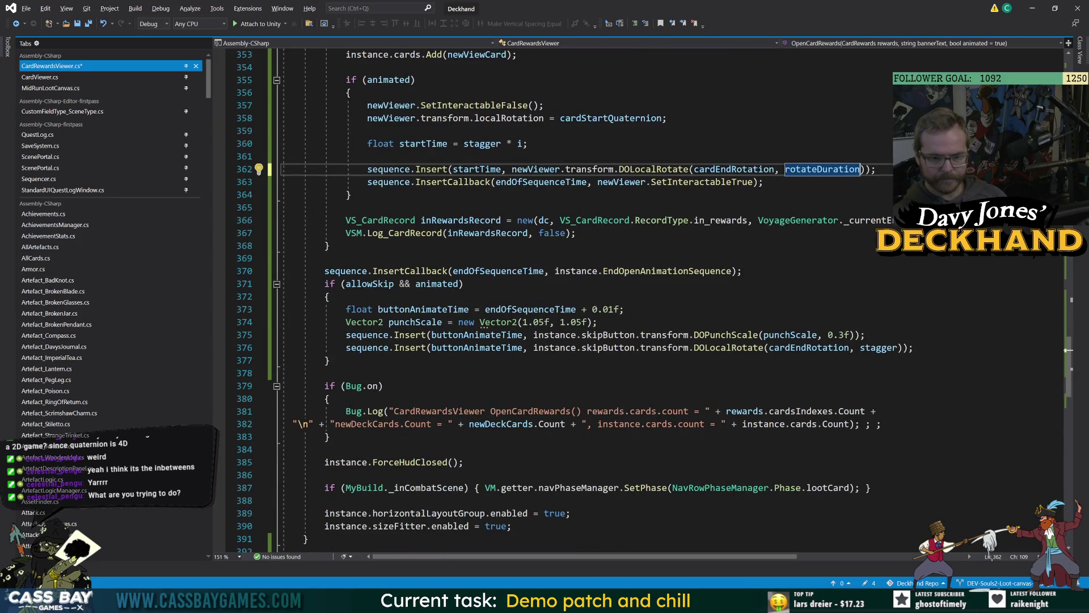
double_click(879, 348)
key("ctrl+v")
left_click_drag(745, 271, 463, 284)
key("ctrl+s")
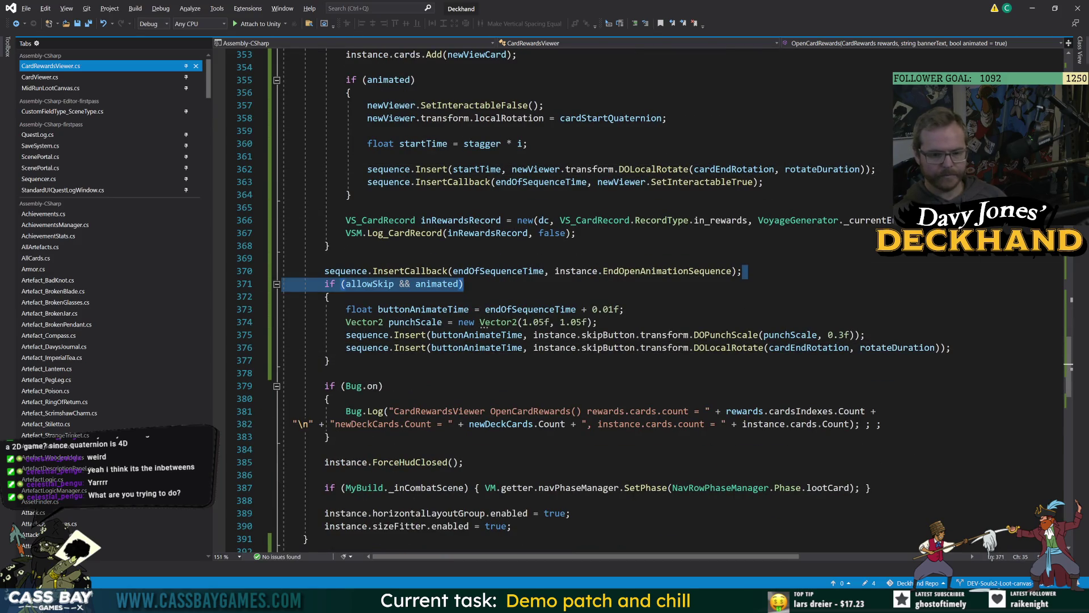
left_click(258, 374)
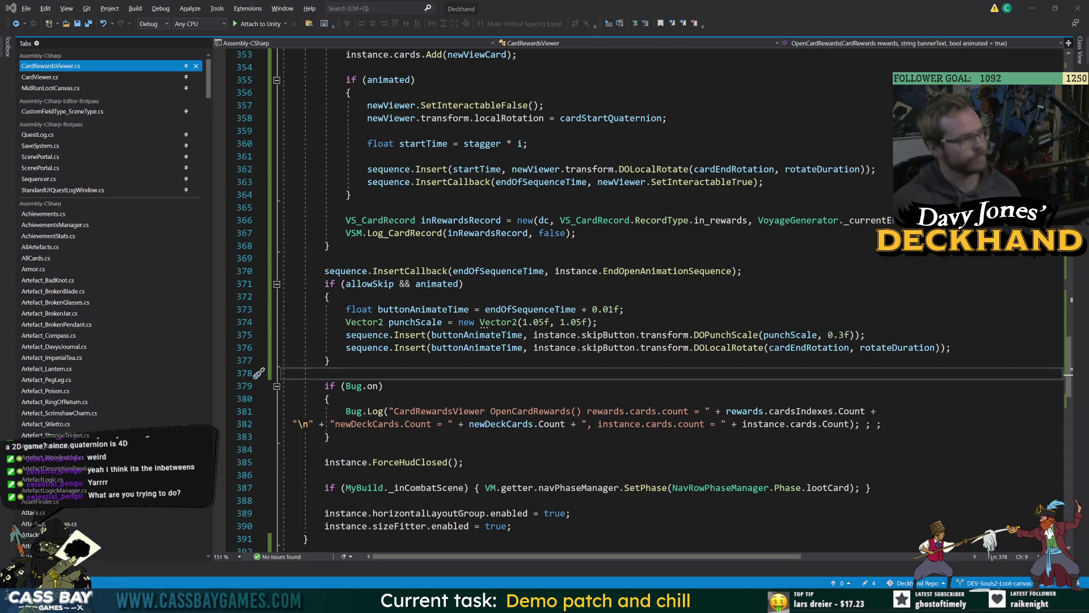
key("alt+Tab")
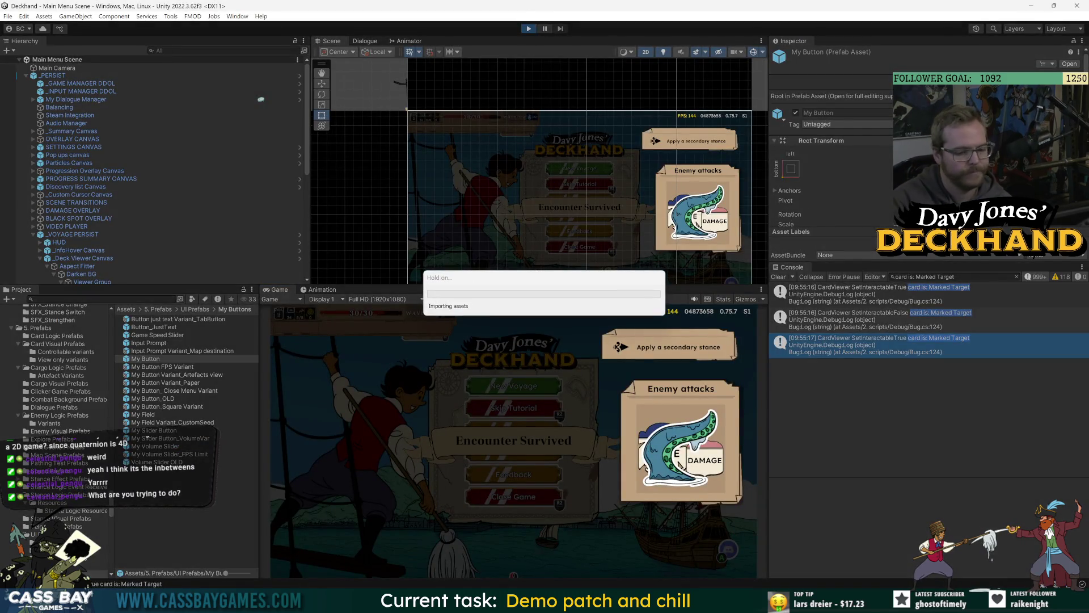
Step: Win the wave with the K cheat and inspect the four reward cards, Follow up, and Skip
key("alt+Tab")
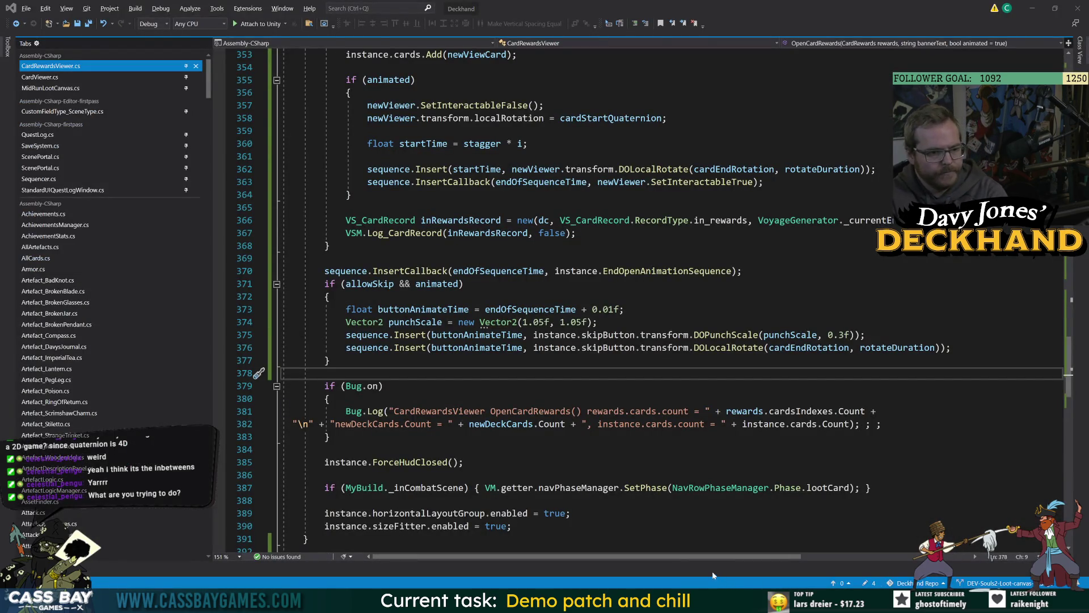
key("alt+Tab")
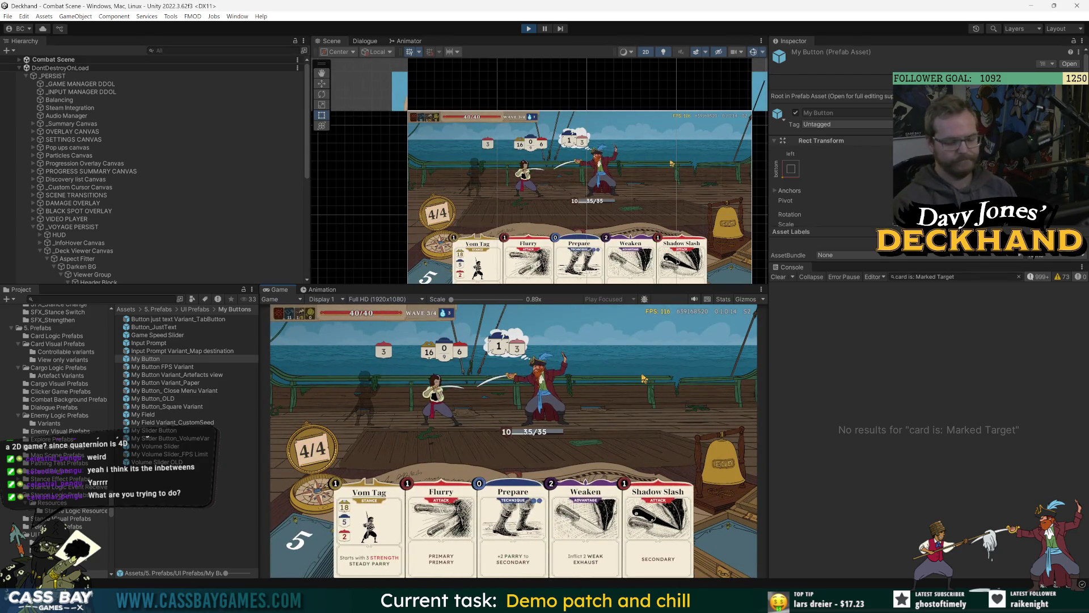
key("k")
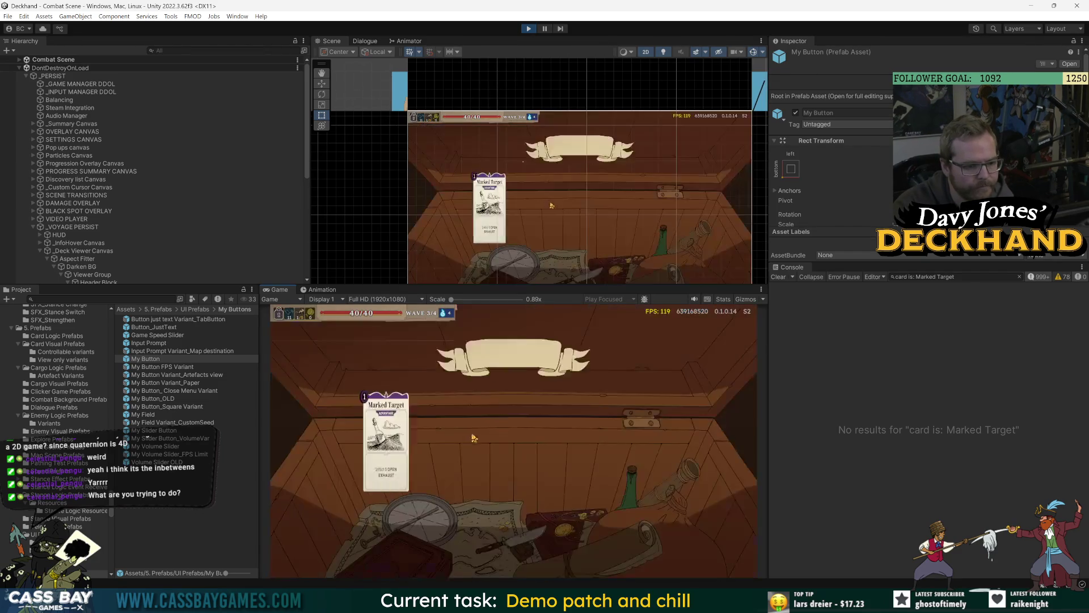
left_click(590, 444)
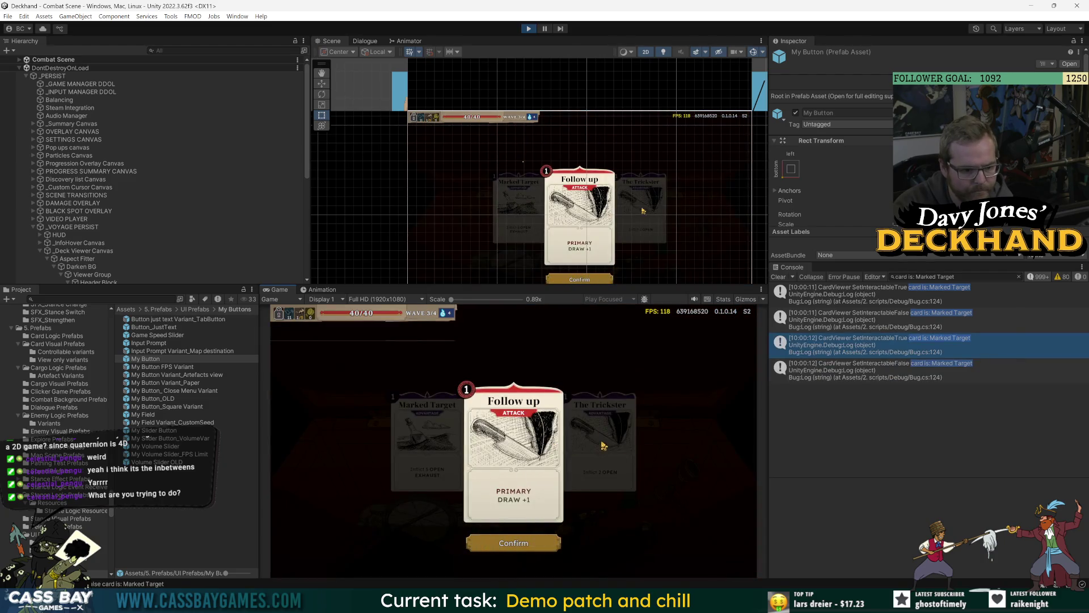
left_click(603, 445)
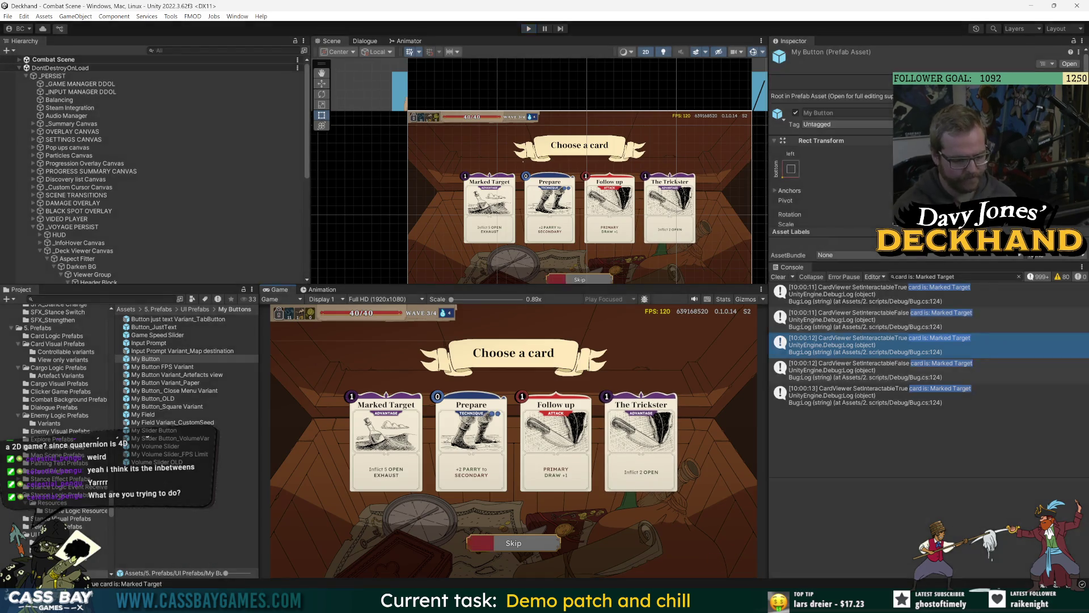
key("alt+Tab")
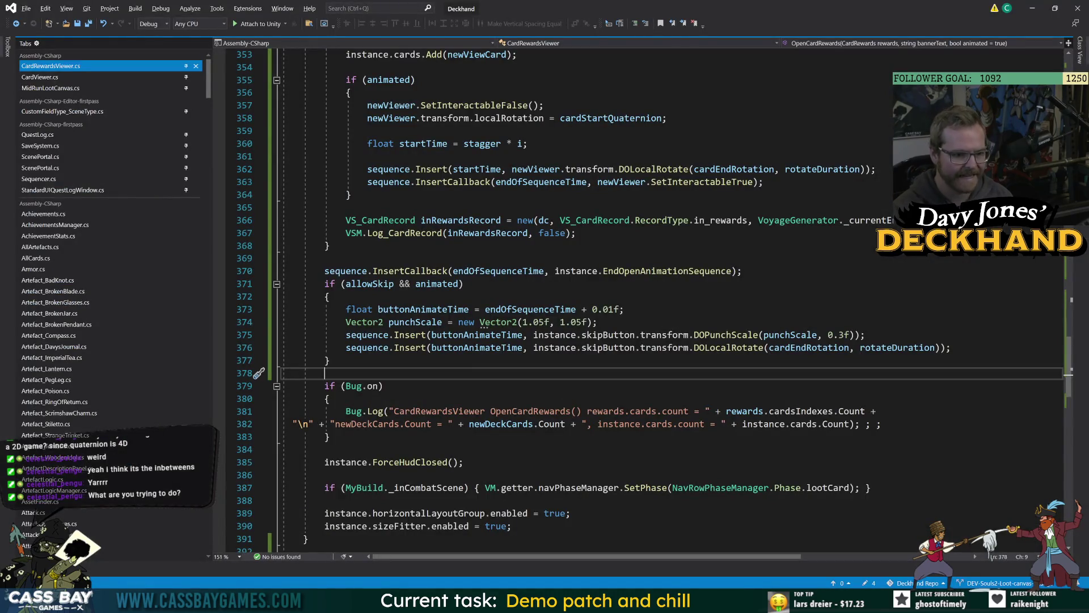
Step: Change the skip button's punchScale from 1.05f to Vector2(1.001f, 1.001f)
left_click(545, 322)
key("Delete")
type("1")
left_click(578, 321)
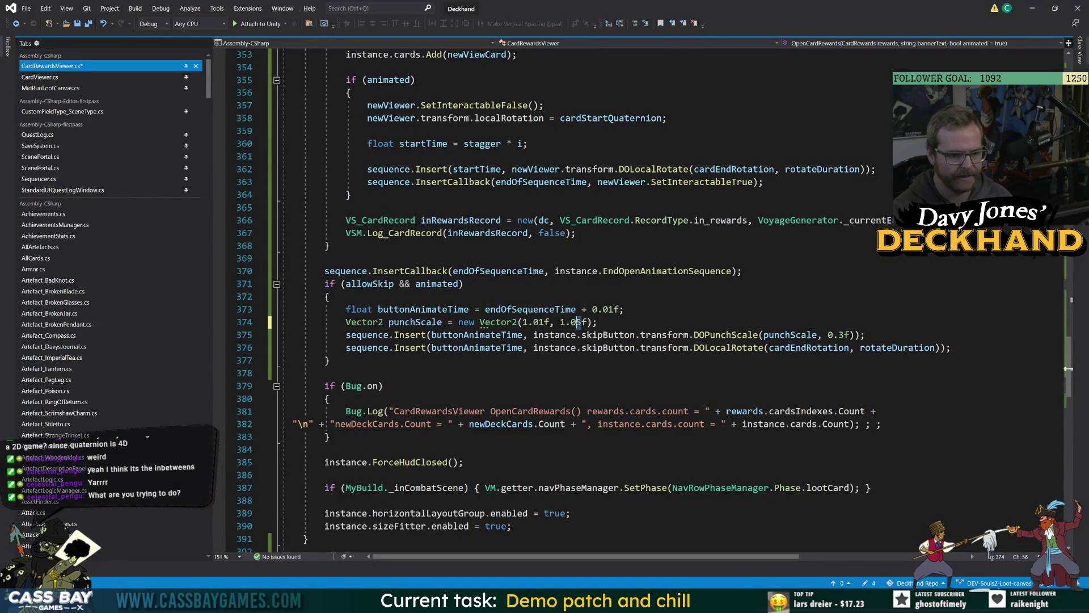
key("Delete")
type("1.01")
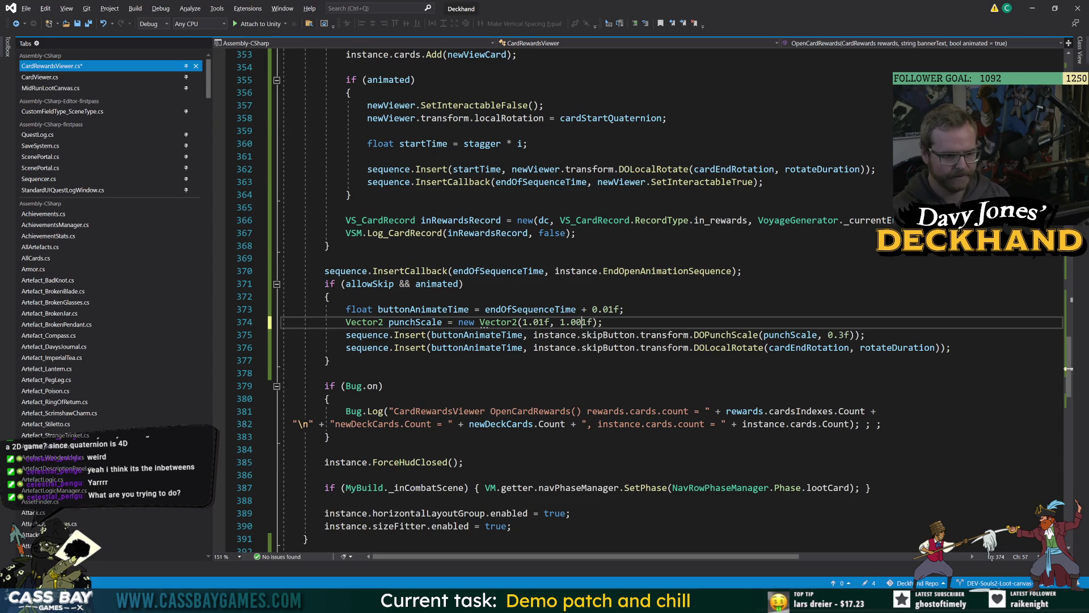
left_click(540, 322)
type("0")
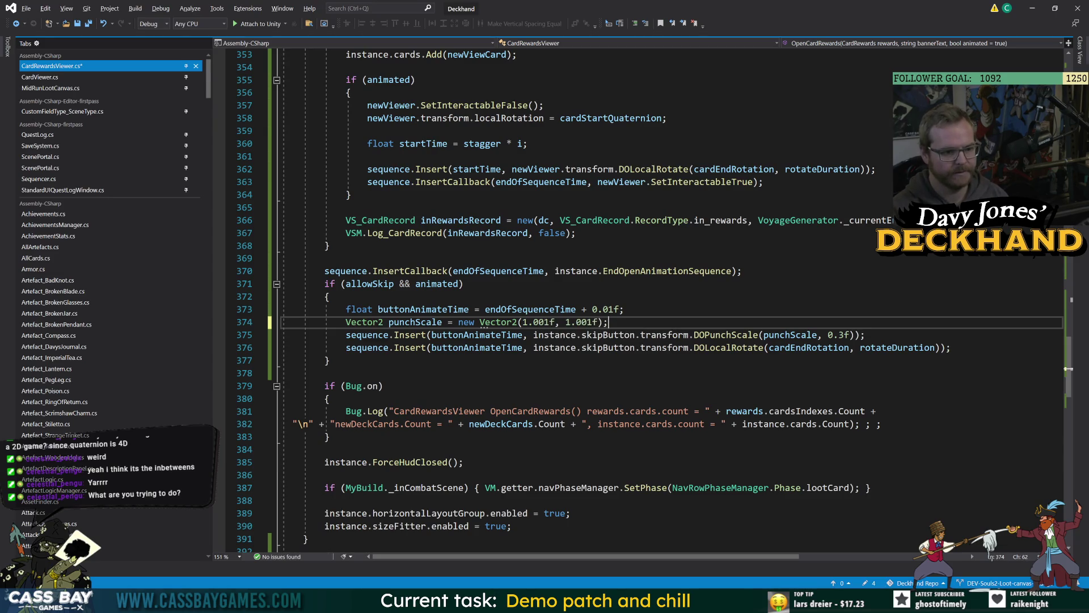
Step: Add vibrato 3 and elasticity 0.3f to the skip button's DOPunchScale call
mouse_move(726, 335)
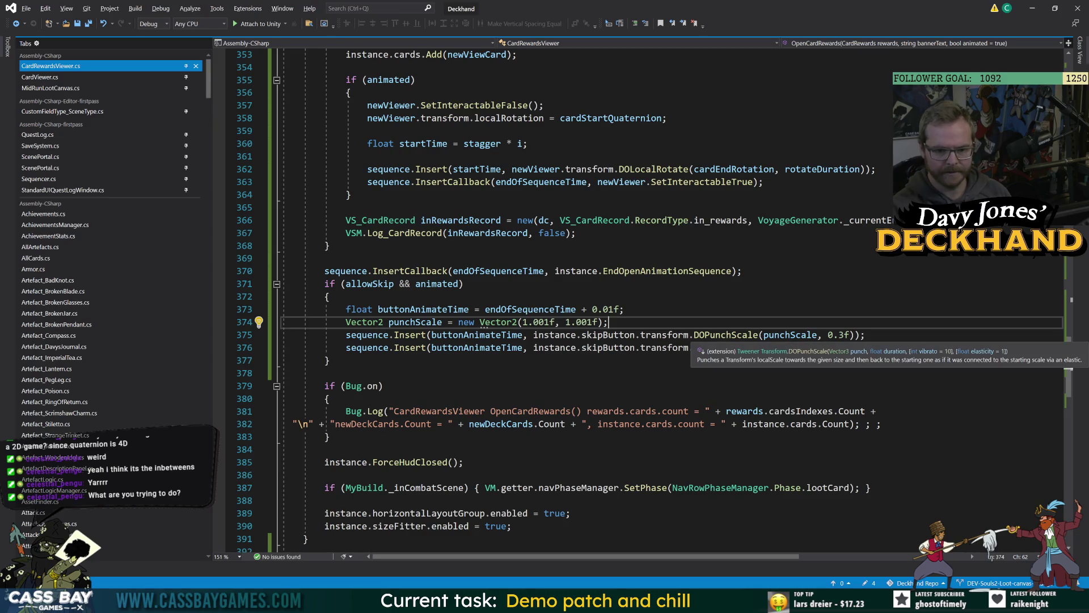
left_click(850, 334)
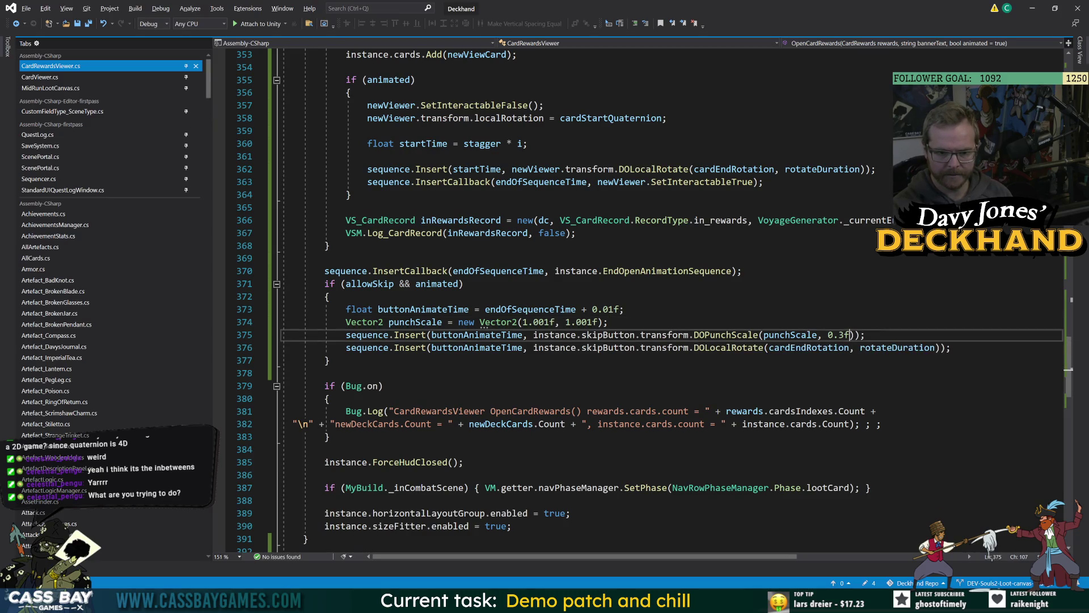
type(",")
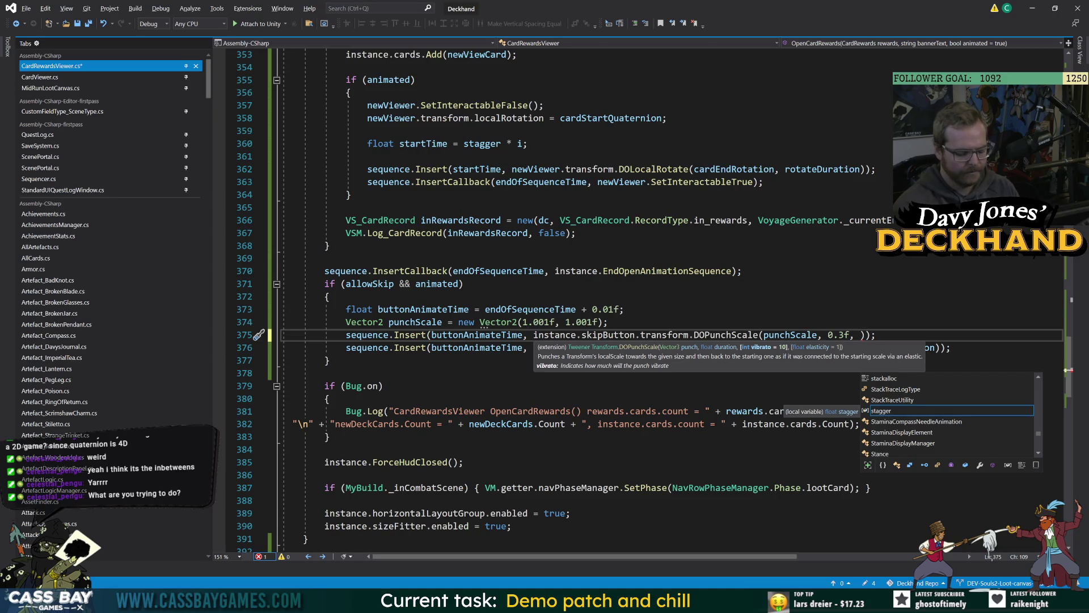
type("3,")
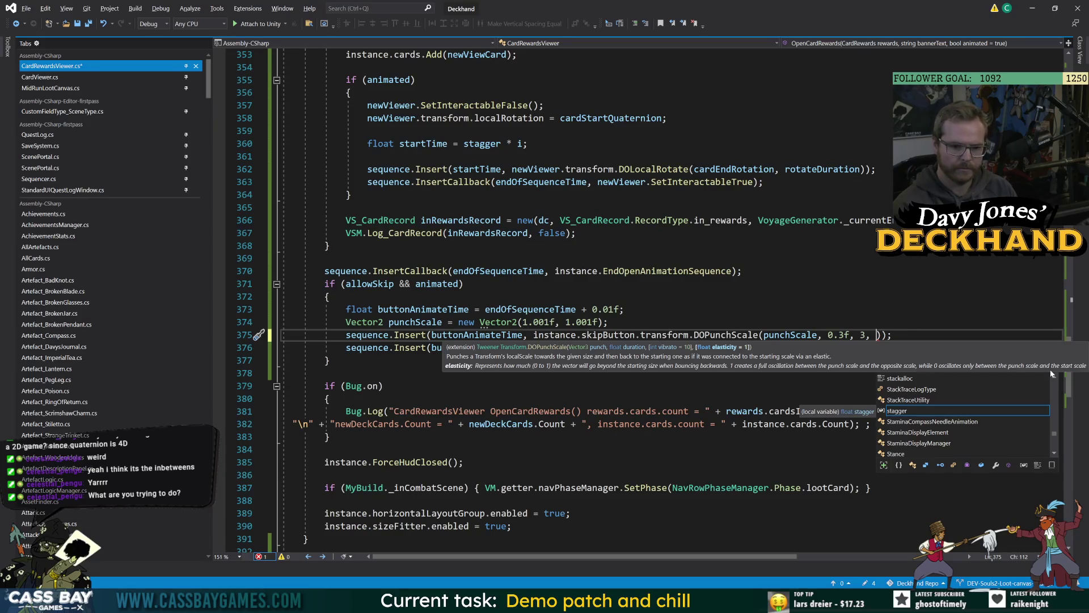
type("0.3f")
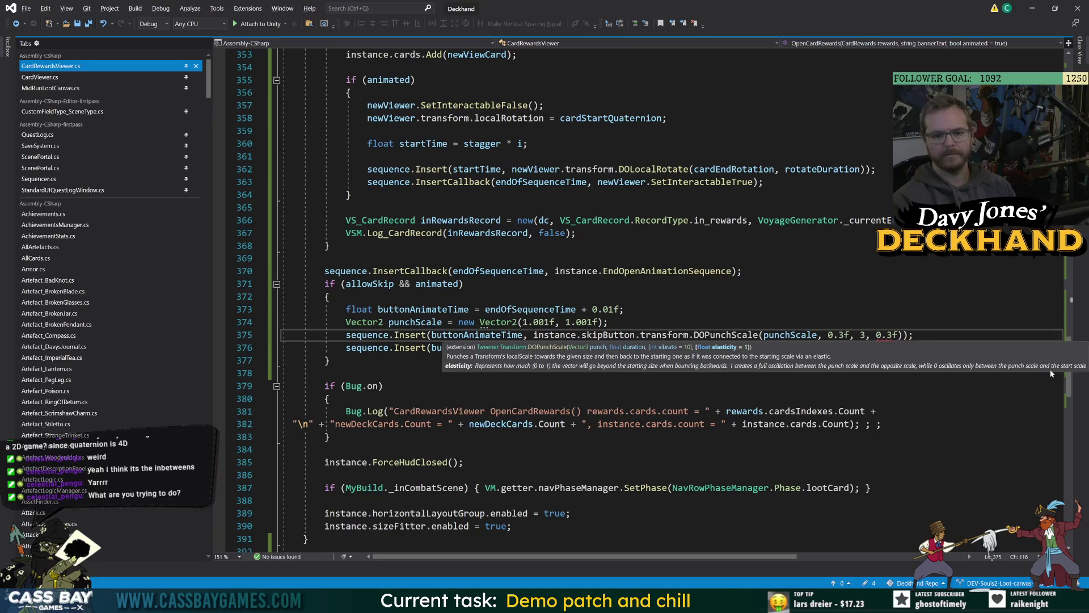
key("Up")
key("Up")
key("Up")
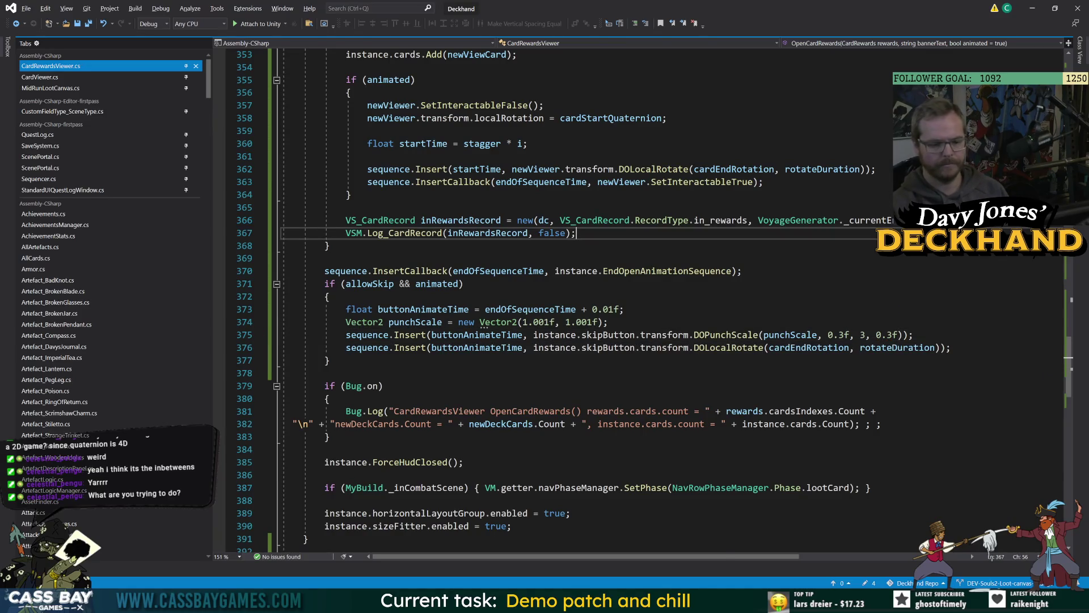
Step: Start play mode in Unity and review the rotate duration code while it loads
left_click(732, 603)
left_click(709, 541)
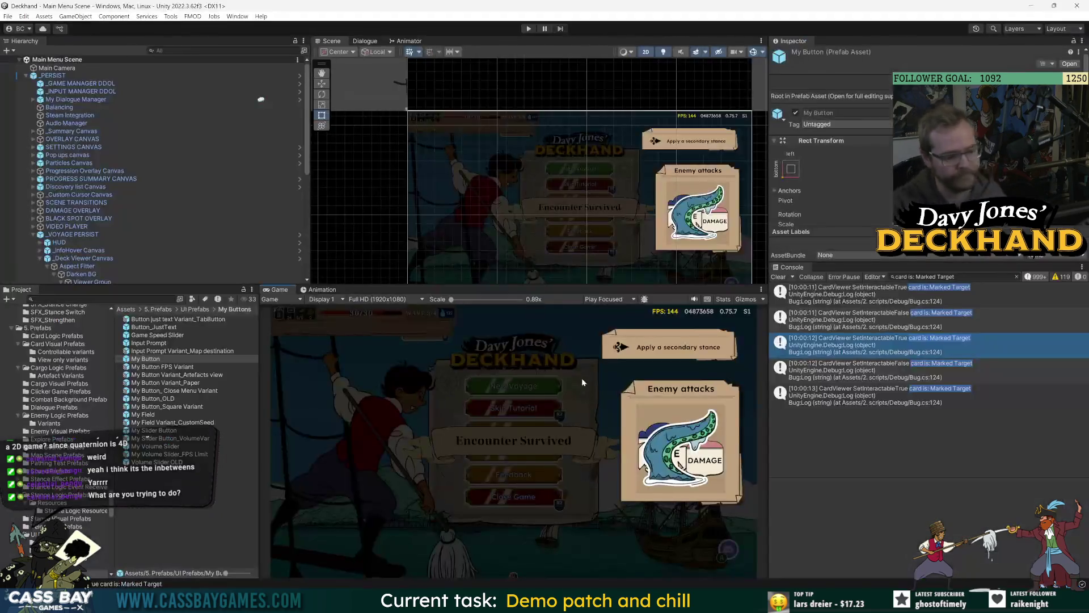
left_click(530, 28)
key("alt+Tab")
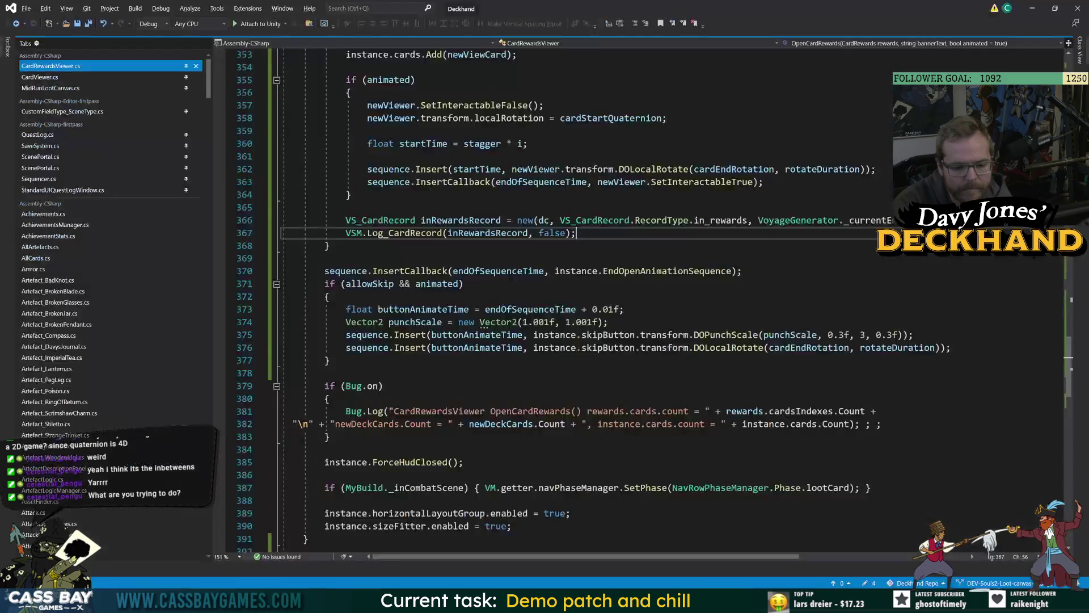
left_click(896, 348)
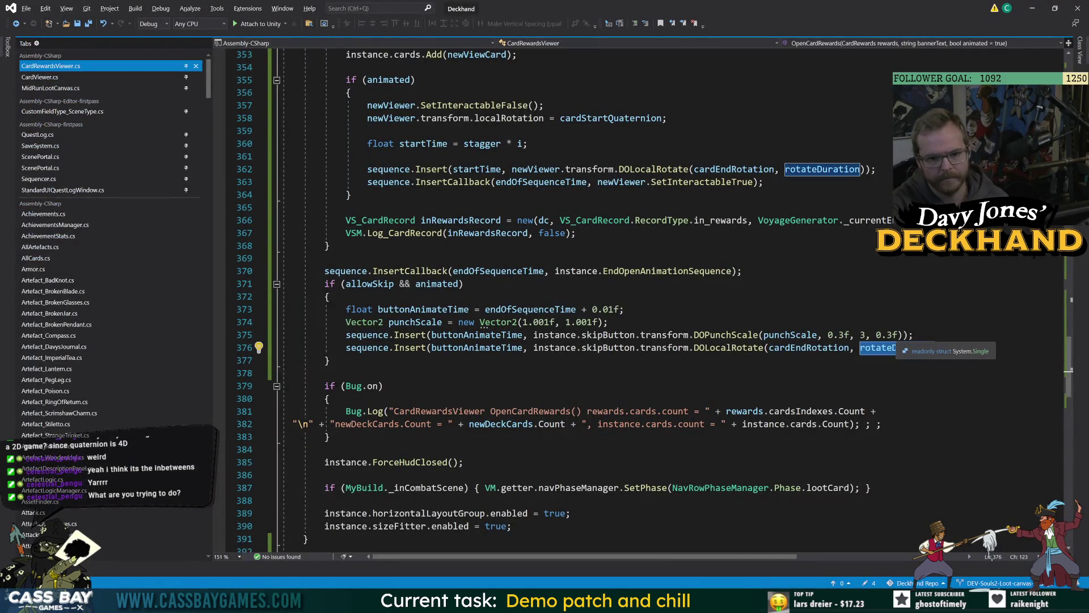
left_click(742, 271)
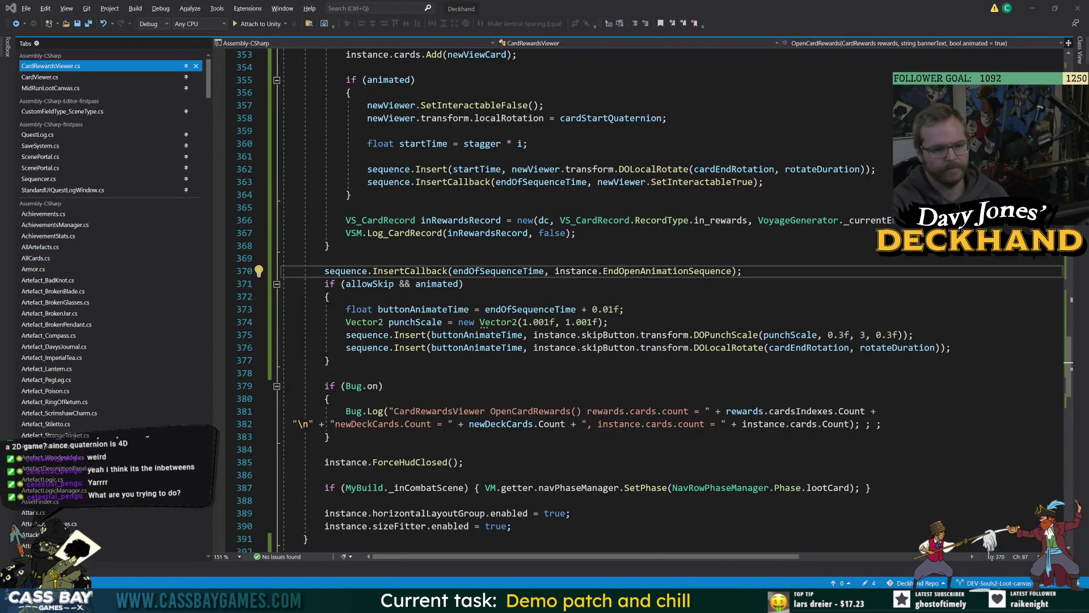
key("alt+Tab")
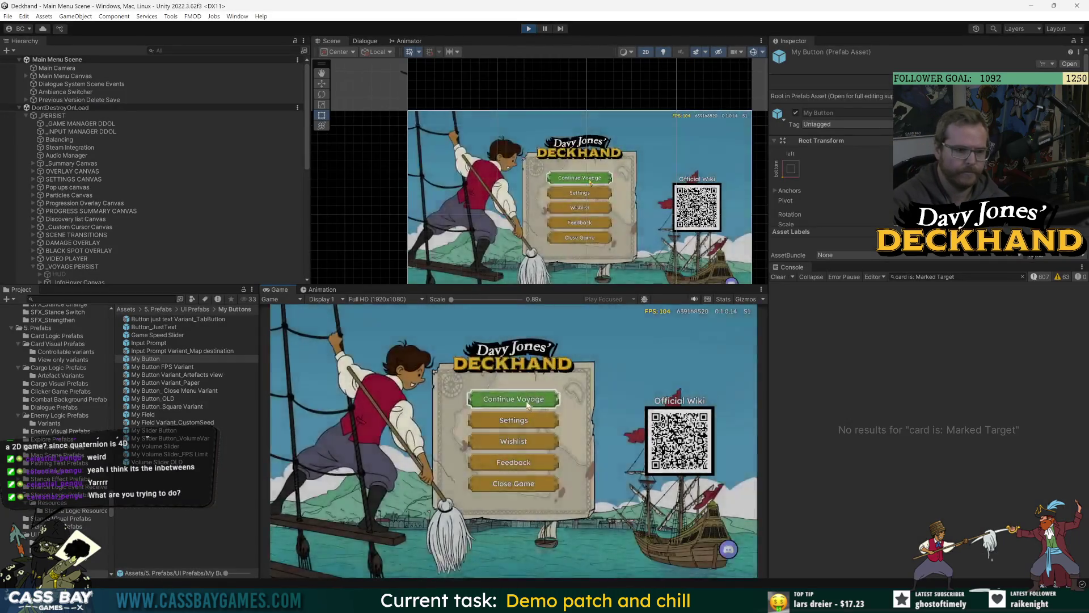
Step: Continue the saved voyage, win it with 'win voyage', and skip the summary and both cutscenes
left_click(528, 404)
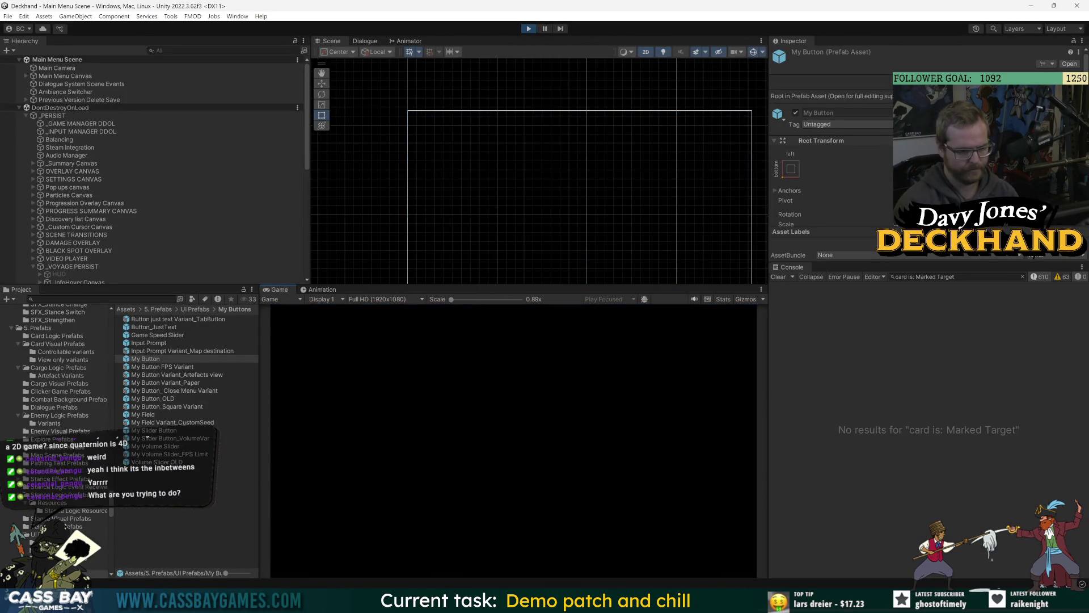
type("win")
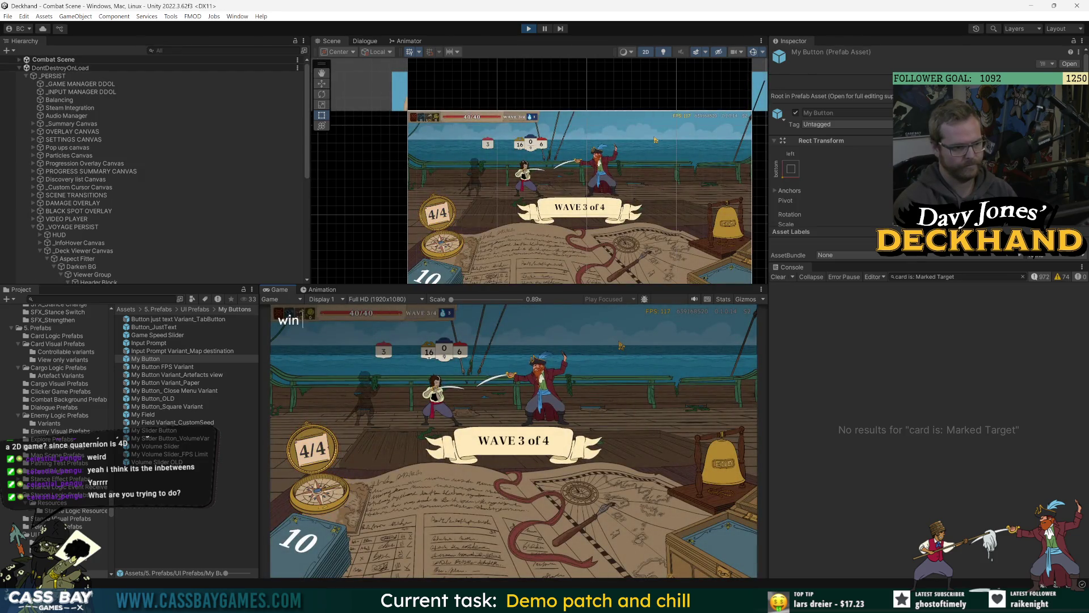
type(" voyage")
key("Return")
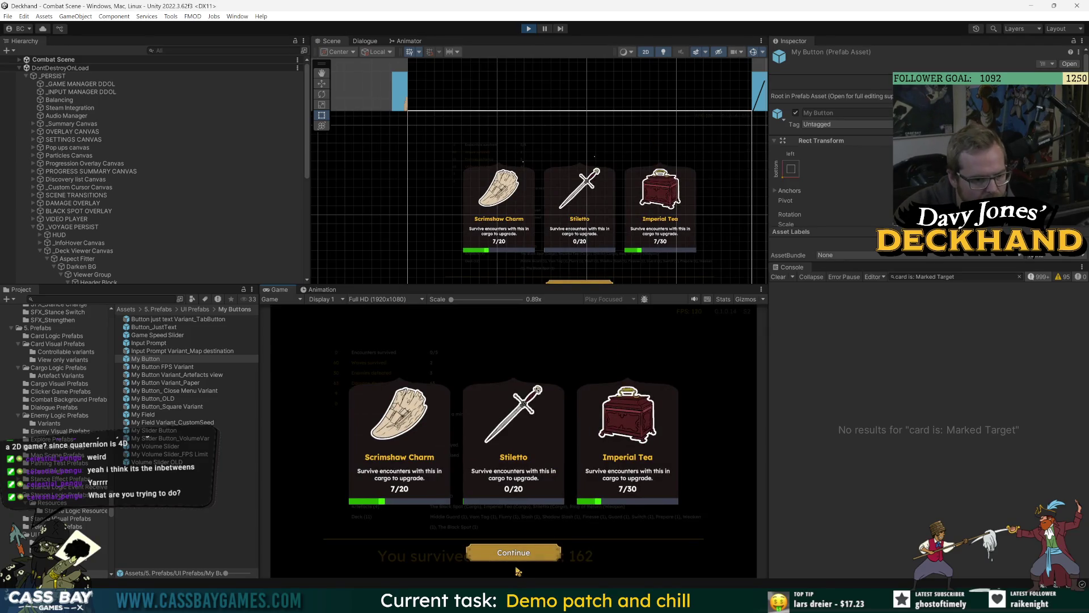
left_click(521, 556)
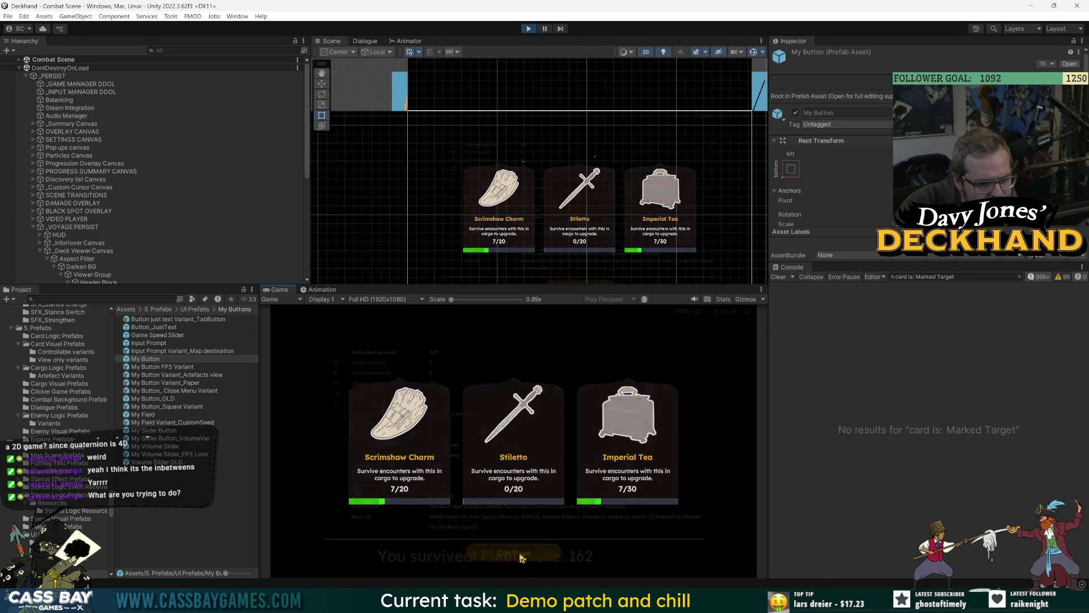
left_click(650, 548)
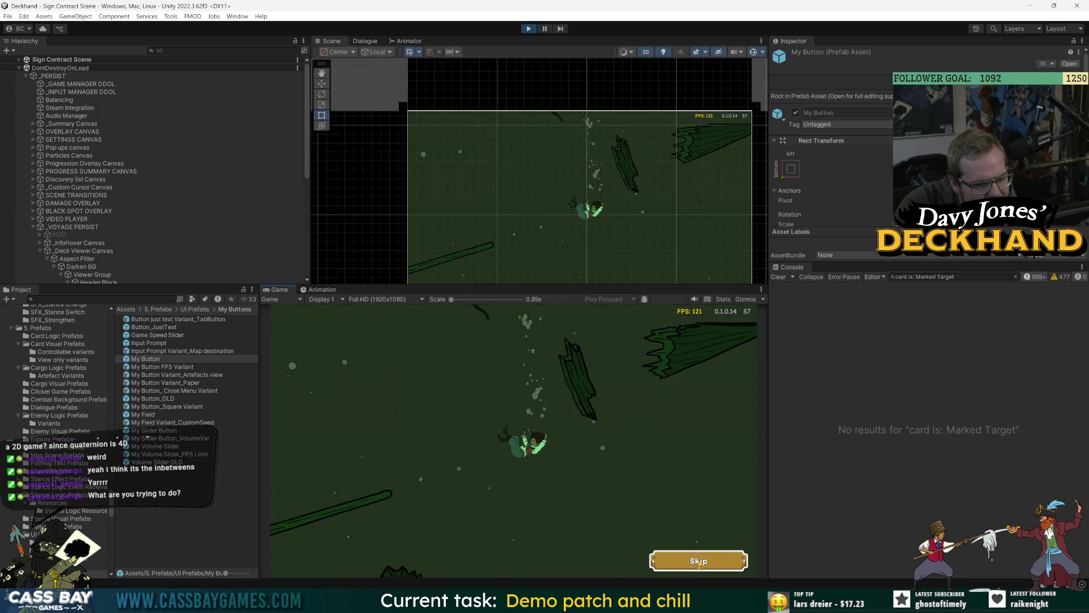
left_click(700, 562)
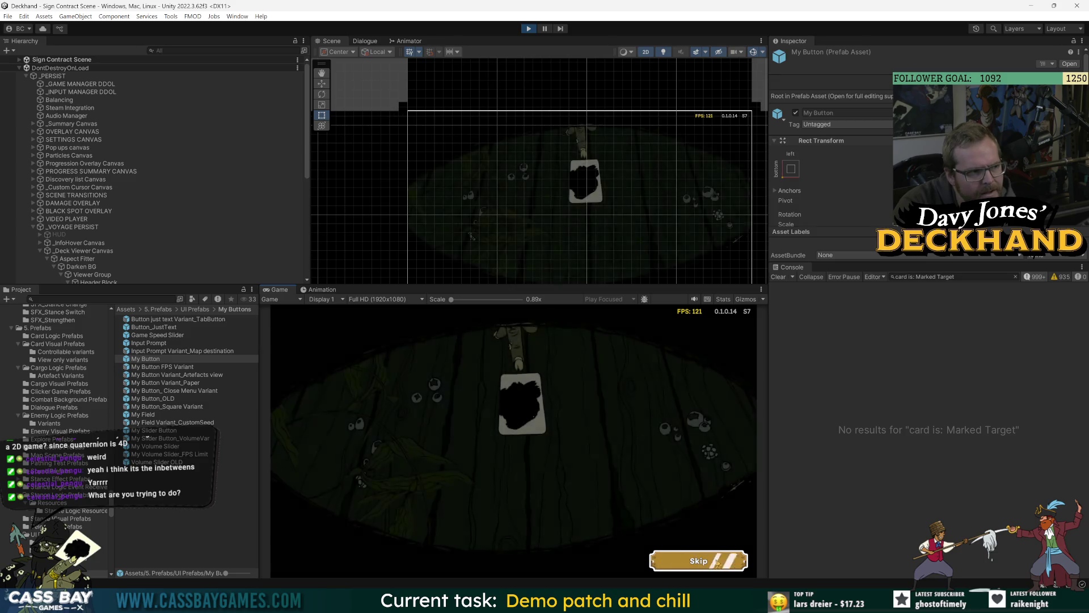
left_click(715, 563)
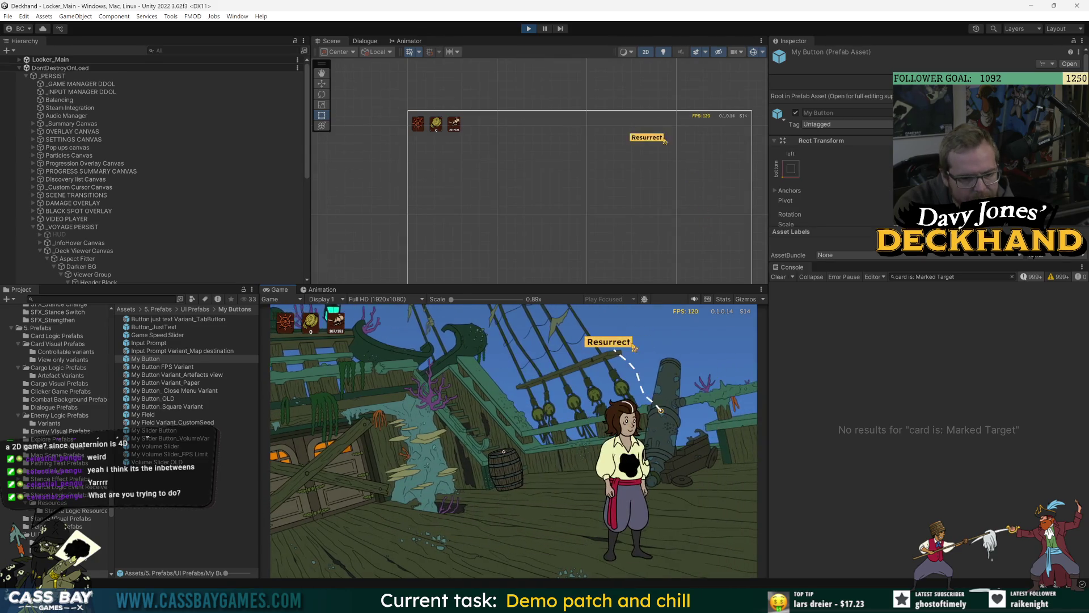
Step: Resurrect, sail to Isle Sainte Marie with the sword in the third cargo slot, then enter 'win wave'
left_click(633, 347)
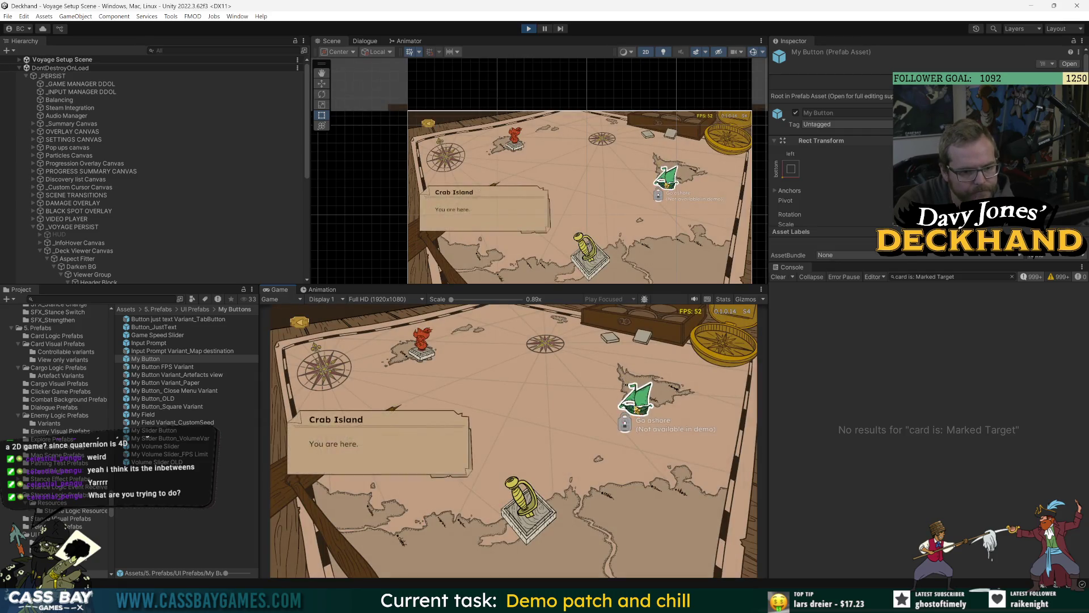
left_click(547, 478)
left_click(547, 478)
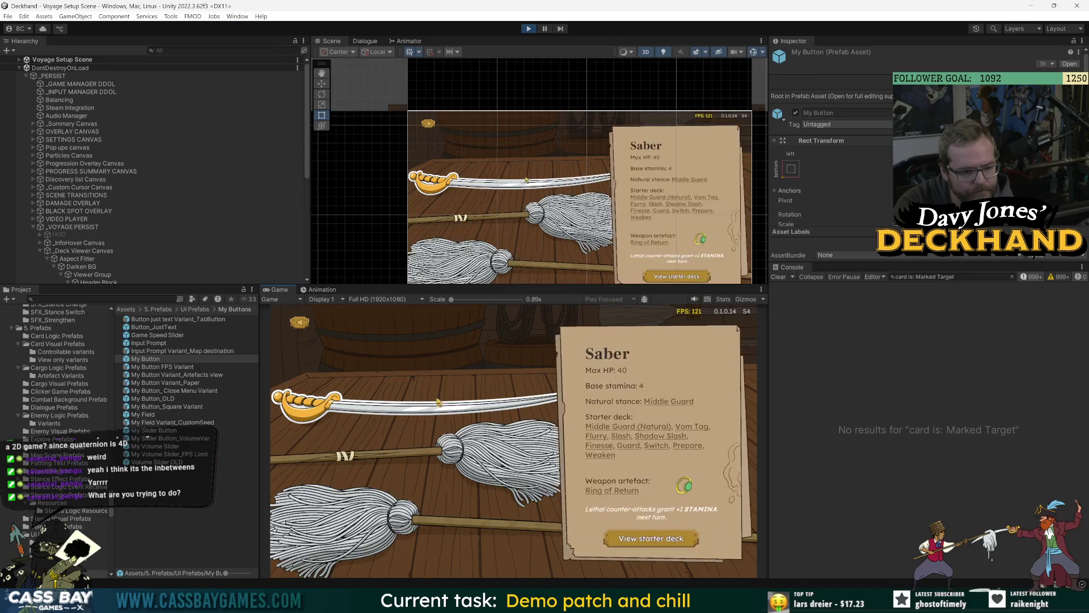
left_click(548, 427)
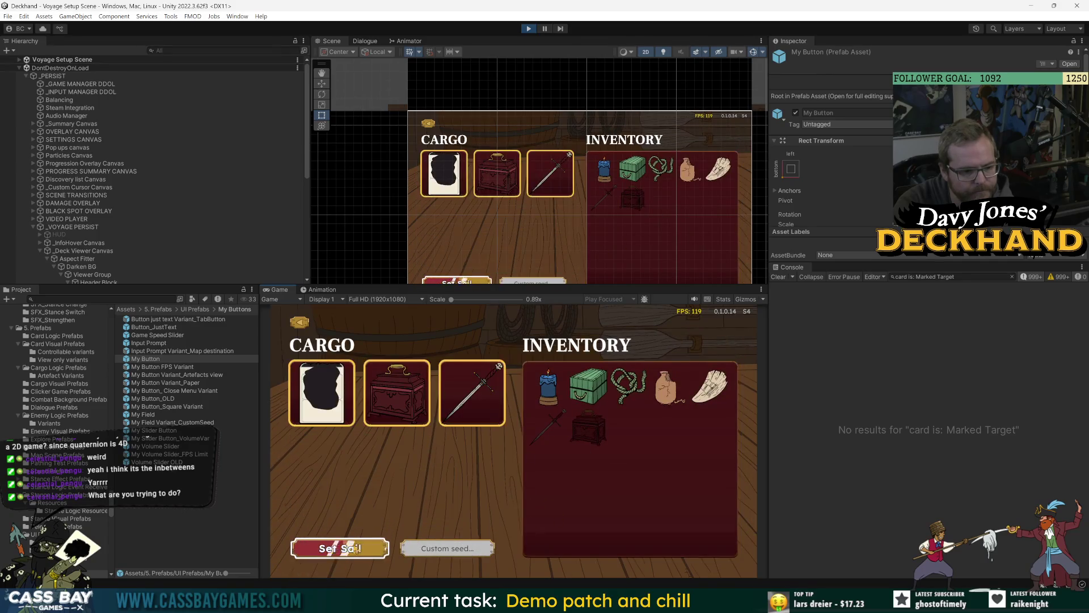
left_click(369, 546)
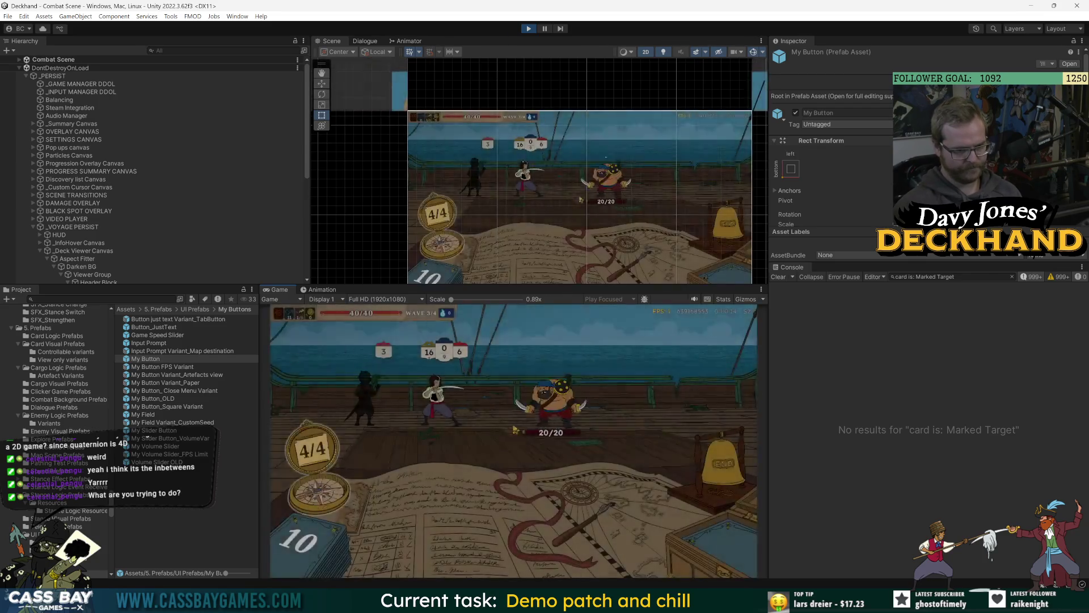
type("win wave")
key("Return")
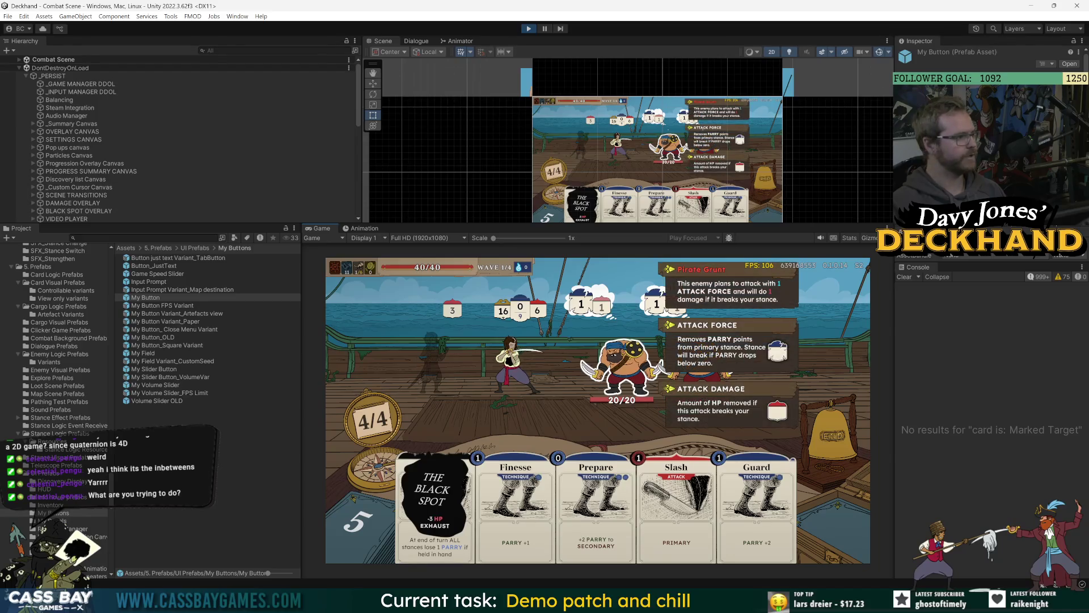
Step: Record the game view while the 'win wave' cheat brings up the card reward screen
left_click_drag(538, 232, 634, 250)
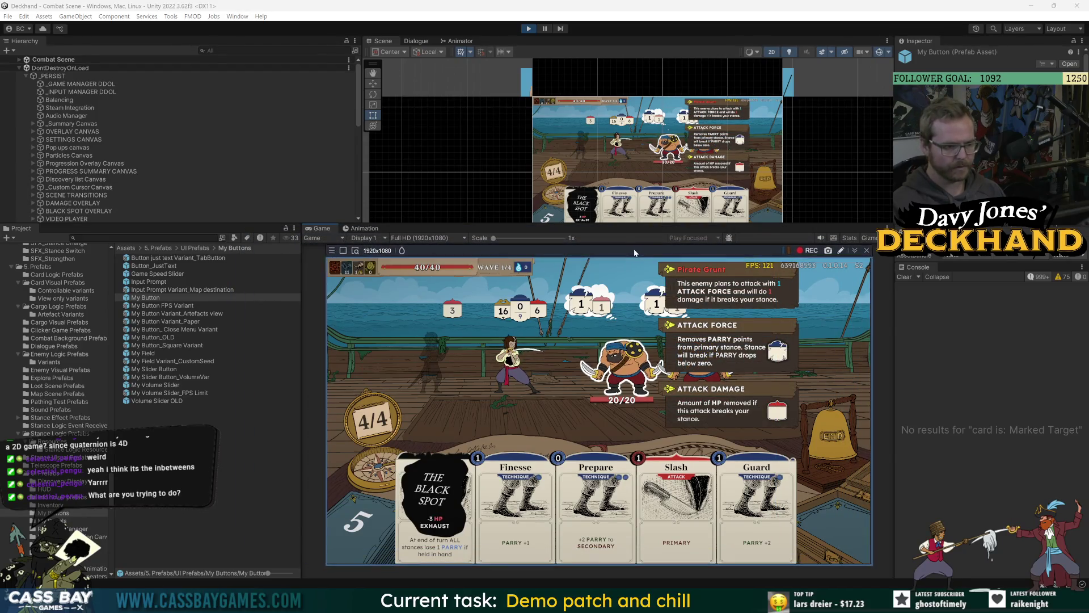
left_click(805, 250)
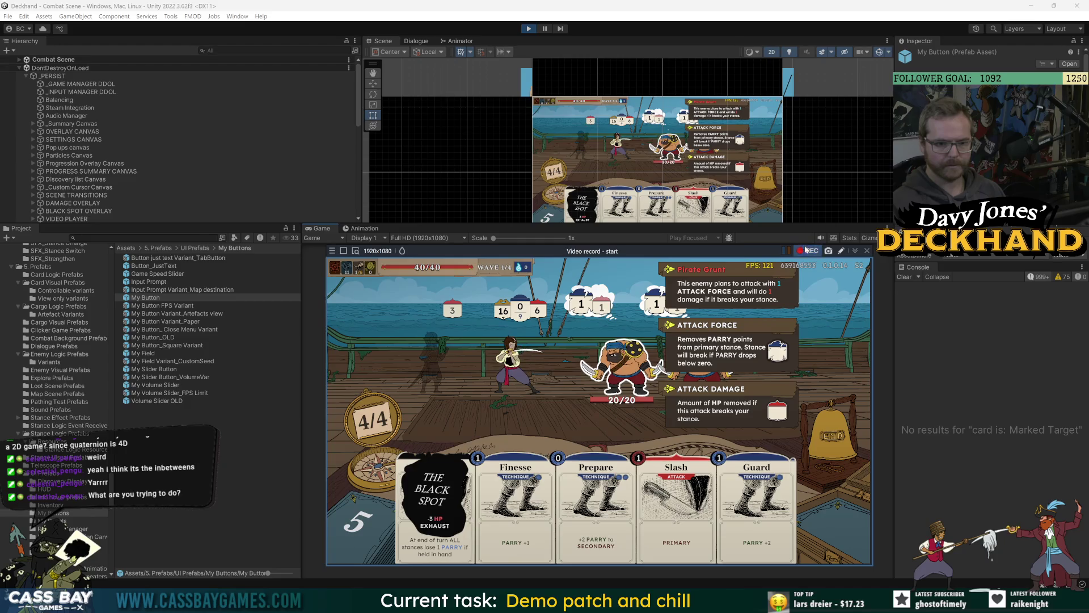
type("win wave")
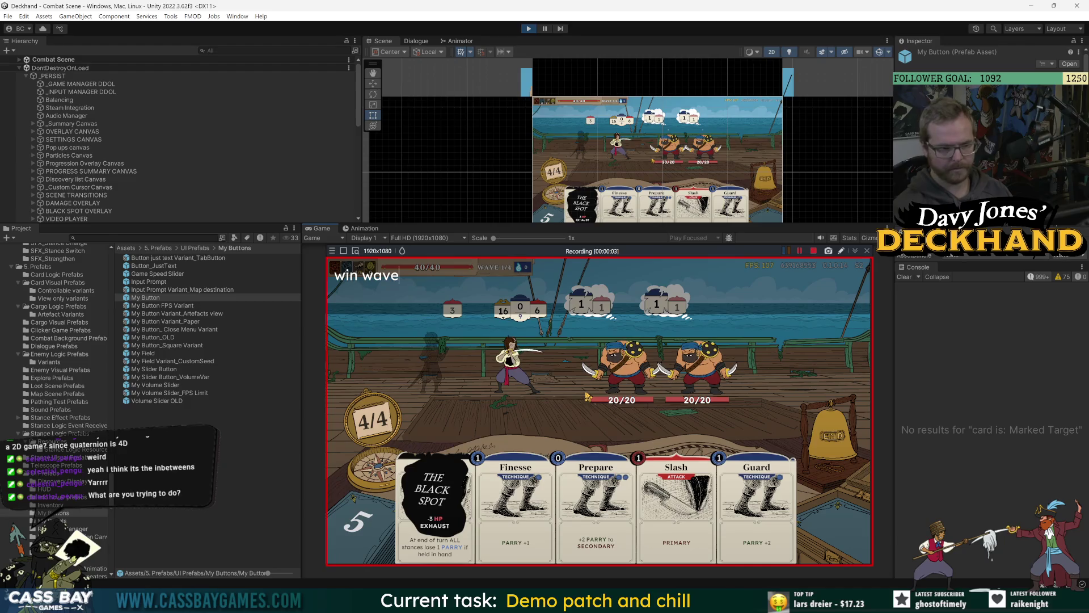
key("Return")
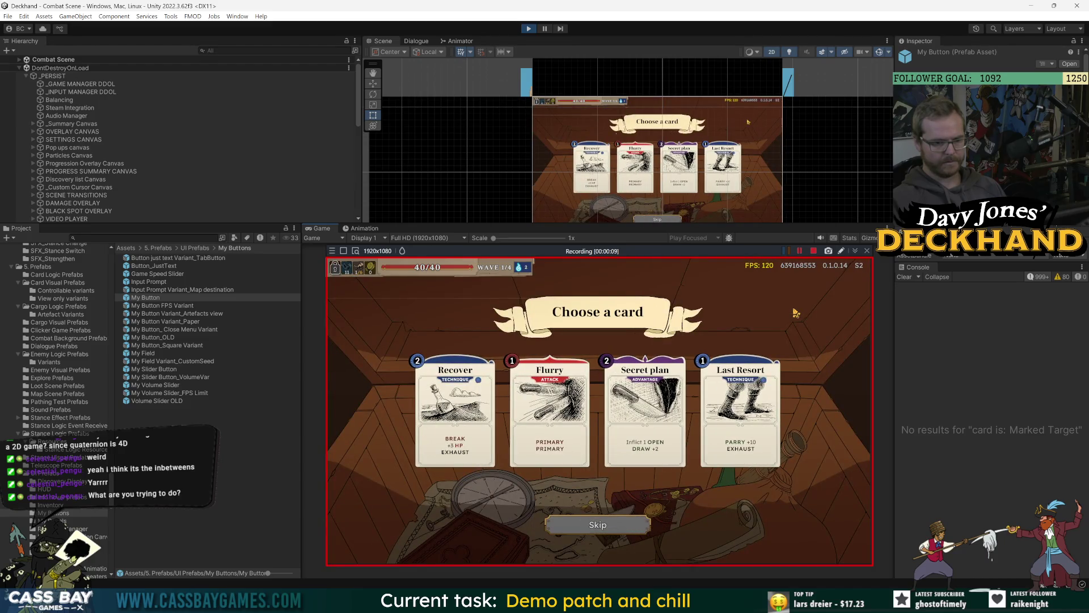
Step: Stop the recording, close its overlay, and exit play mode
left_click(815, 252)
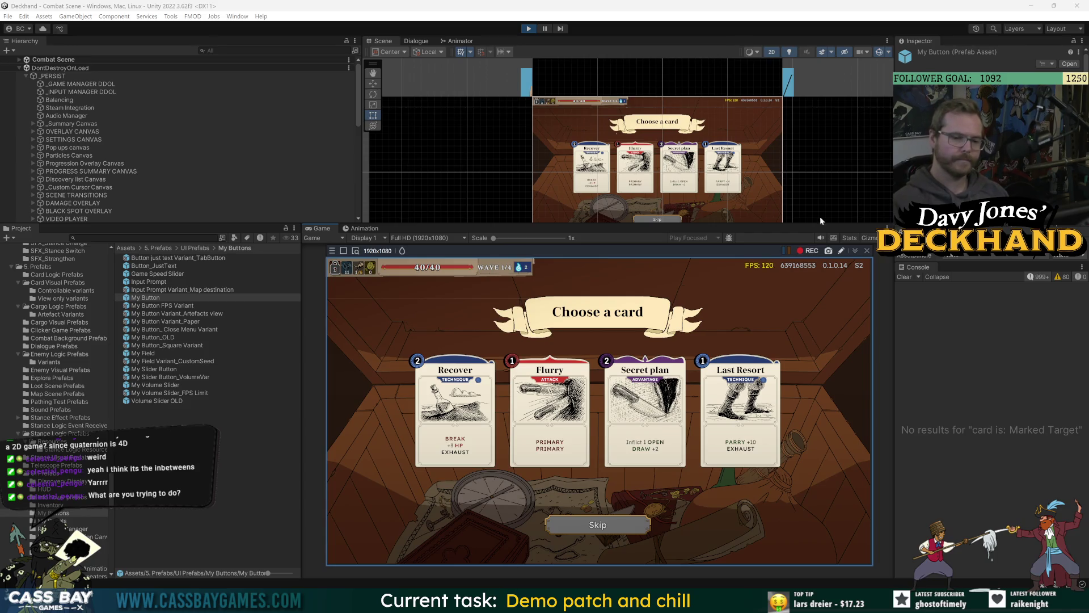
left_click(868, 251)
left_click(529, 28)
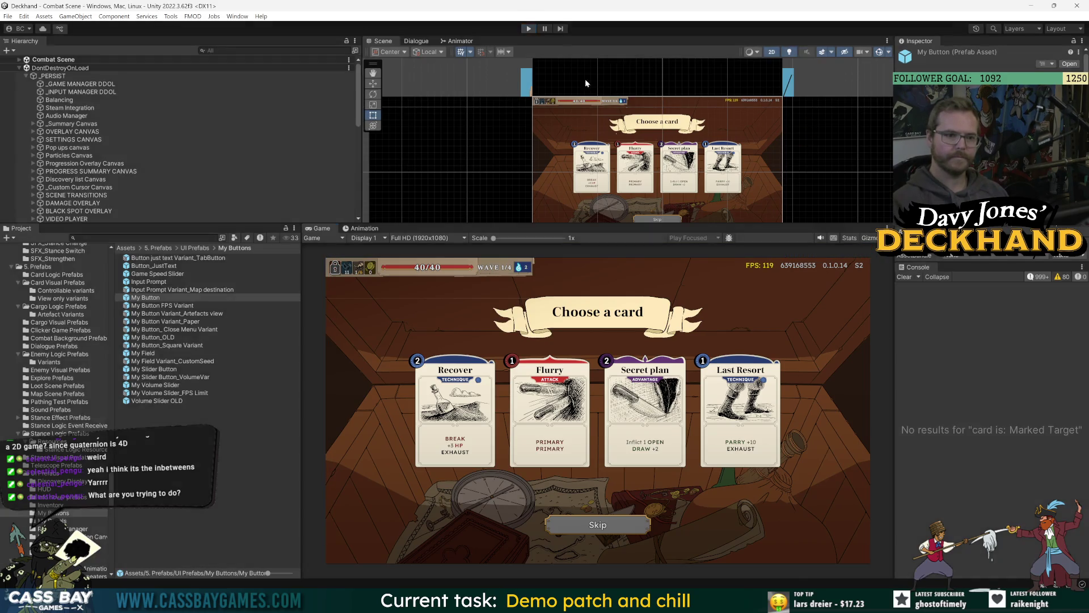
Step: Play the newest clip in Shadowplay2 > Bandicam, then close it and return to Visual Studio
key("alt+Tab")
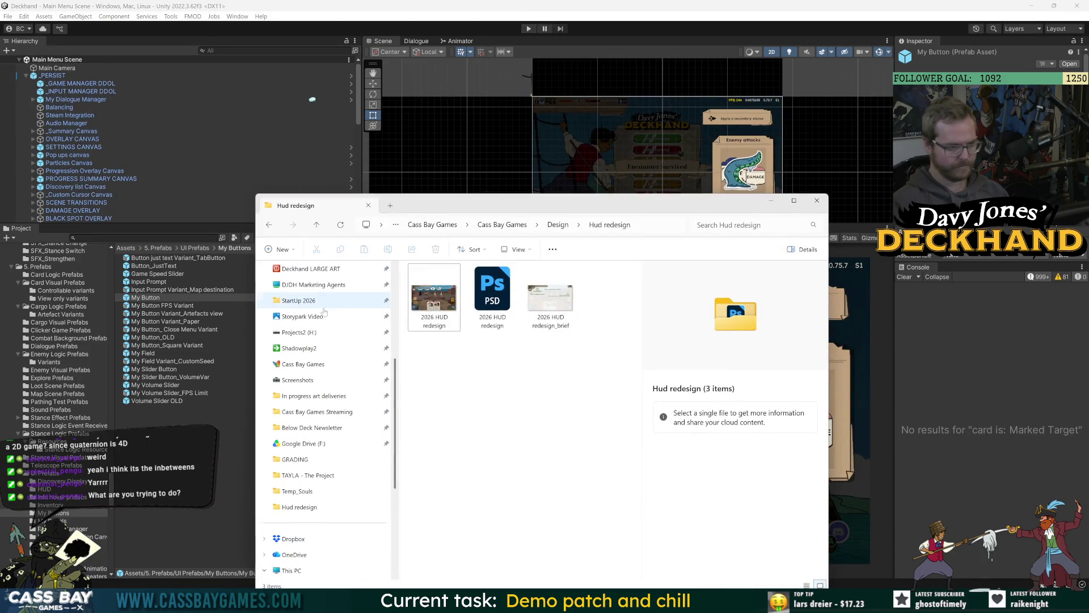
left_click(299, 348)
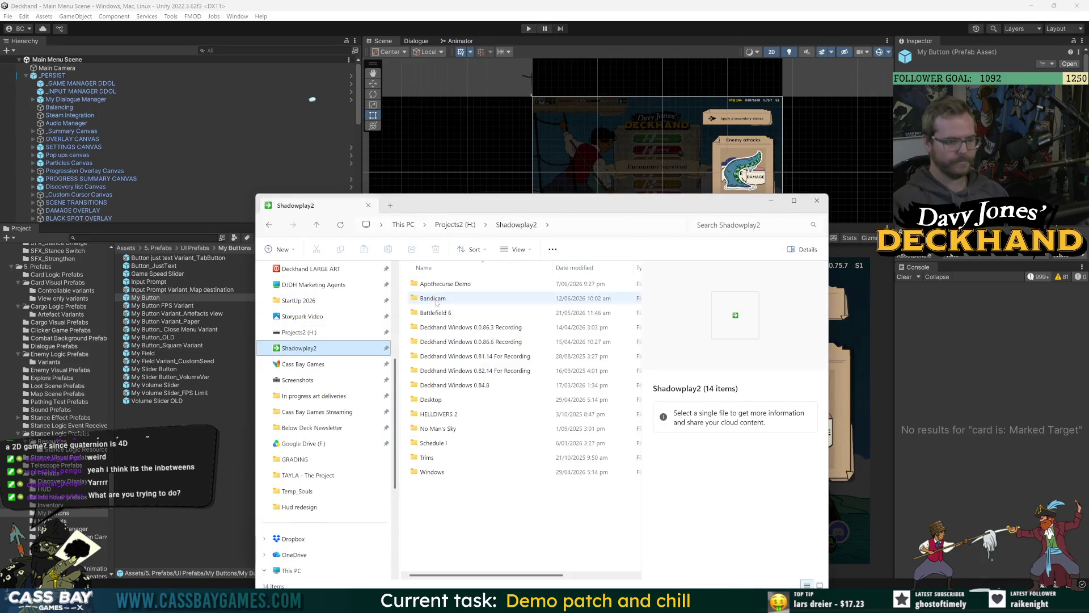
double_click(436, 299)
scroll(600, 525, "down", 3)
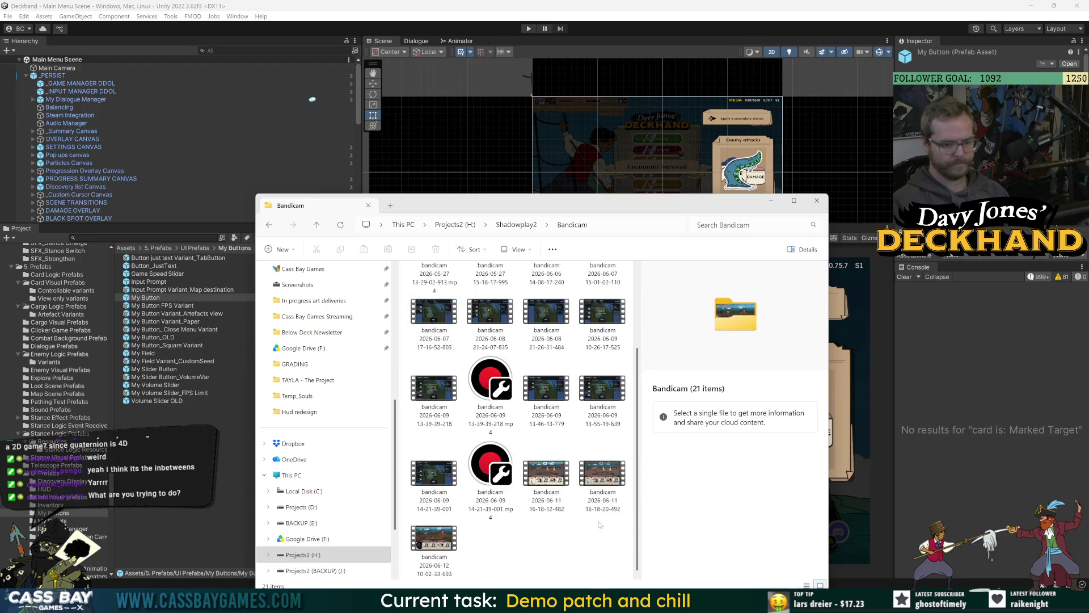
double_click(434, 537)
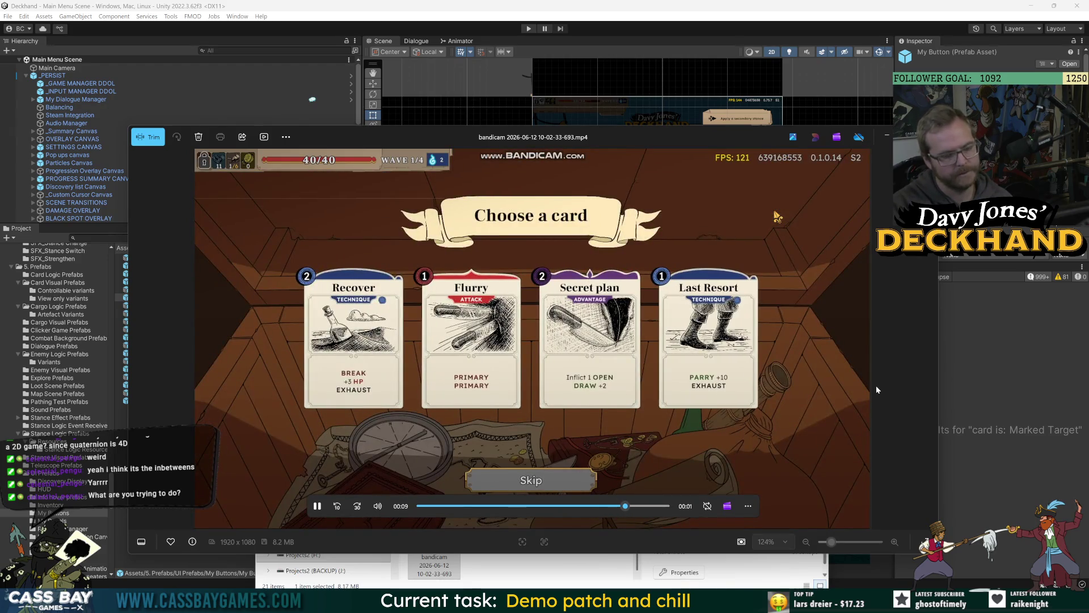
key("alt+F4")
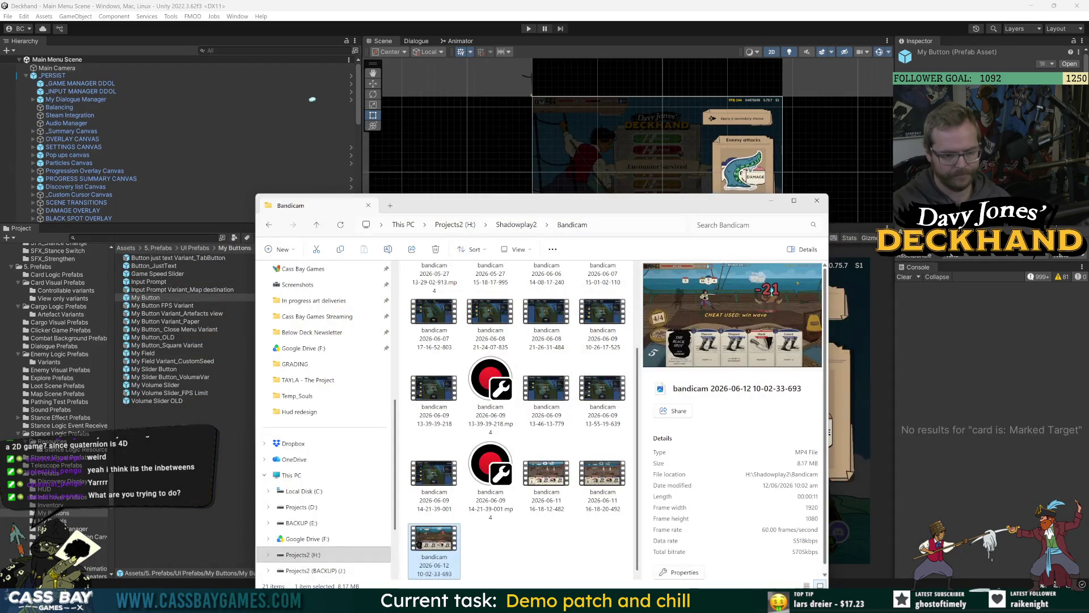
key("alt+F4")
key("alt+Tab")
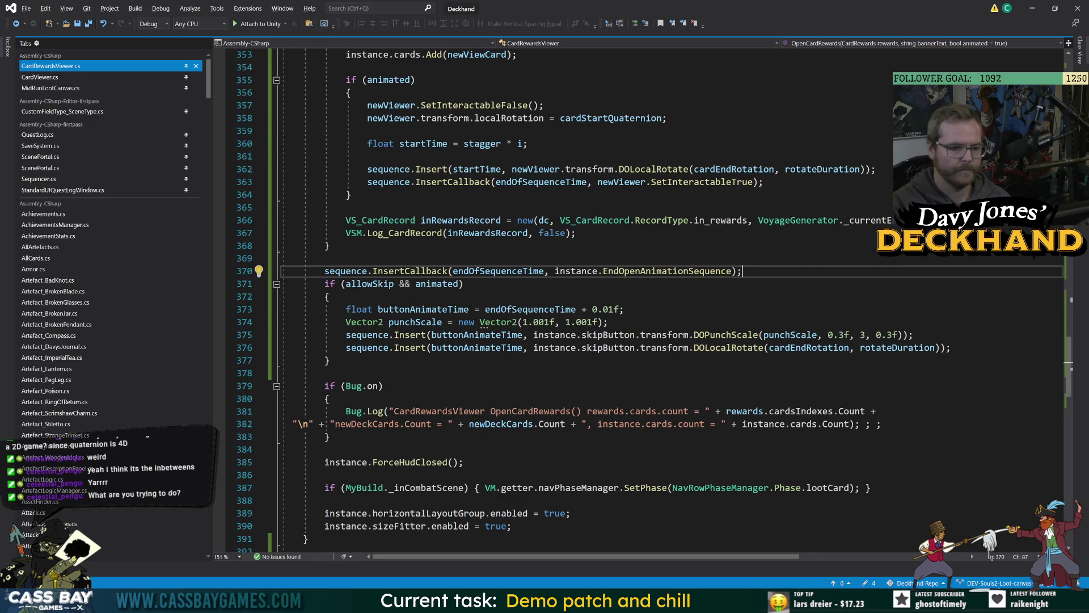
Step: Change punchScale to Vector2(1.0001f, 1.0001f) in the skip-button block
left_click(331, 296)
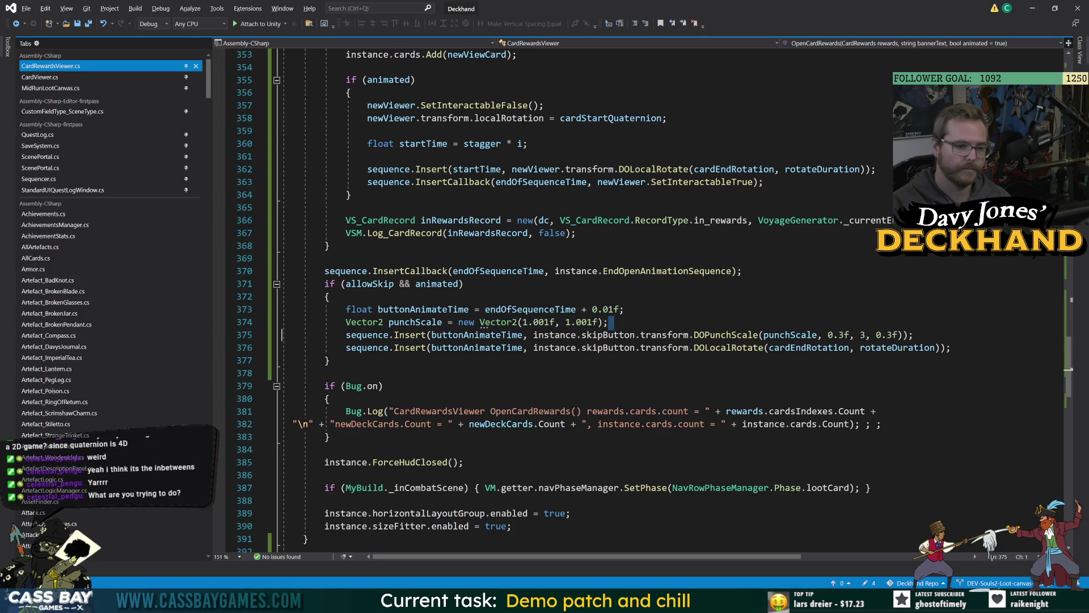
left_click_drag(608, 322, 283, 322)
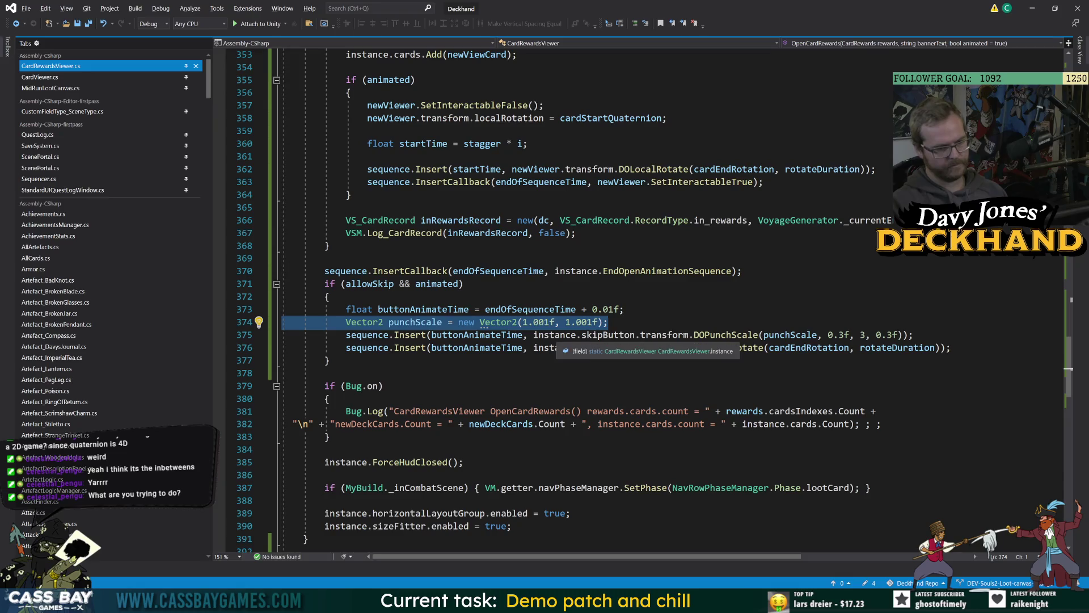
left_click(545, 322)
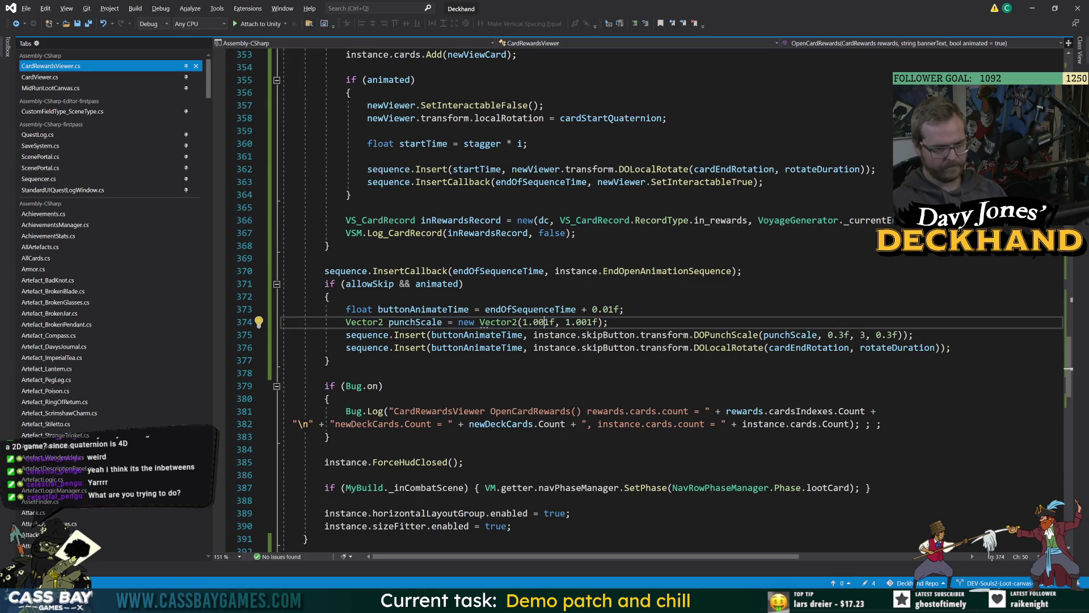
left_click(591, 321)
type("0")
left_click(384, 386)
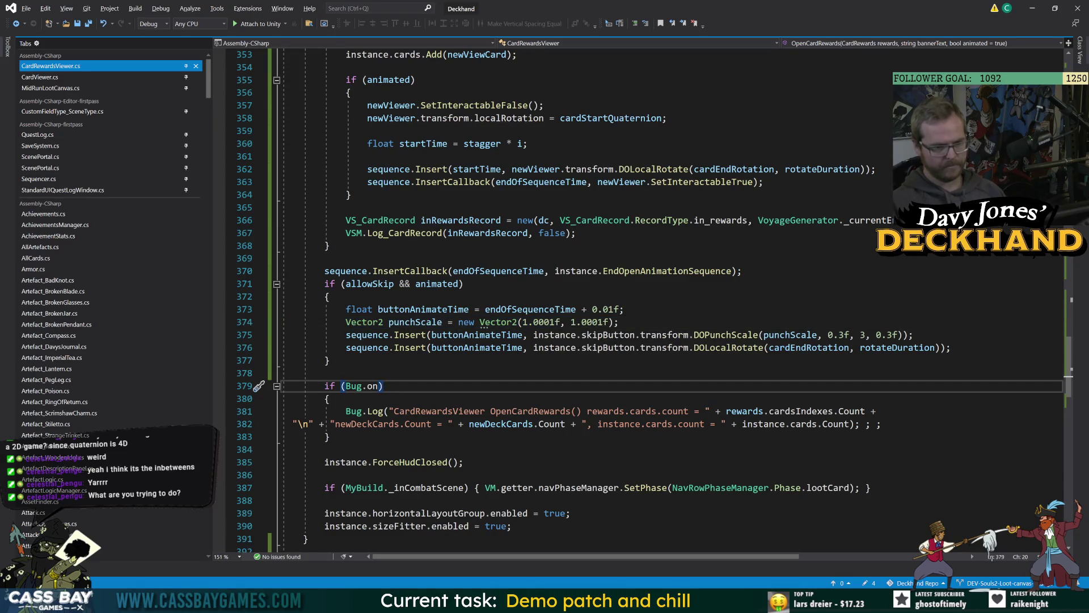
Step: Move the punchScale declaration to just below the cardStartQuaternion line
left_click_drag(618, 322, 303, 321)
key("ctrl+c")
key("Delete")
scroll(567, 295, "up", 12)
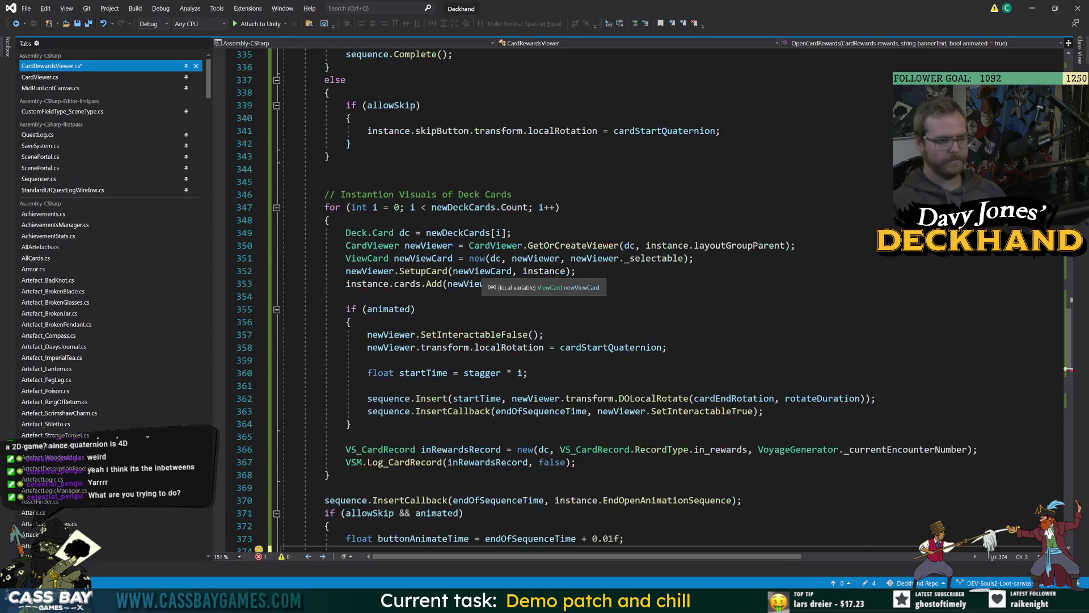
left_click(694, 233)
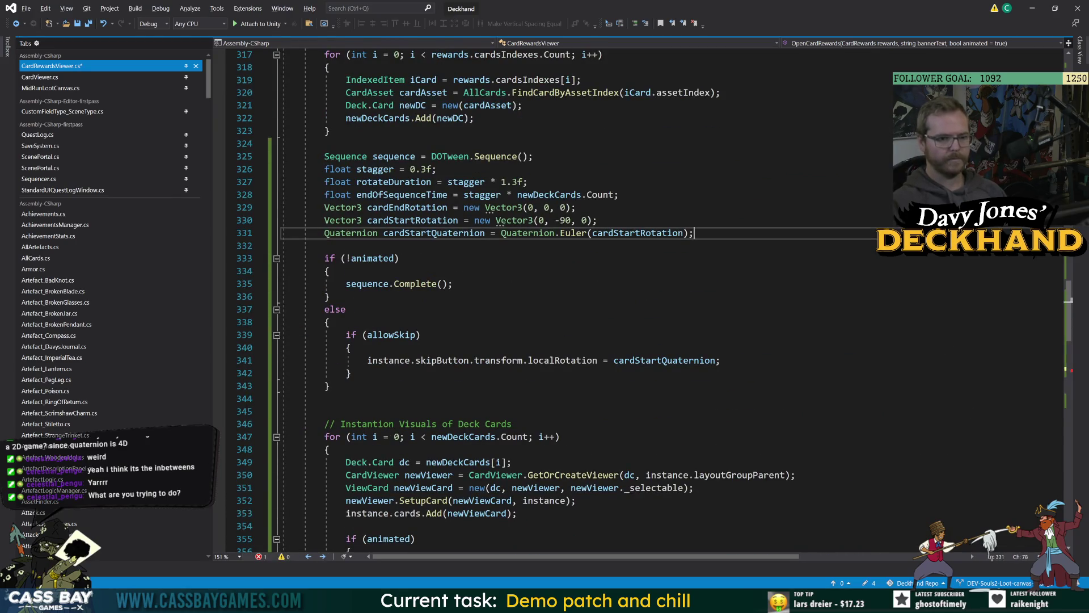
key("Return")
key("ctrl+v")
left_click(331, 309)
scroll(567, 295, "down", 11)
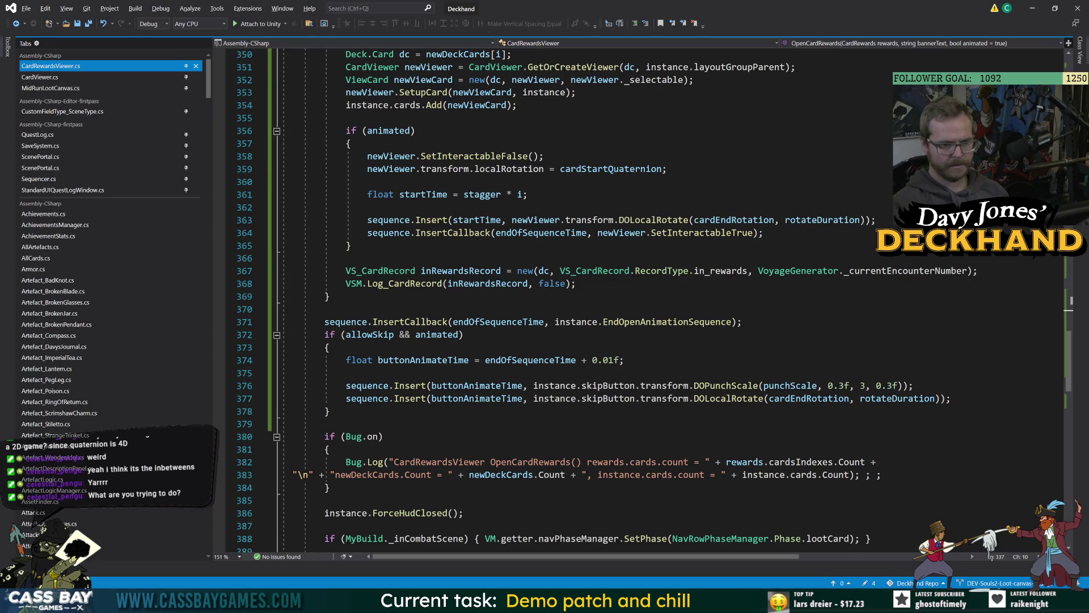
Step: Insert newViewer.transform.DOPunchScale(punchScale, 0.3f, 3, rotateDuration) at startTime below the card rotation
left_click(877, 220)
key("Return")
type("seq")
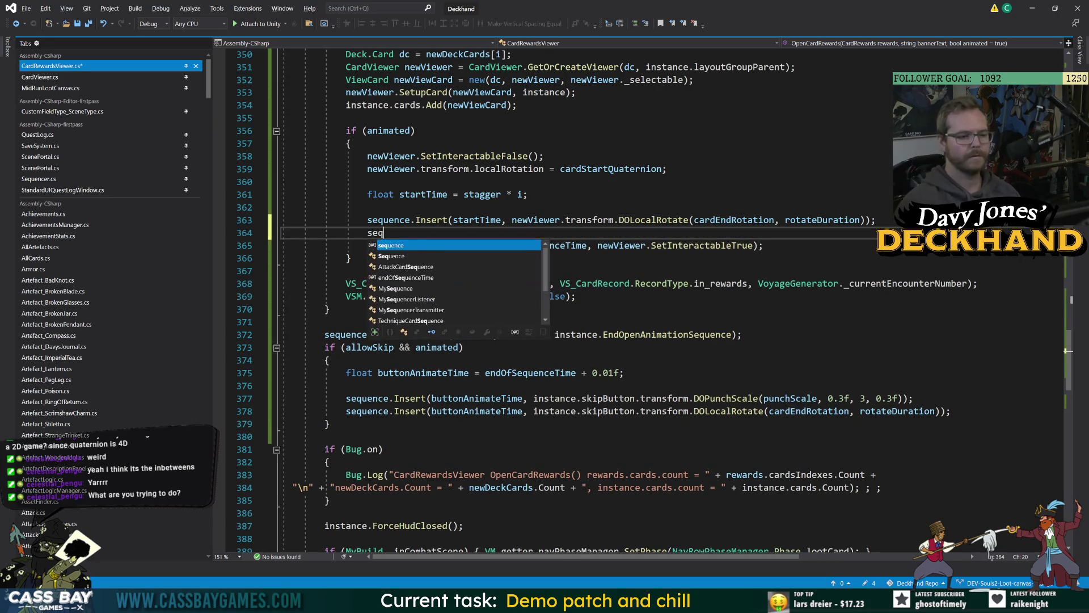
type("uence.Insert(st")
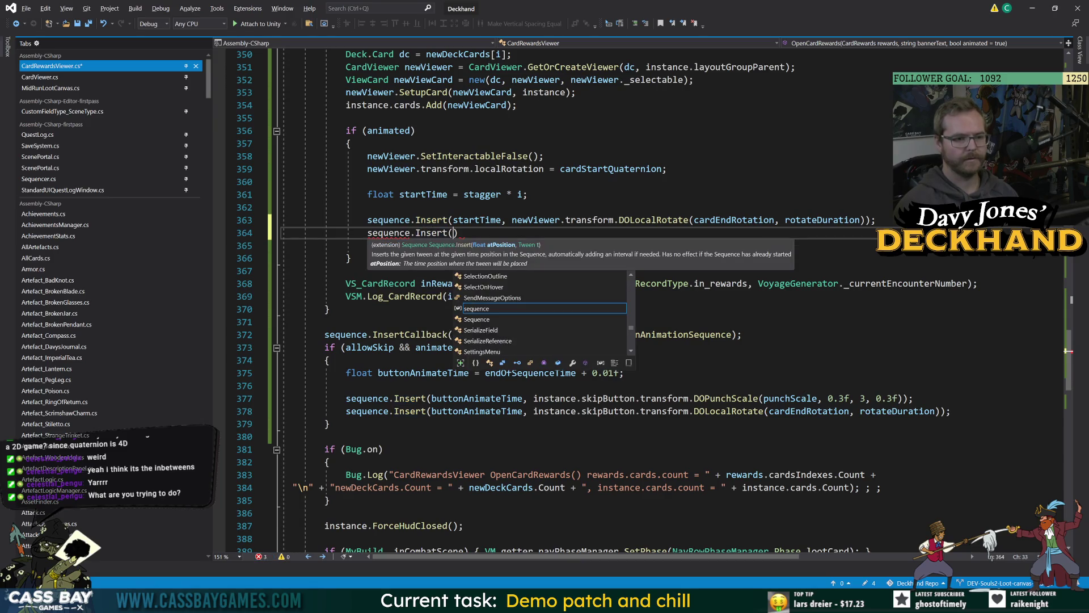
type("ar")
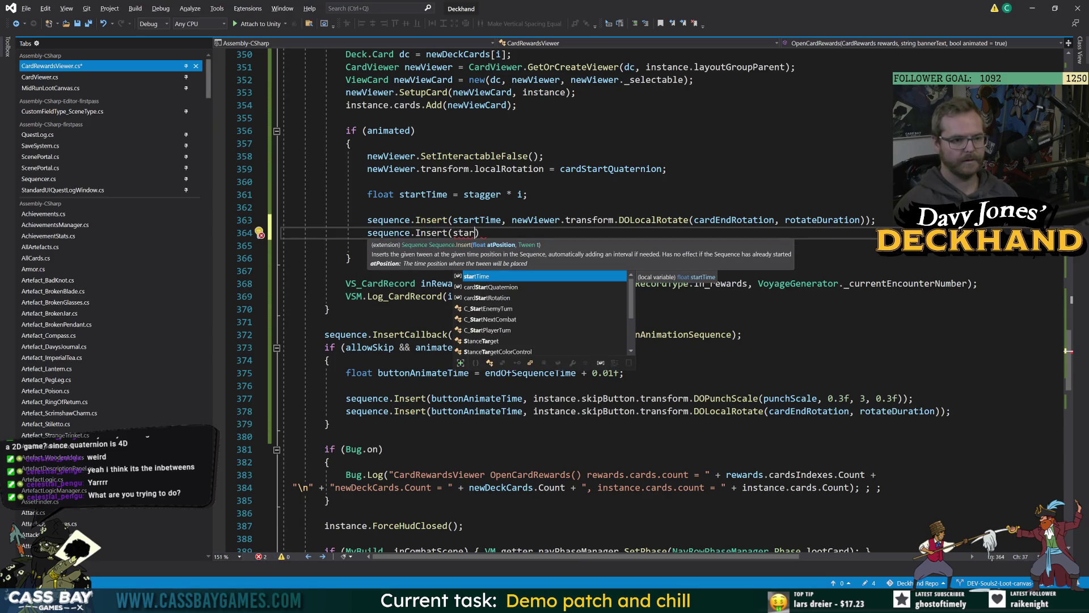
key("Tab")
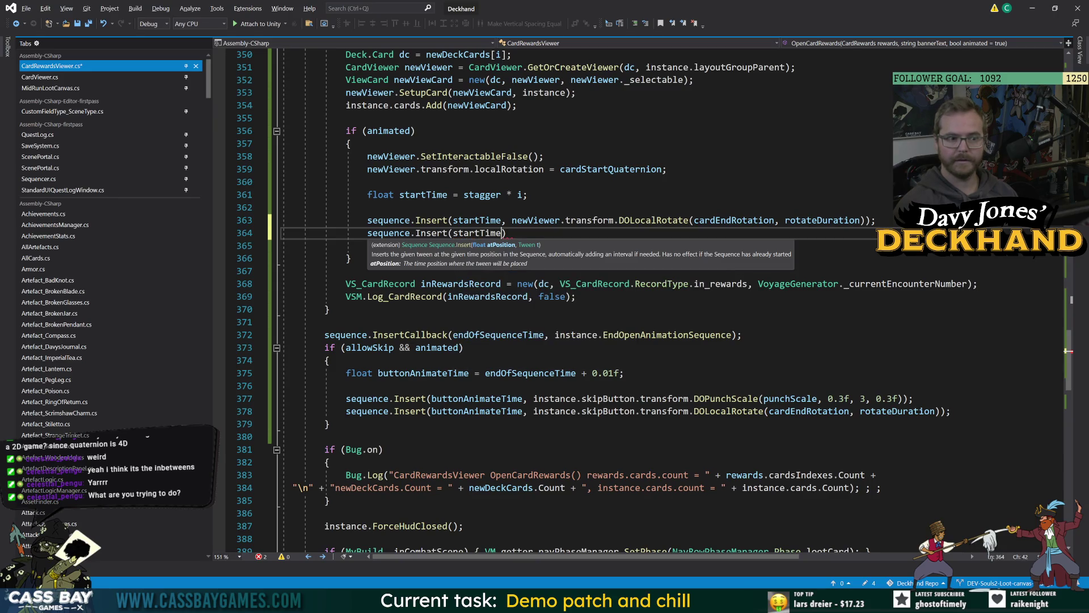
type(", newV")
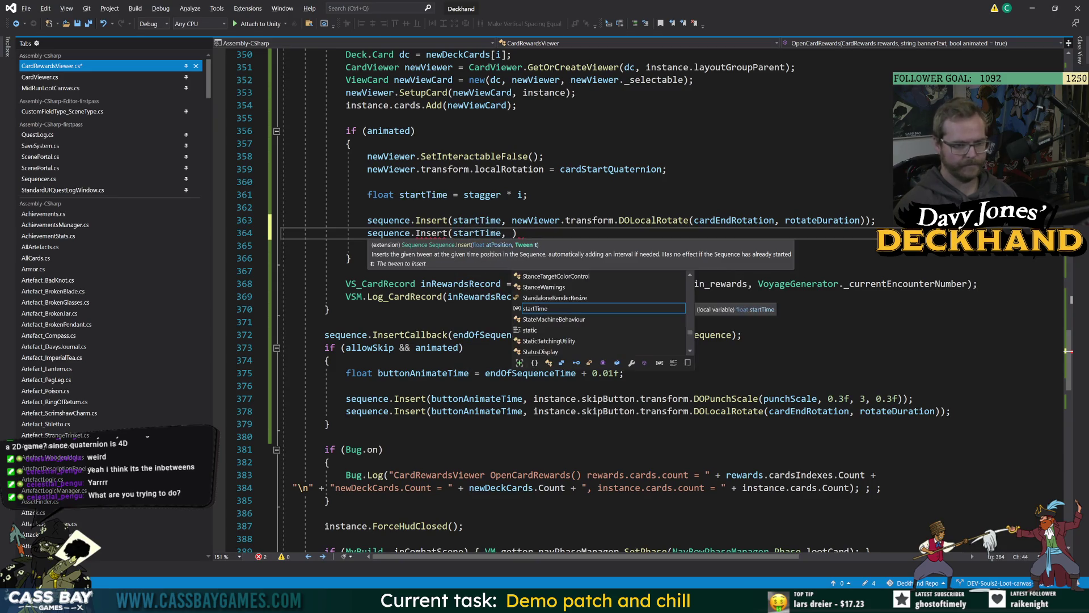
type("iewer")
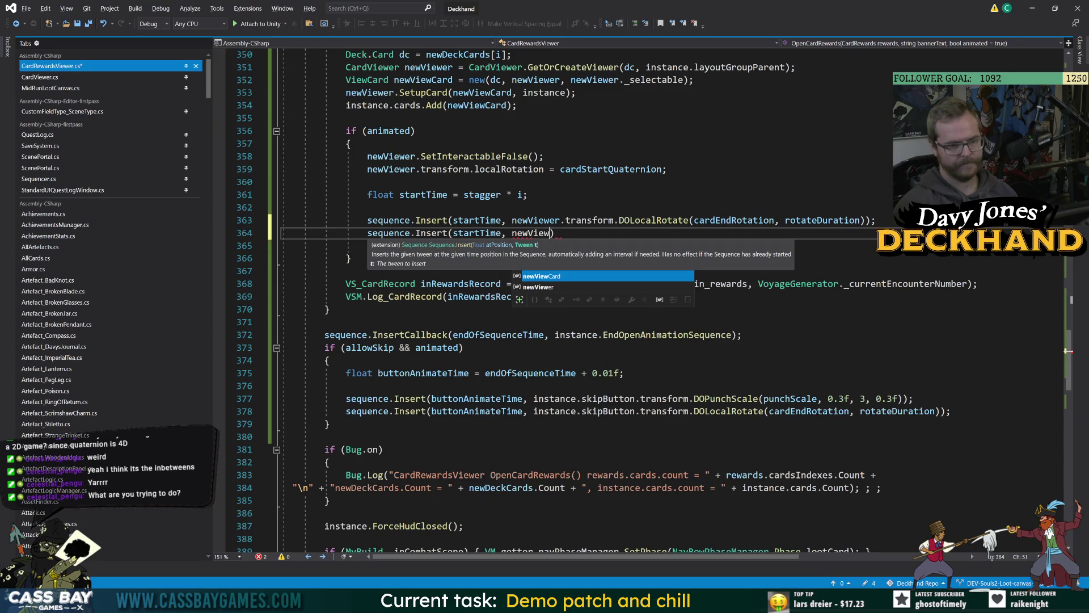
key("Escape")
type(".transform.dopun")
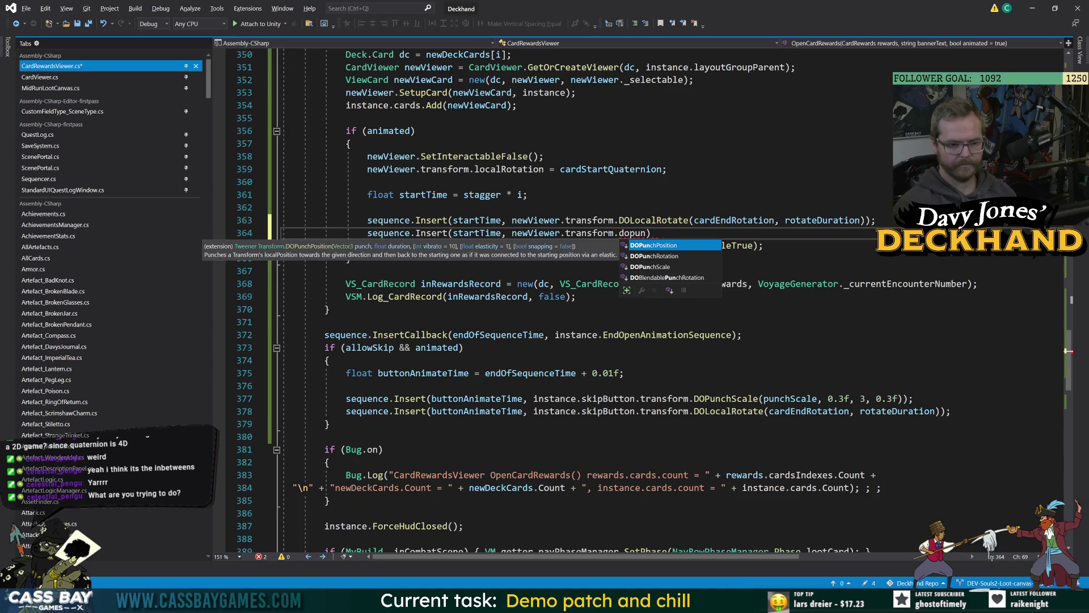
type("chs(punchs")
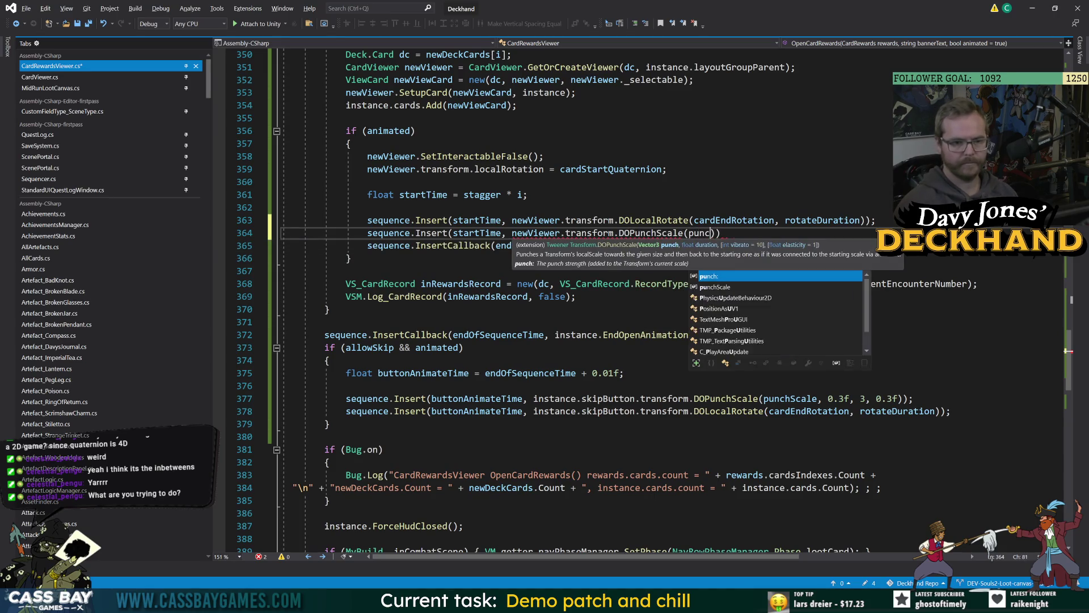
type(", 0.3f")
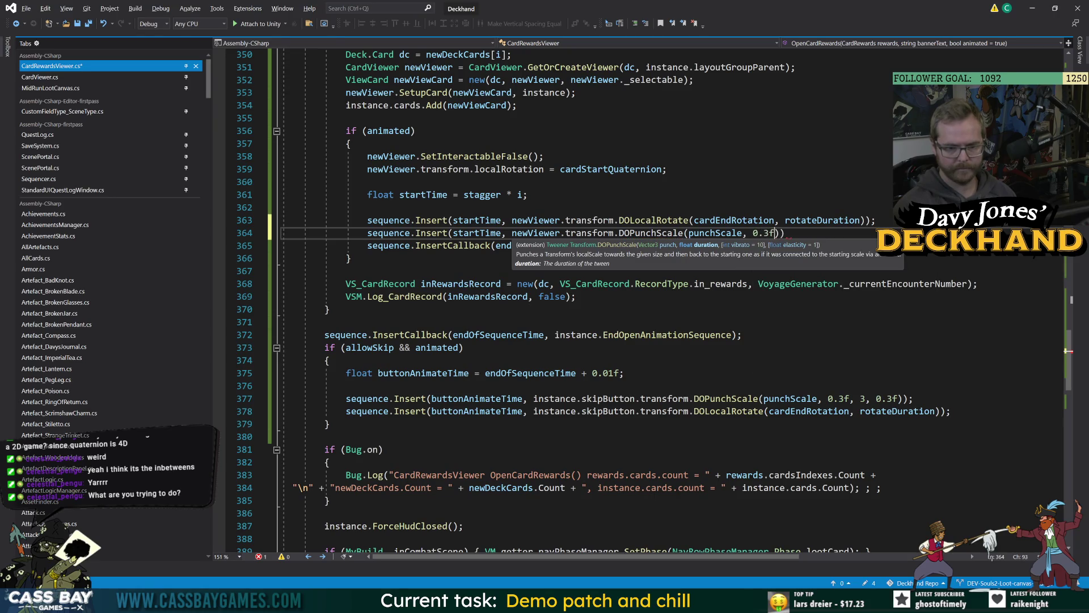
type(", 0")
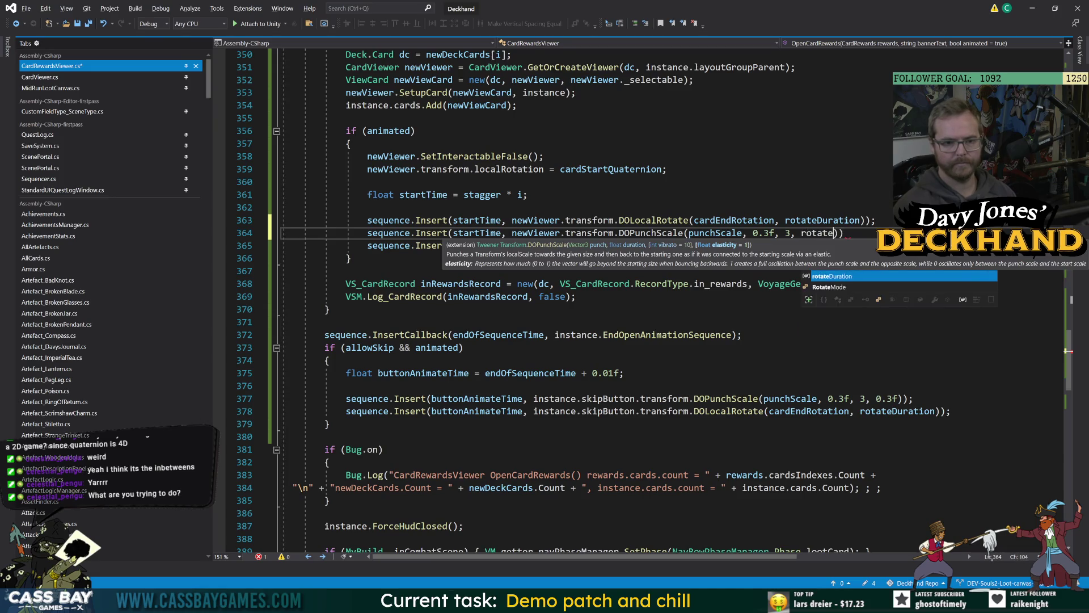
type("ota")
key("Tab")
type("))")
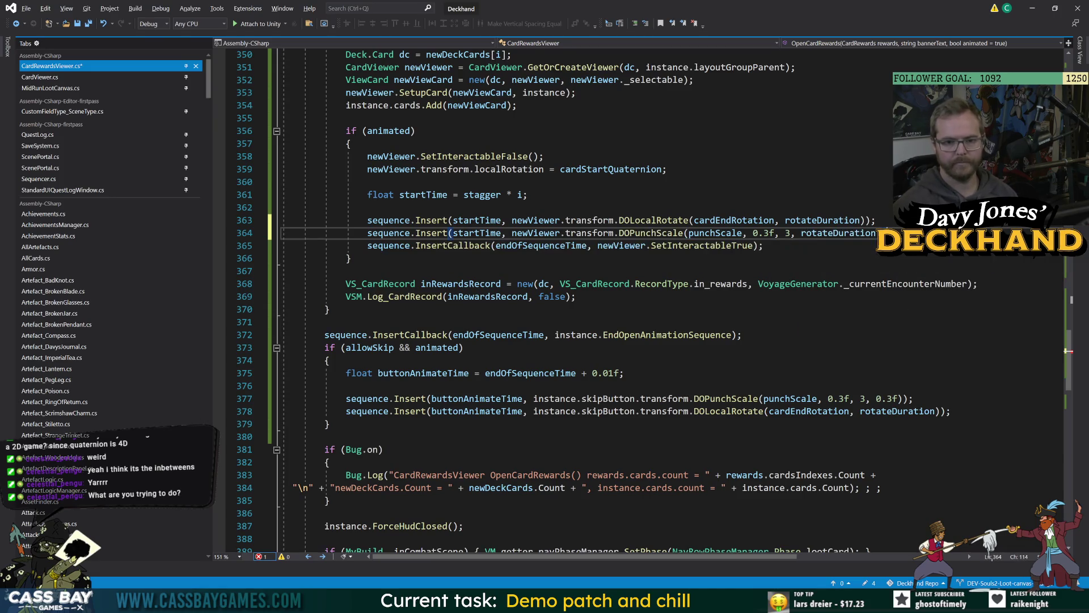
left_click(367, 181)
Step: Lower stagger from 0.3f to 0.2f
scroll(656, 301, "up", 6)
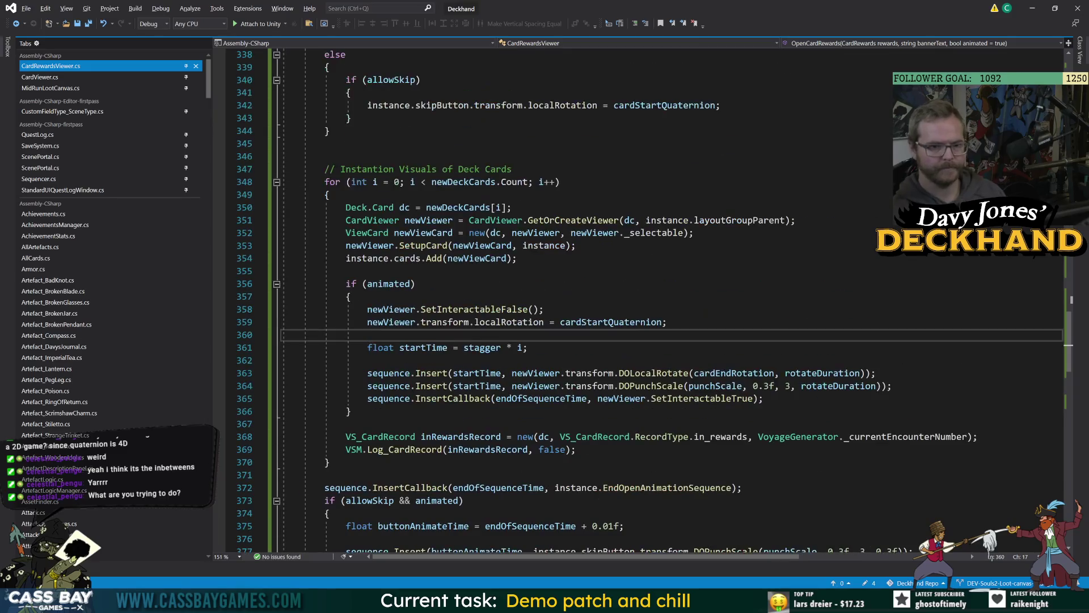
scroll(656, 300, "up", 3)
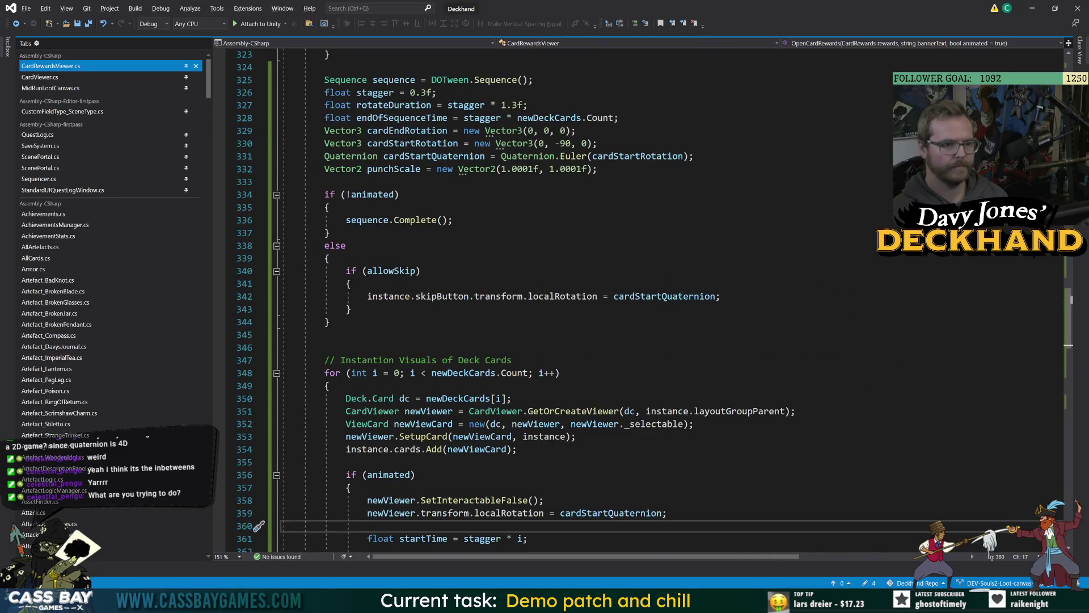
left_click(428, 92)
key("BackSpace")
type("2")
left_click(400, 194)
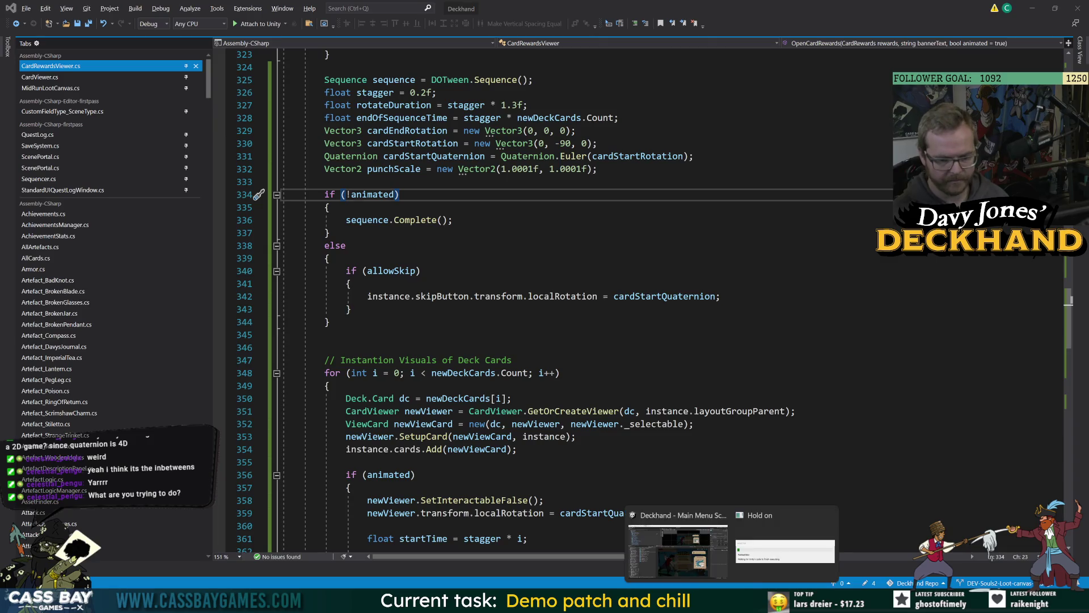
Step: Start a Unity playtest and continue the voyage into a combat encounter
left_click(689, 520)
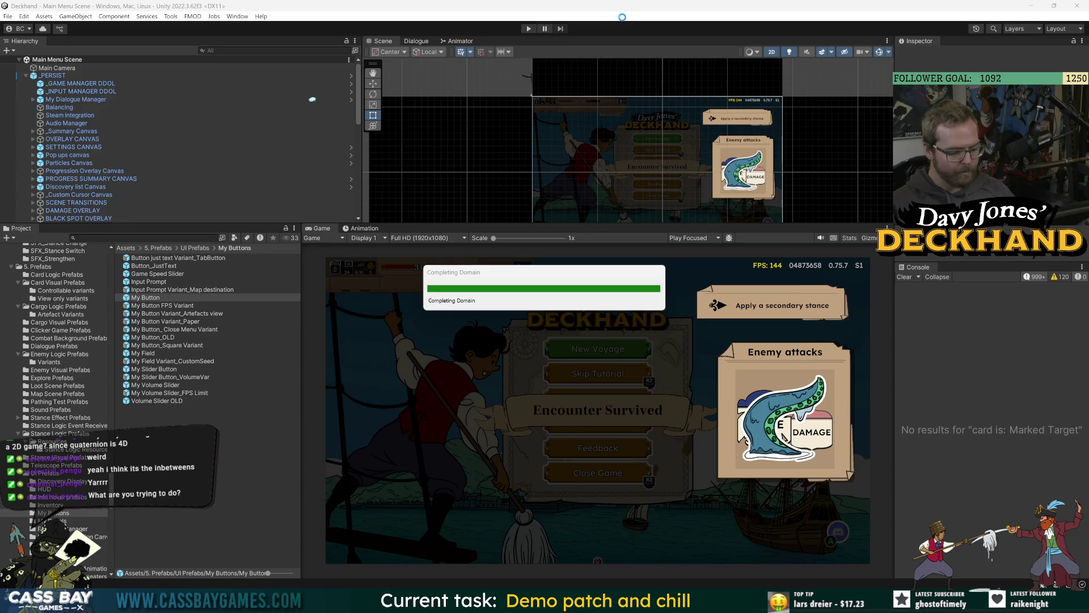
left_click(529, 28)
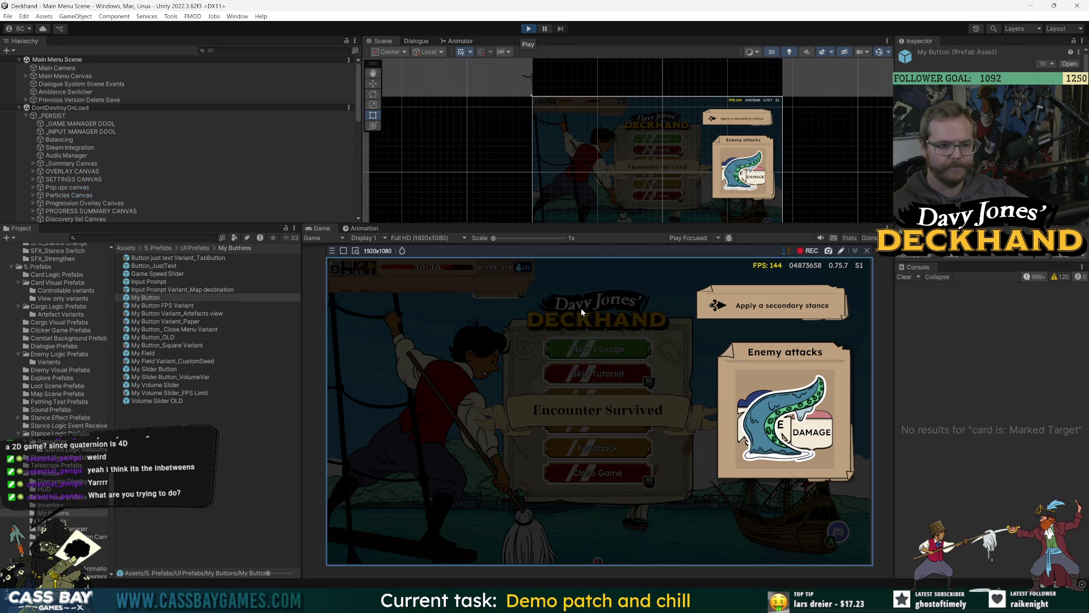
left_click(606, 361)
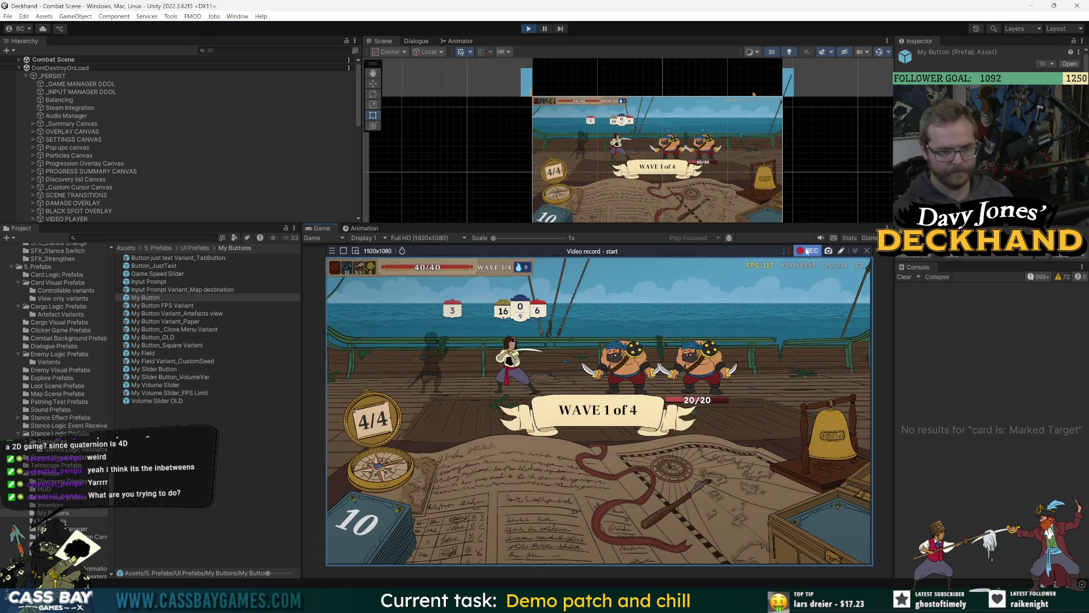
Step: Record video while the 'win wave' cheat wins the wave and brings up the card rewards
left_click(807, 250)
type("win wave")
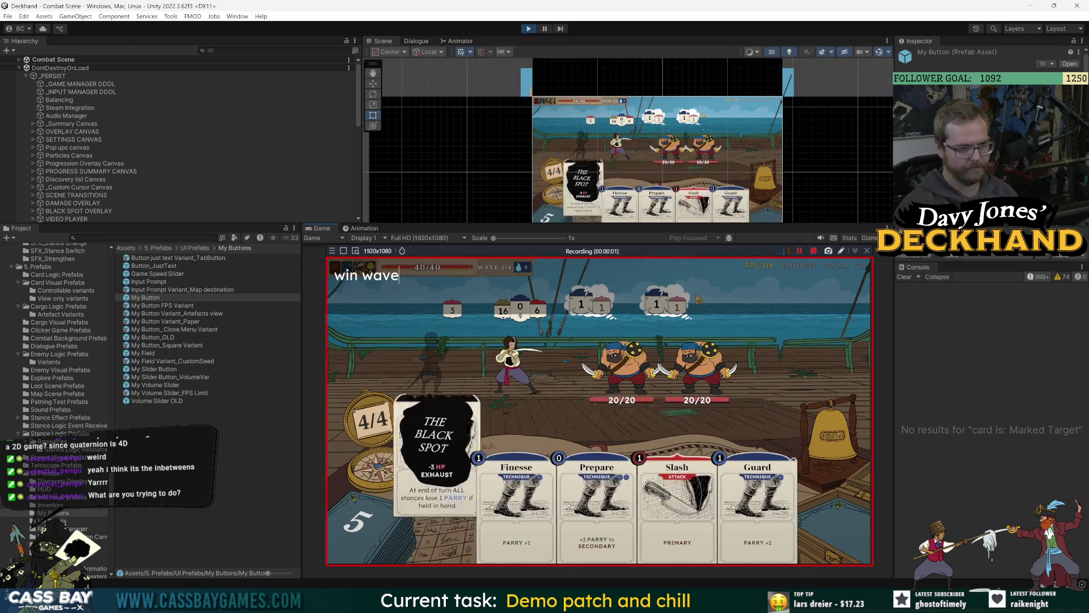
key("Return")
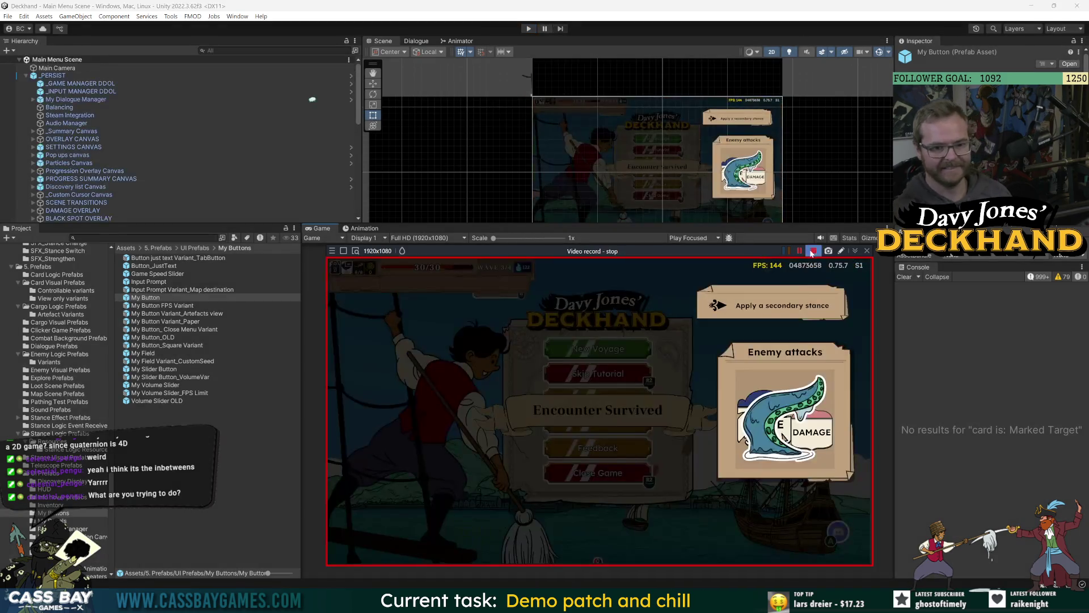
key("alt+Tab")
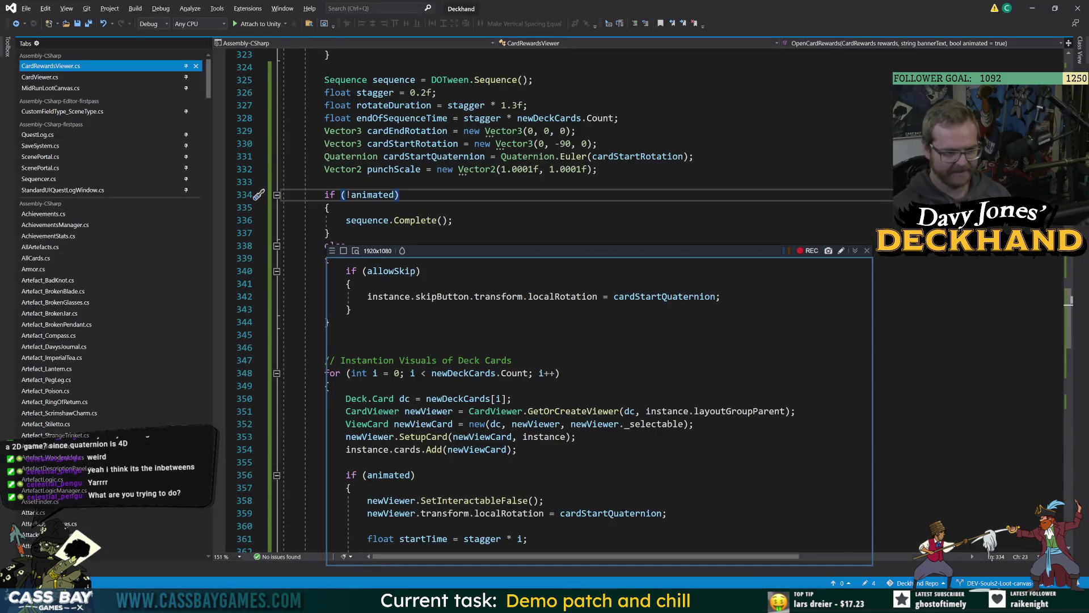
Step: Clear the recorder overlay and the DOPunchScale info popup from the code view
left_click(867, 251)
left_click(865, 258)
scroll(866, 258, "down", 7)
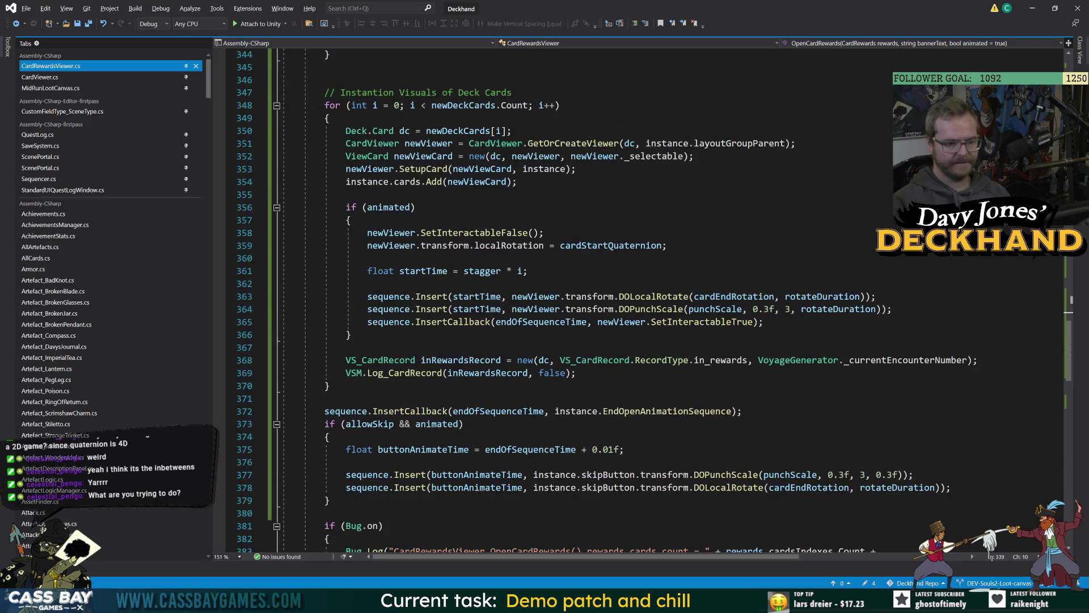
mouse_move(670, 309)
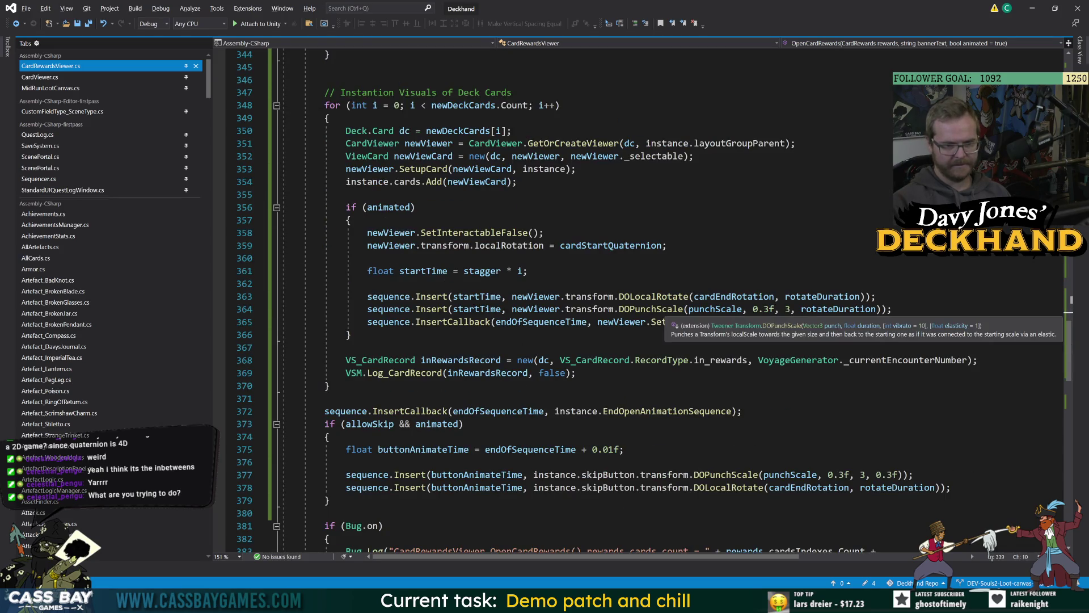
left_click(349, 334)
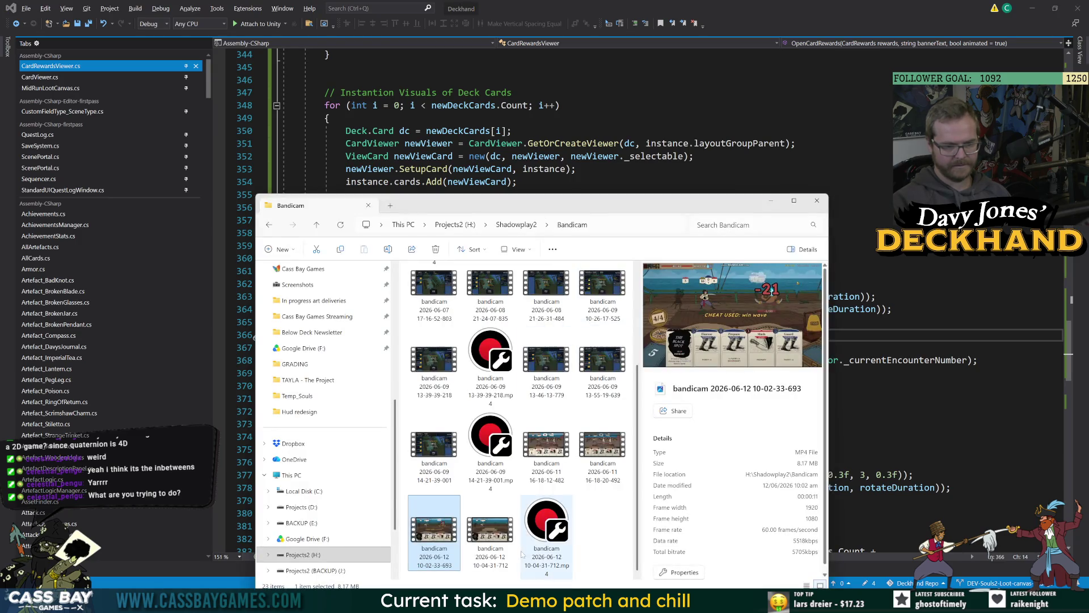
Step: Play the newest Bandicam recording and replay the Choose a card intro several times
double_click(490, 531)
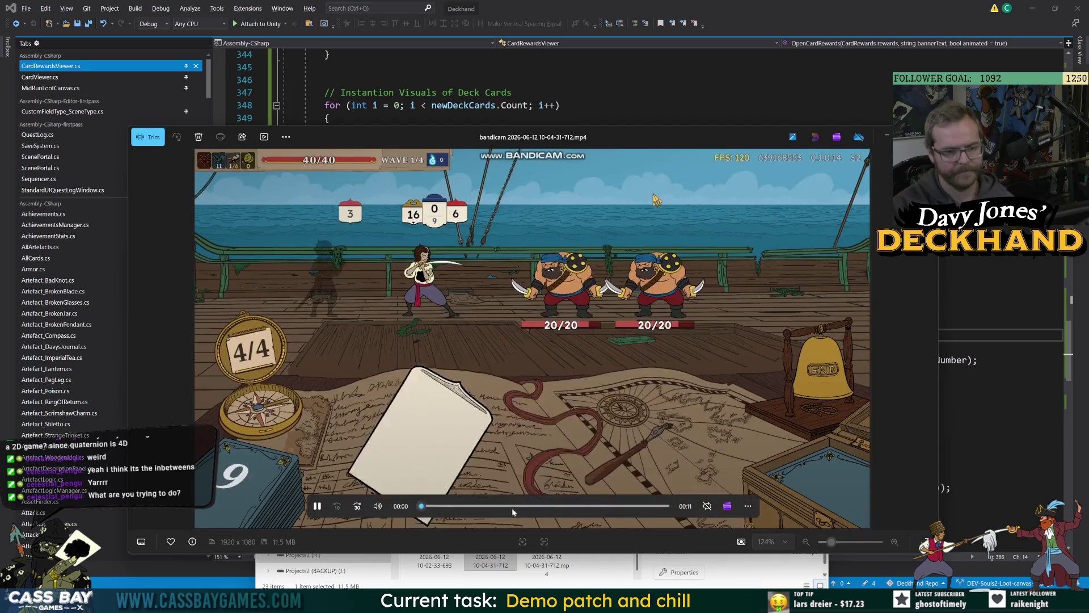
mouse_move(512, 509)
left_mouse_down()
mouse_move(585, 508)
mouse_move(528, 506)
left_mouse_up()
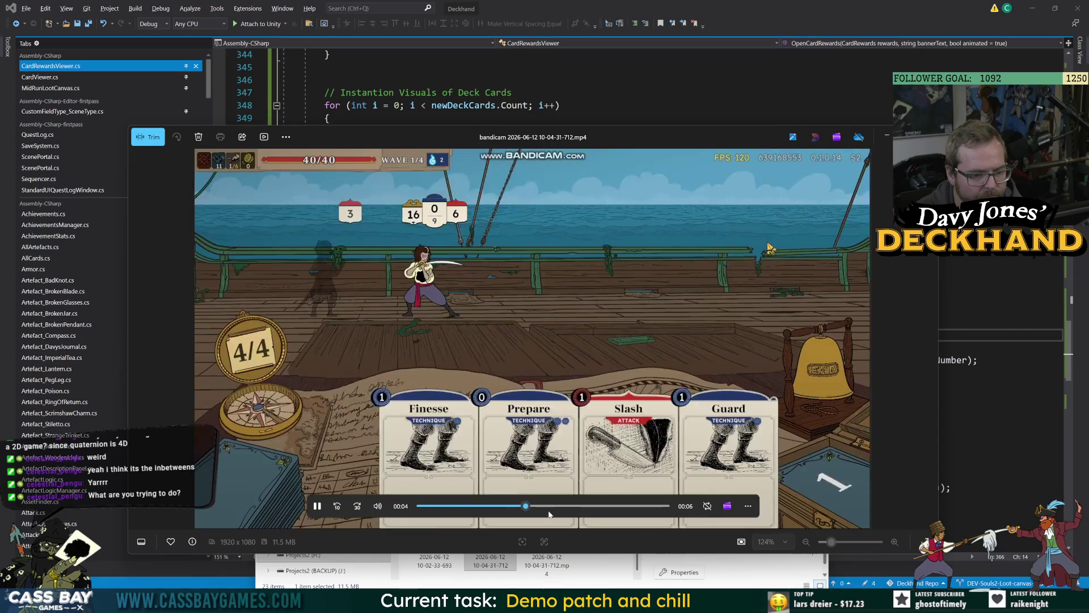
left_click(548, 506)
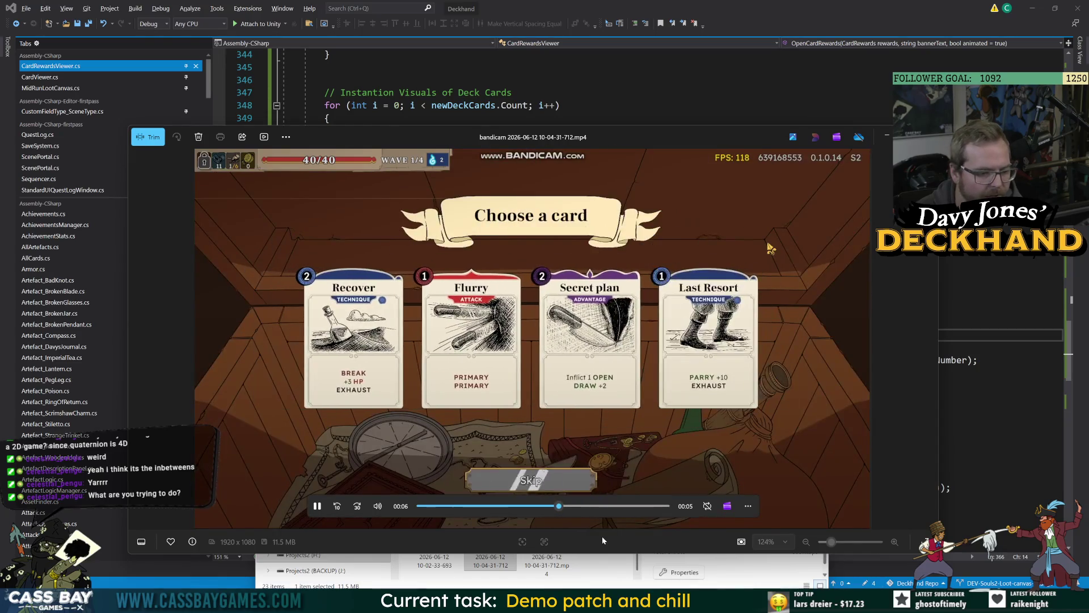
left_click(536, 507)
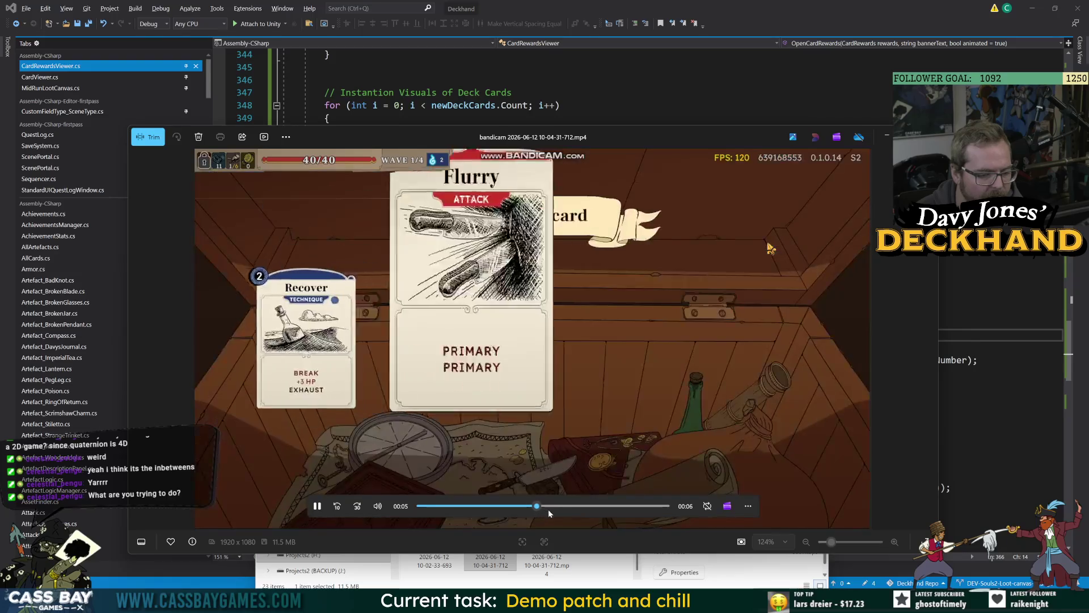
left_click(541, 506)
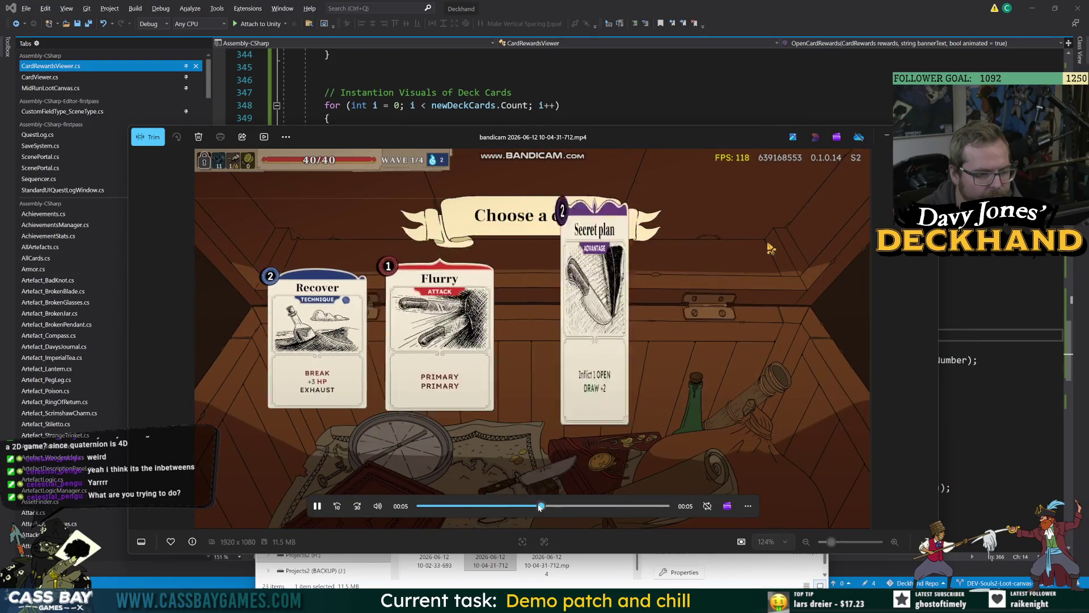
left_click(527, 506)
left_click(533, 506)
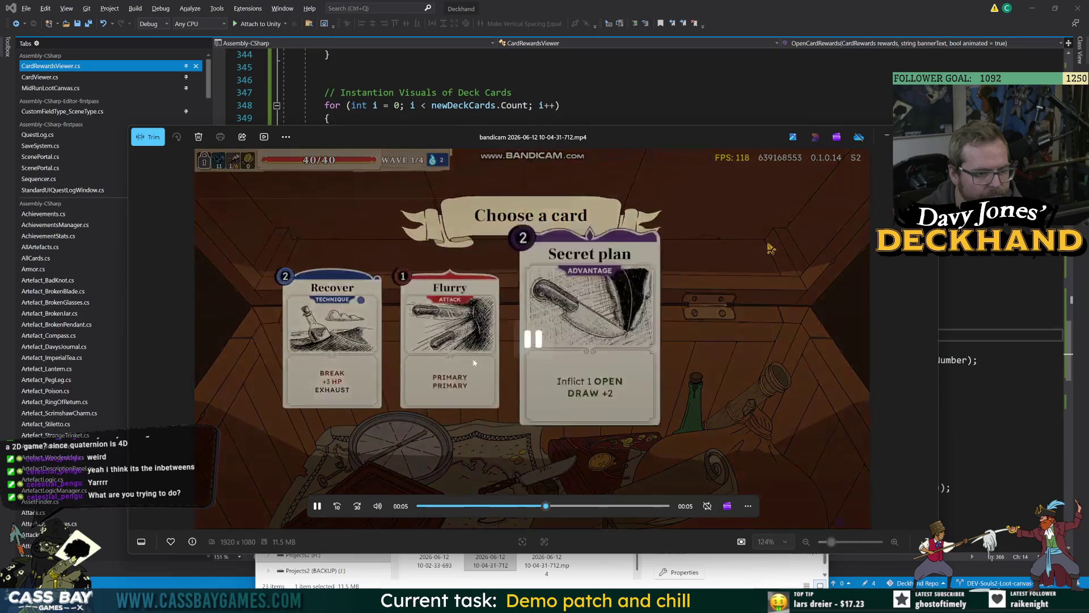
Step: Close the video player and go back to CardRewardsViewer.cs
key("alt+F4")
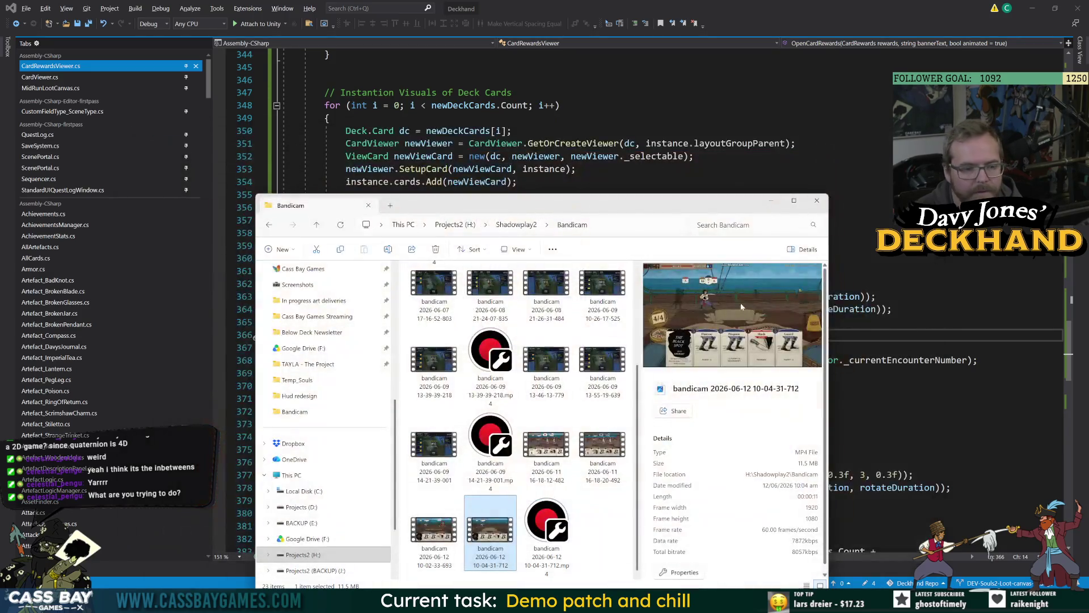
left_click(544, 233)
mouse_move(769, 520)
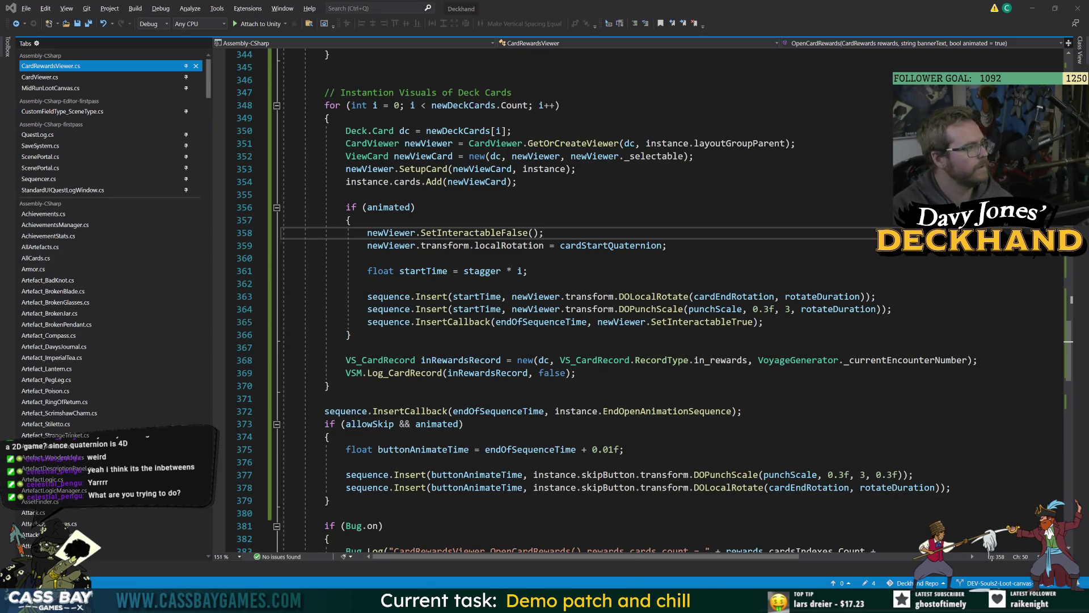
Step: Search Google for 'dotween punch scale overrideing local rotate'
key("alt+Tab")
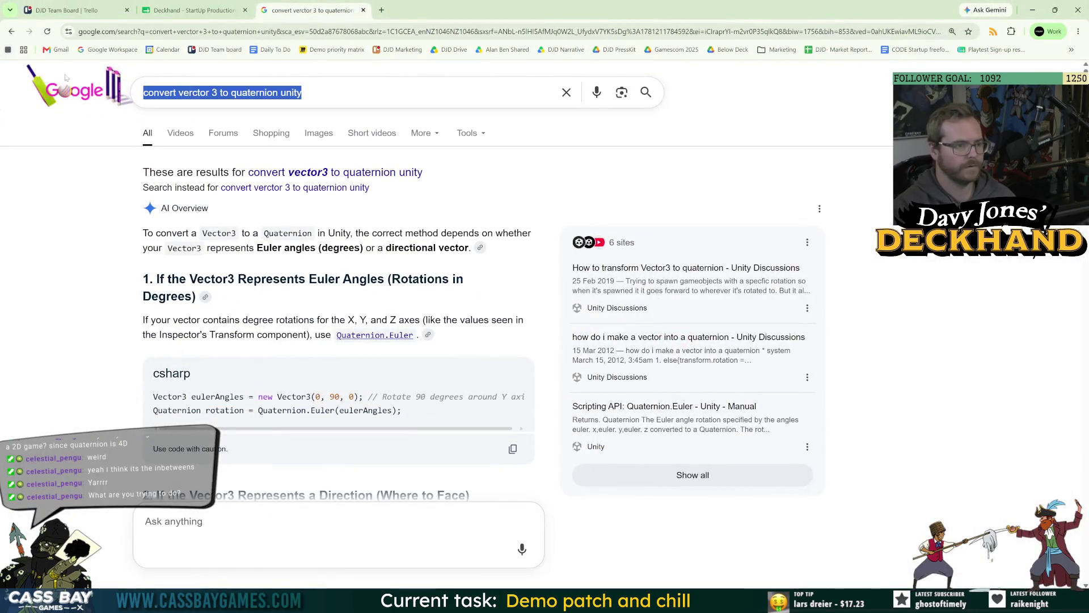
type("dotween punch")
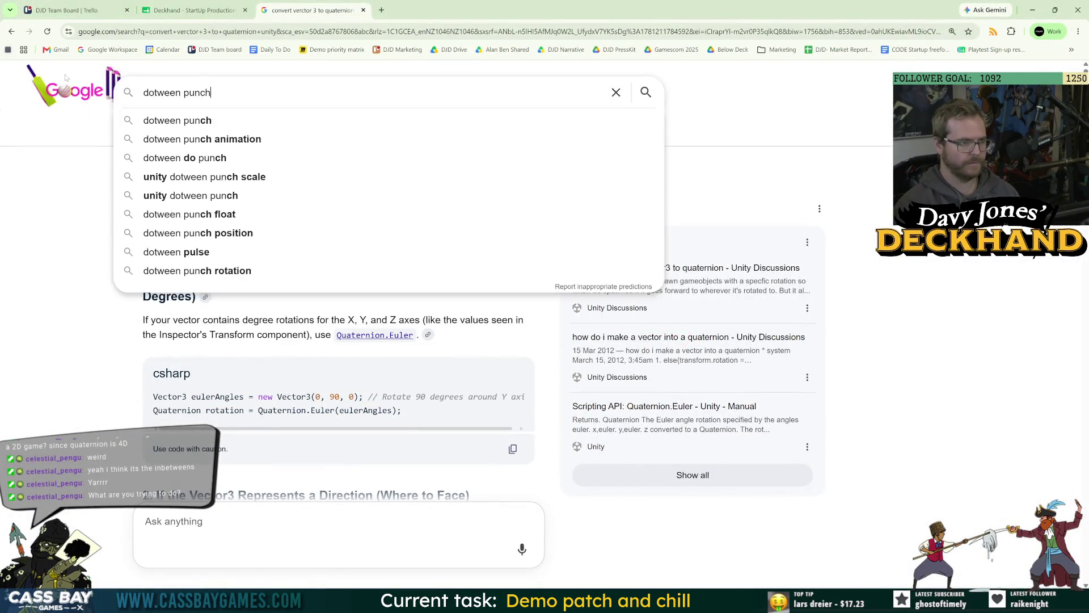
type(" scale overrid")
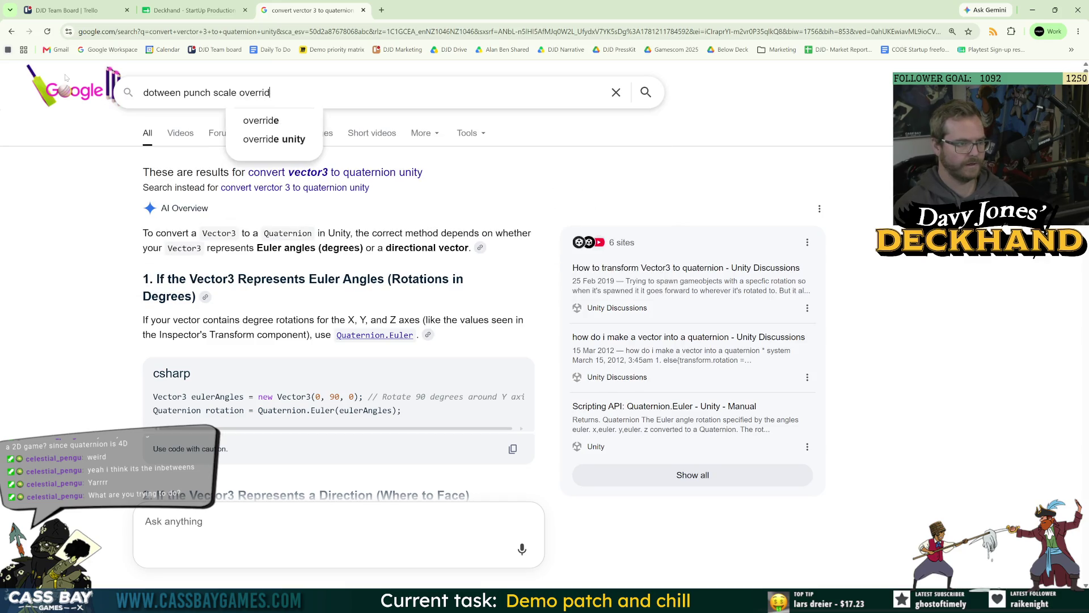
type("eing local rotate")
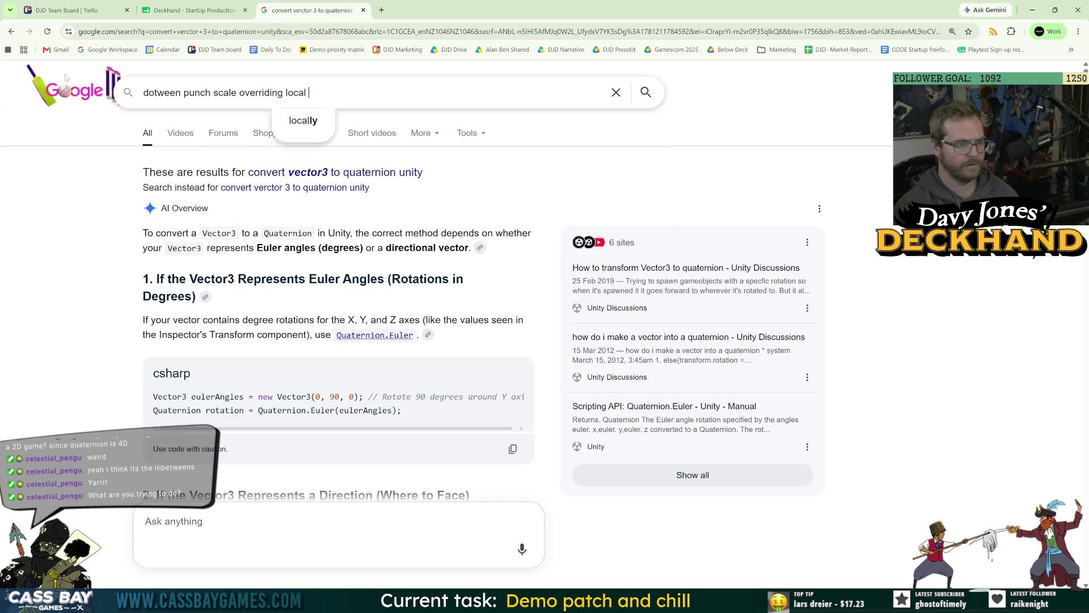
key("Return")
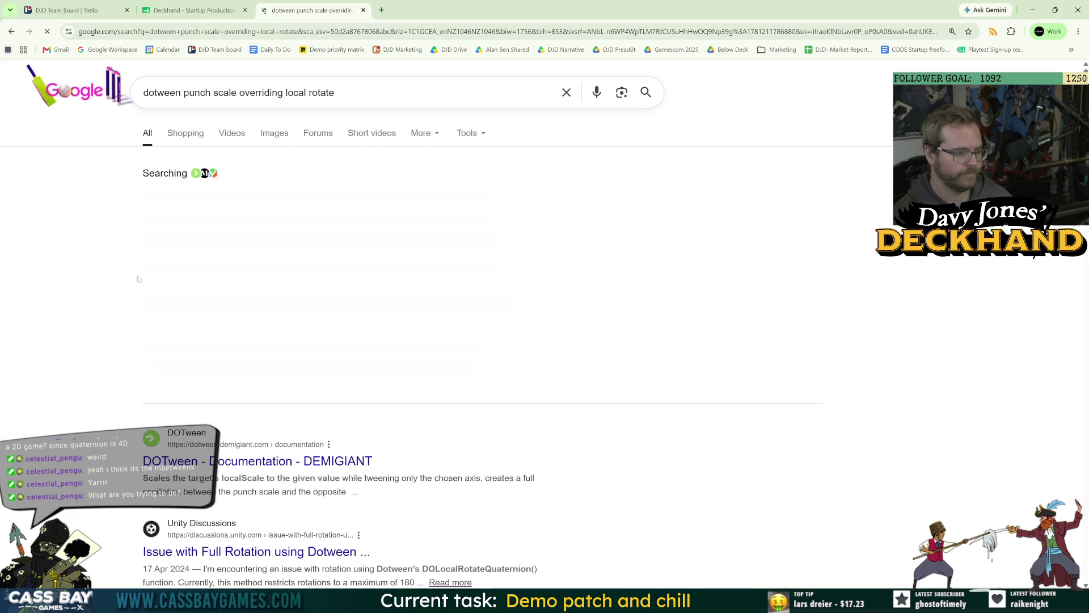
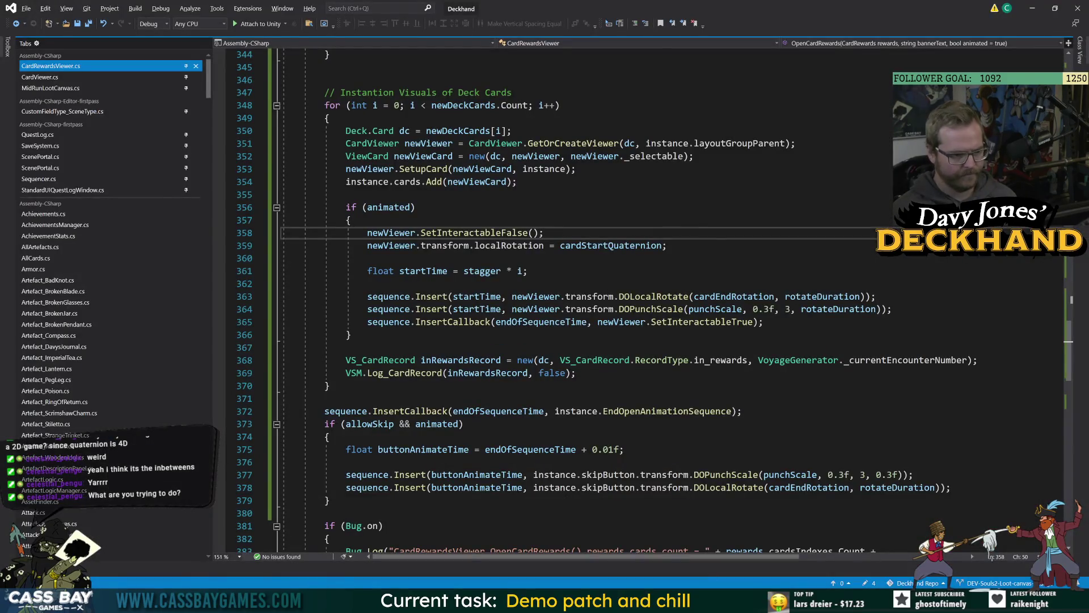
Step: Change the punch-scale sequence.Insert call to sequence.Join and remove its startTime argument
double_click(441, 309)
type("Jo")
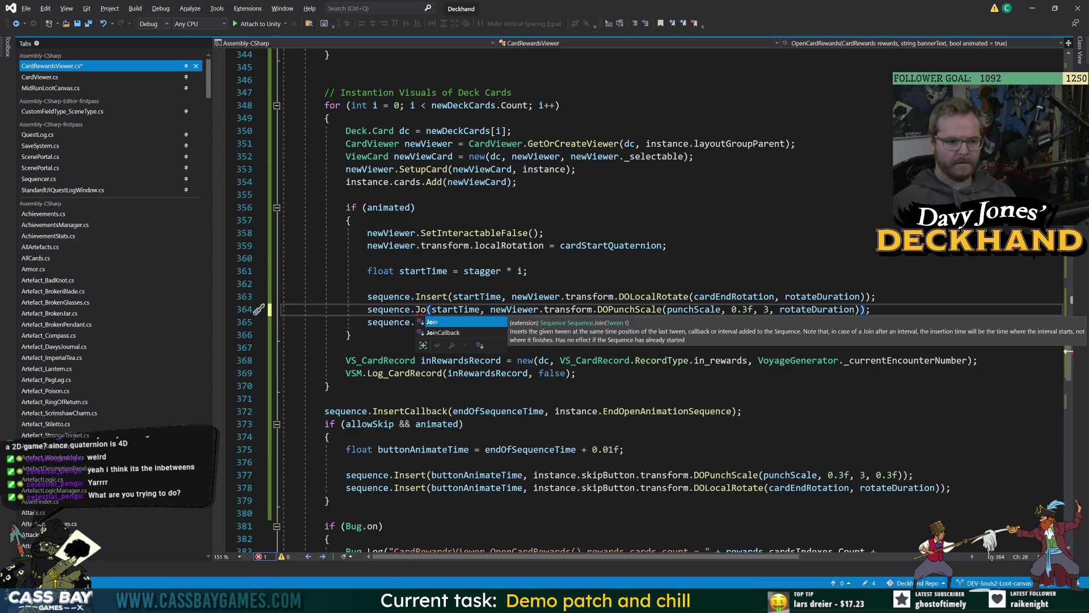
key("Tab")
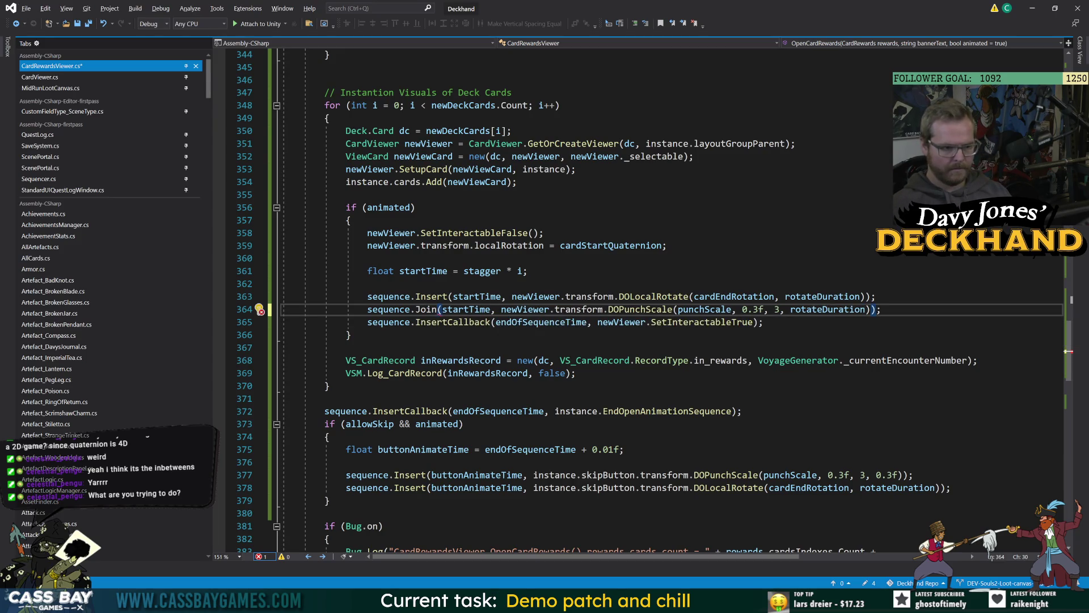
key("Right")
key("ctrl+shift+Right")
key("ctrl+shift+Right")
key("Delete")
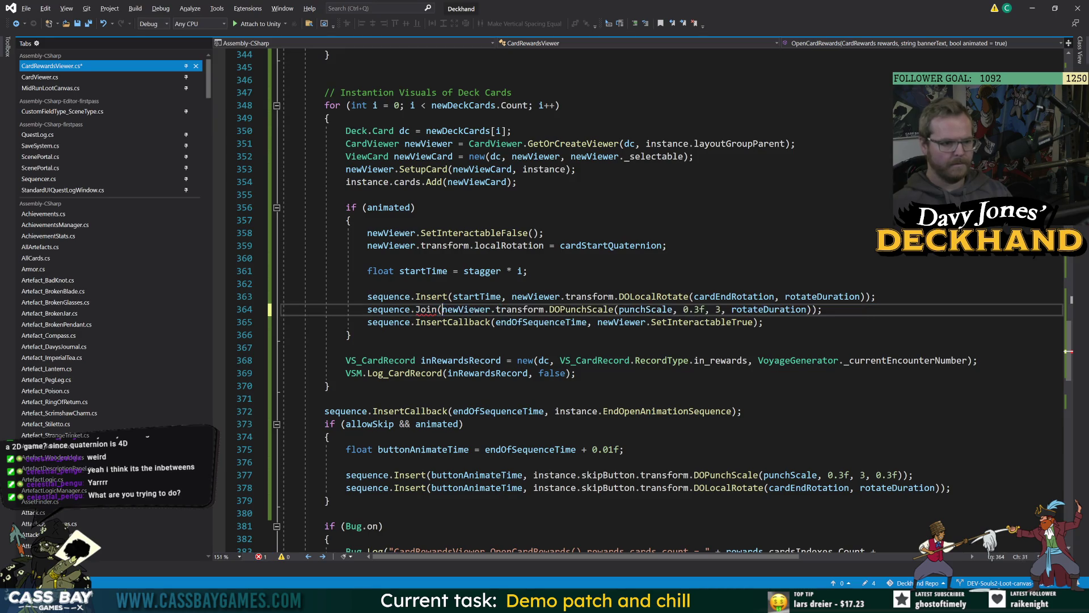
Step: Check the DOLocalRotate call on line 363 and return to the Unity editor
key("Down")
key("Down")
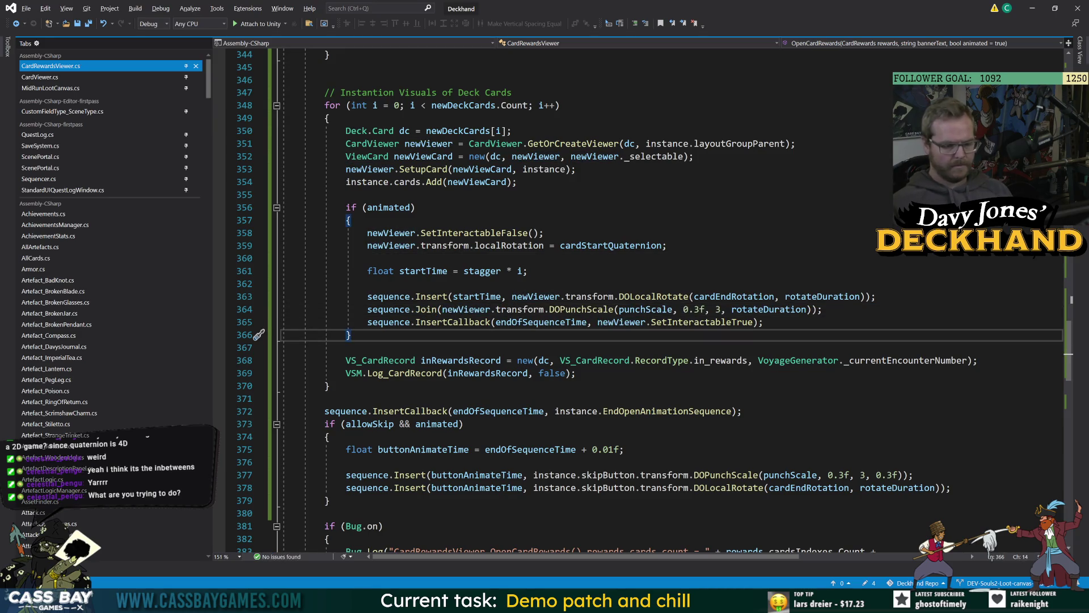
key("alt+Tab")
key("alt+Tab")
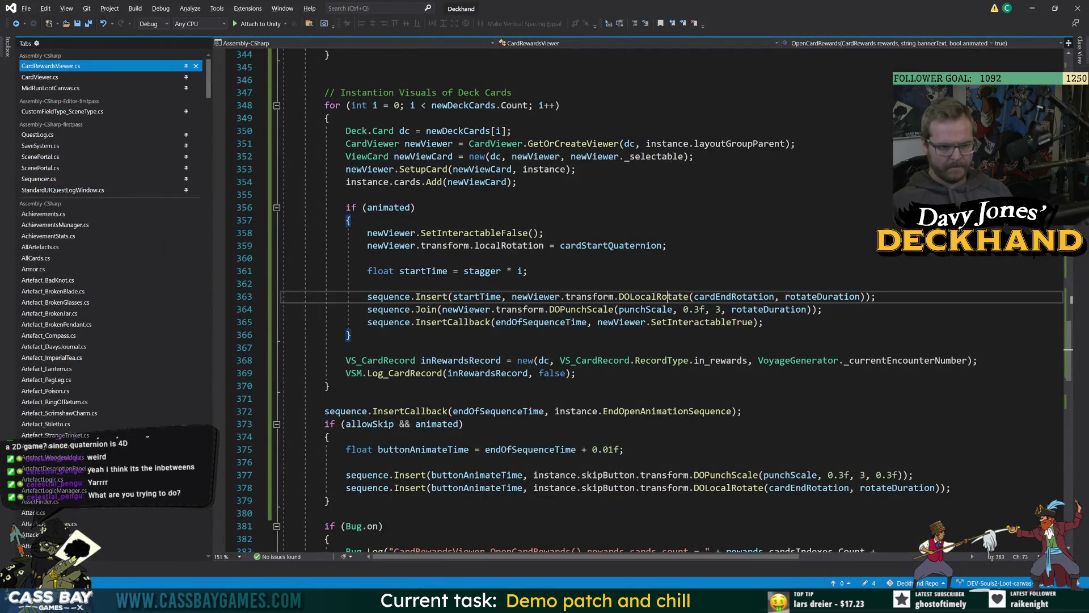
left_click(690, 296)
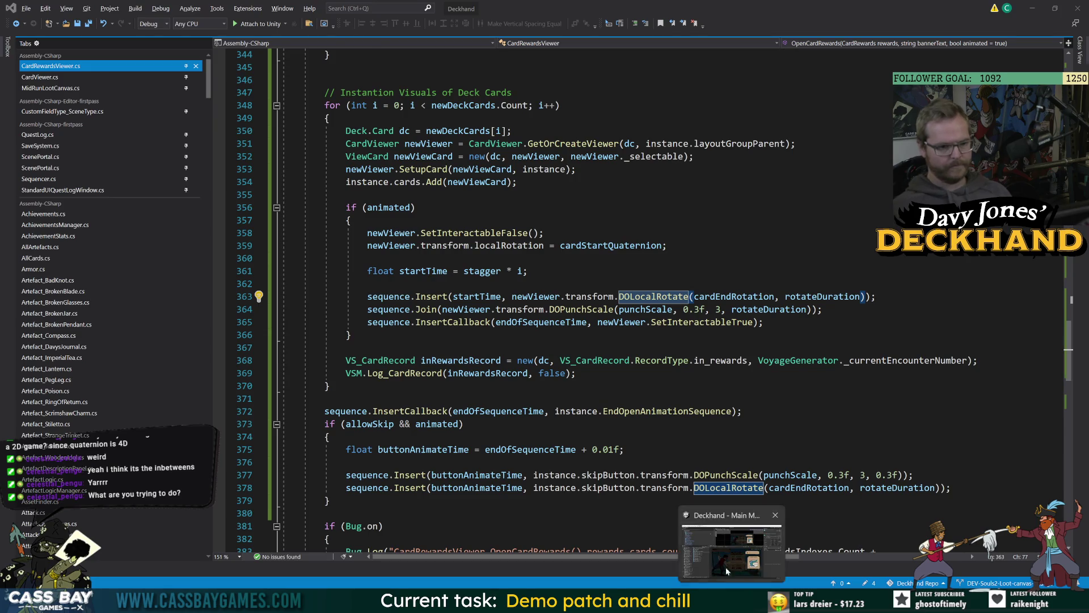
left_click(727, 584)
Step: Play the game, continue the voyage and run the 'win wave' cheat to reach the card rewards
left_click(529, 29)
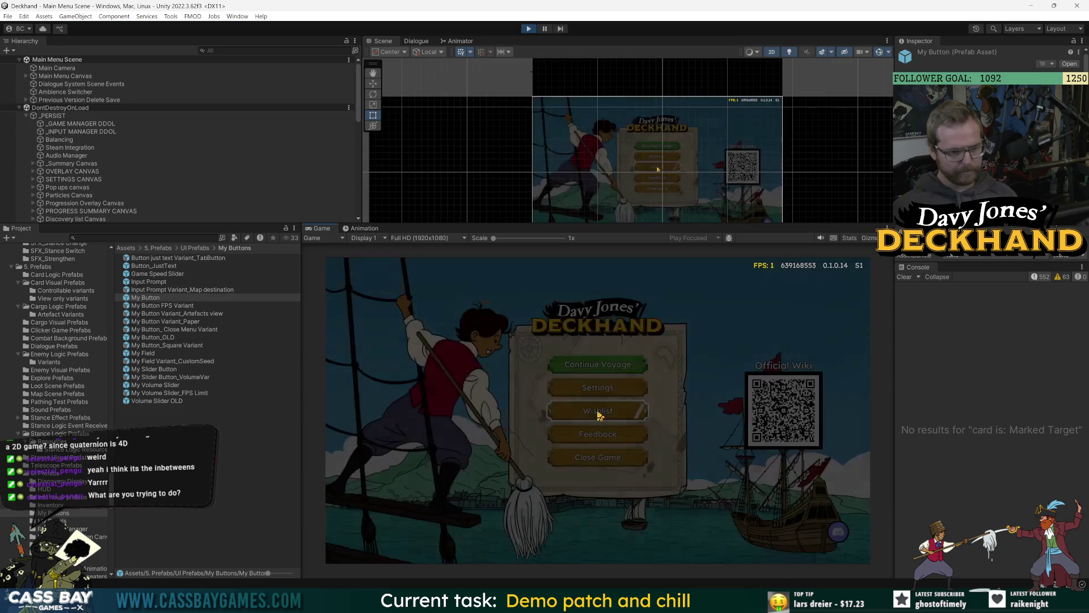
left_click(599, 415)
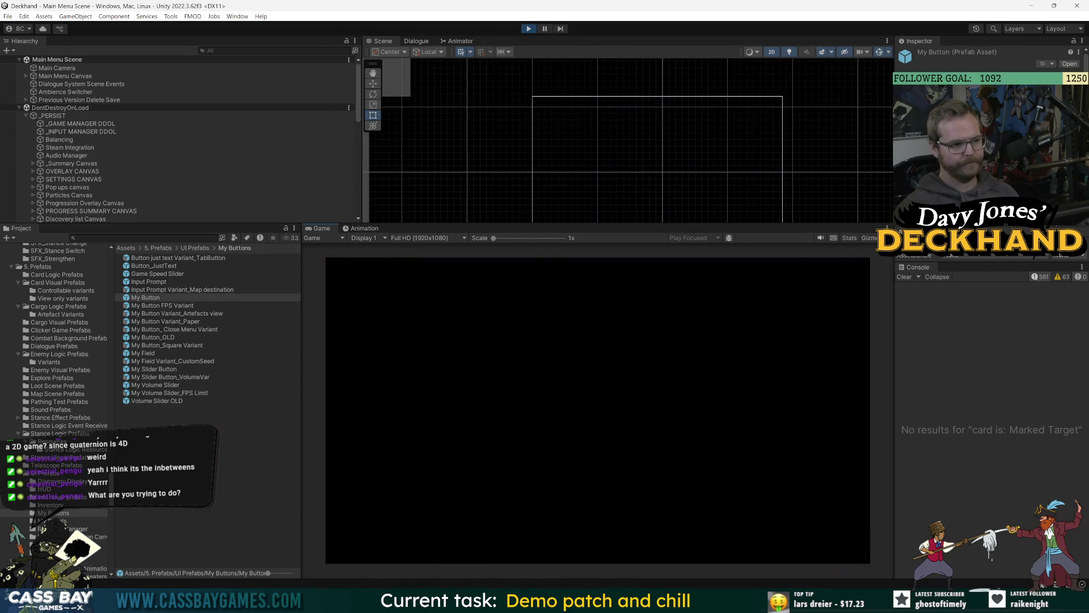
type("win wa")
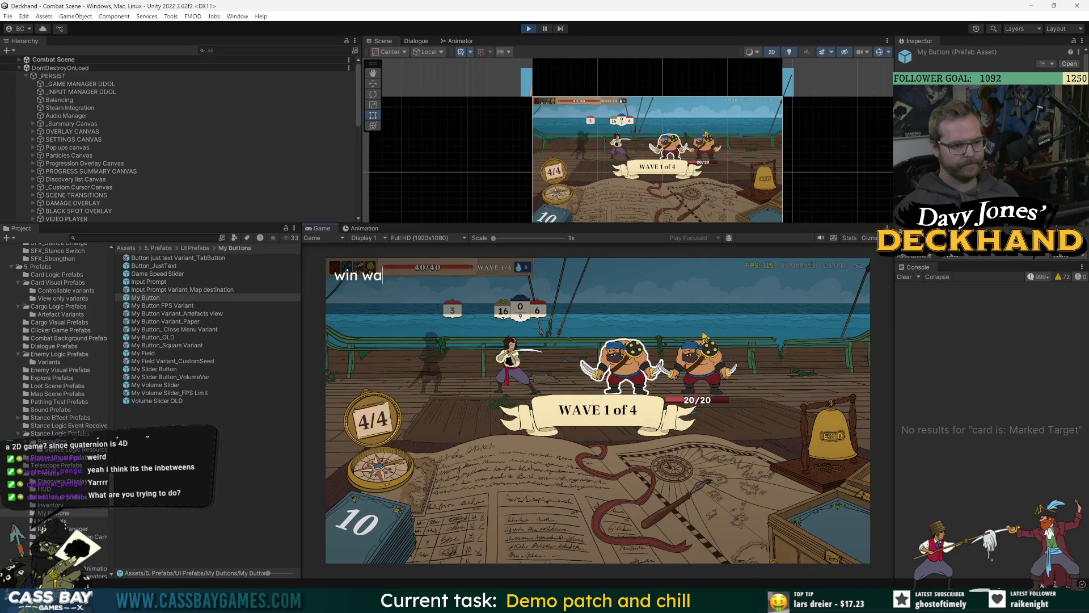
type("ve")
key("Return")
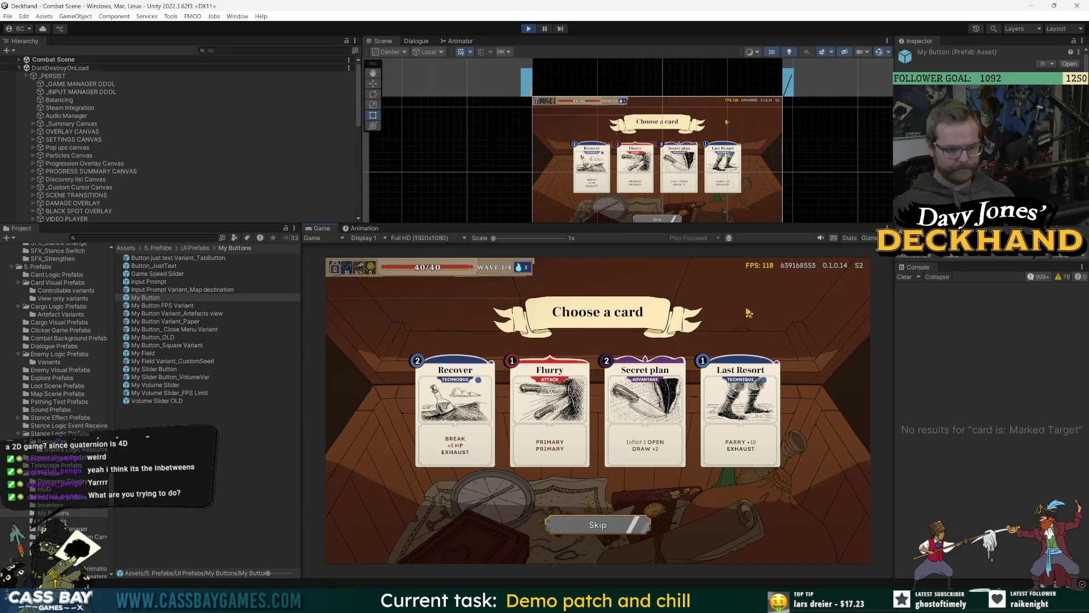
key("alt+Tab")
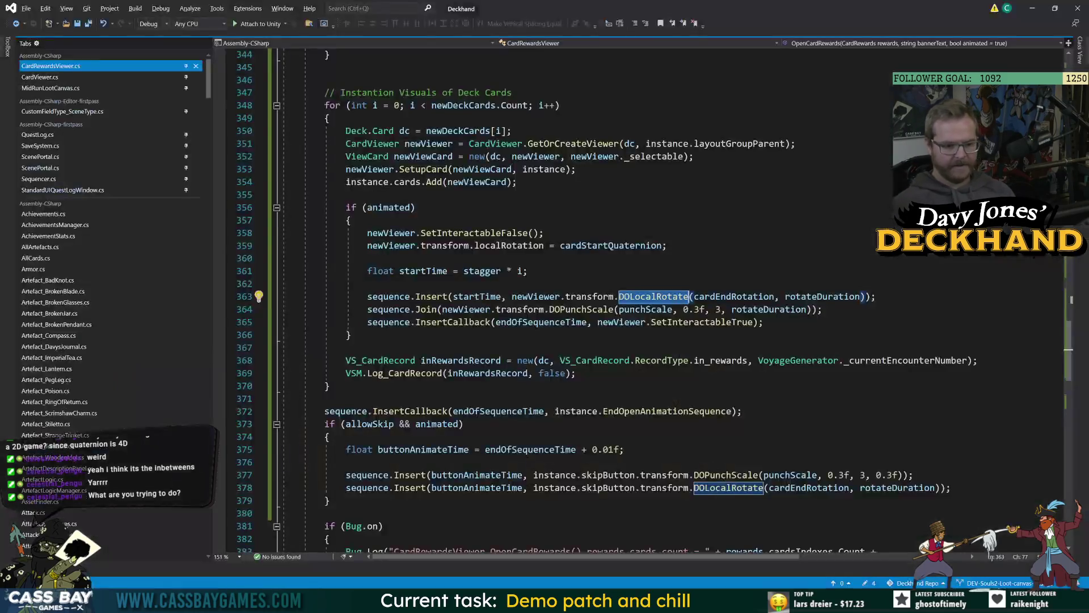
Step: Delete the sequence.Join DOPunchScale line below the startTime line
left_click(527, 271)
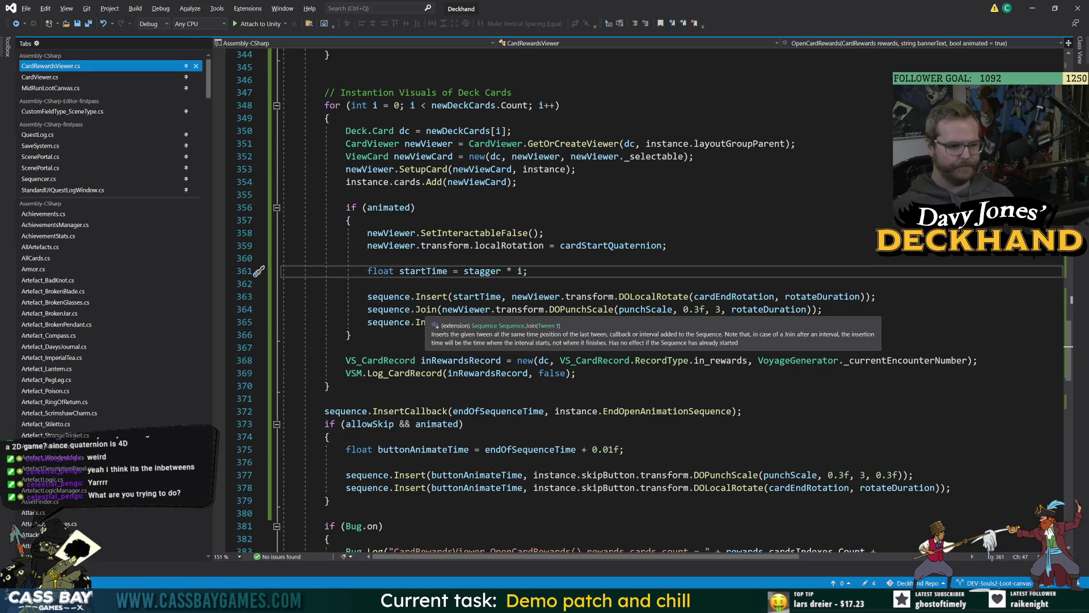
key("Down")
key("Down")
key("Down")
key("End")
key("shift+Up")
key("shift+End")
key("BackSpace")
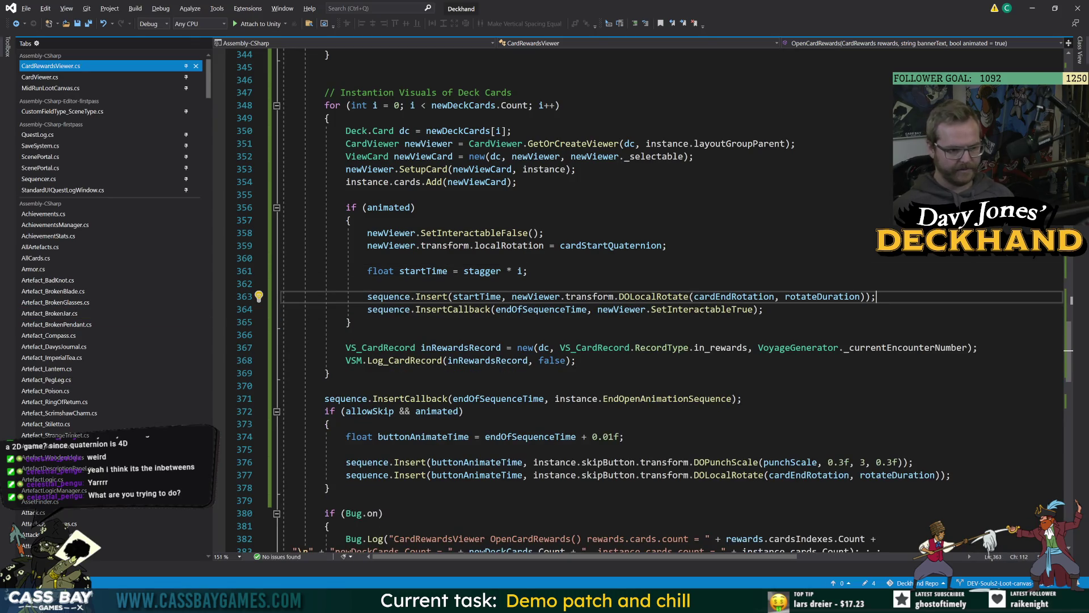
Step: Review the EndOpenAnimationSequence and skip-button lines, then restart the game in Unity
left_click(720, 399)
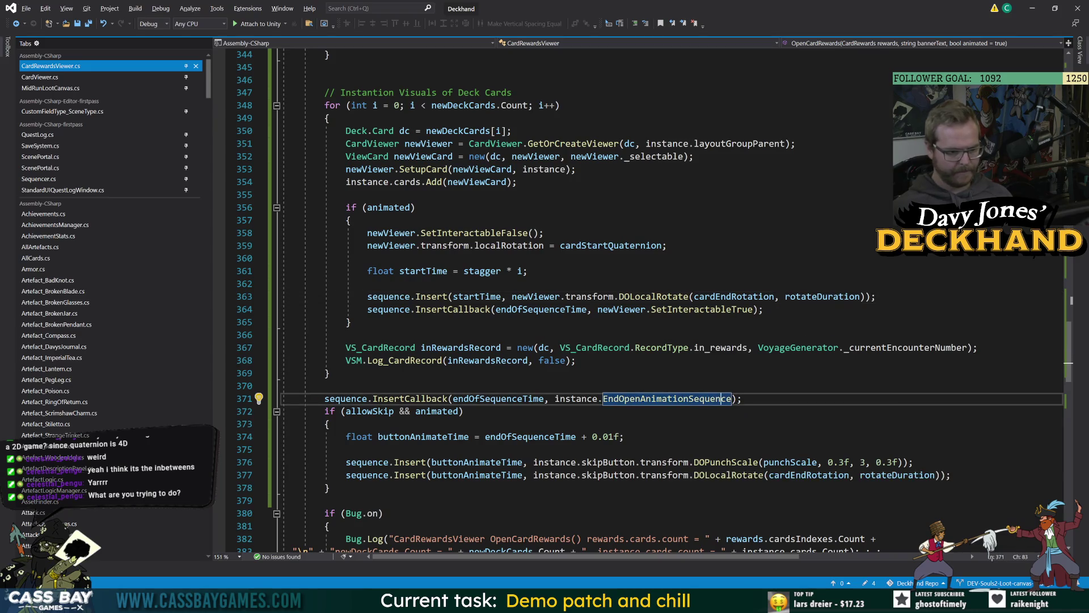
mouse_move(951, 475)
left_mouse_down()
mouse_move(855, 462)
mouse_move(293, 475)
left_mouse_up()
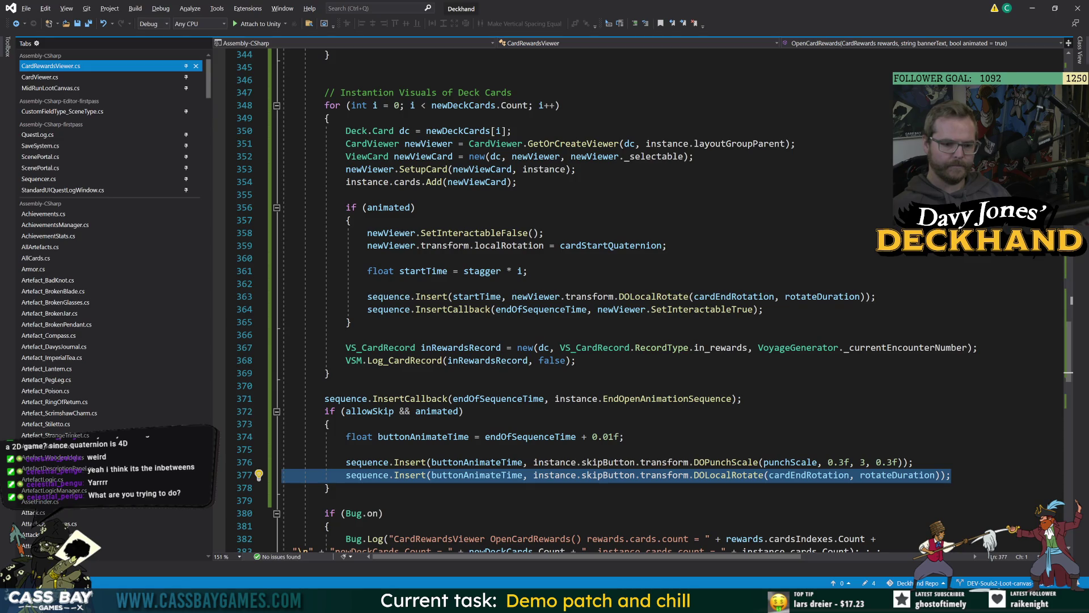
left_click(384, 513)
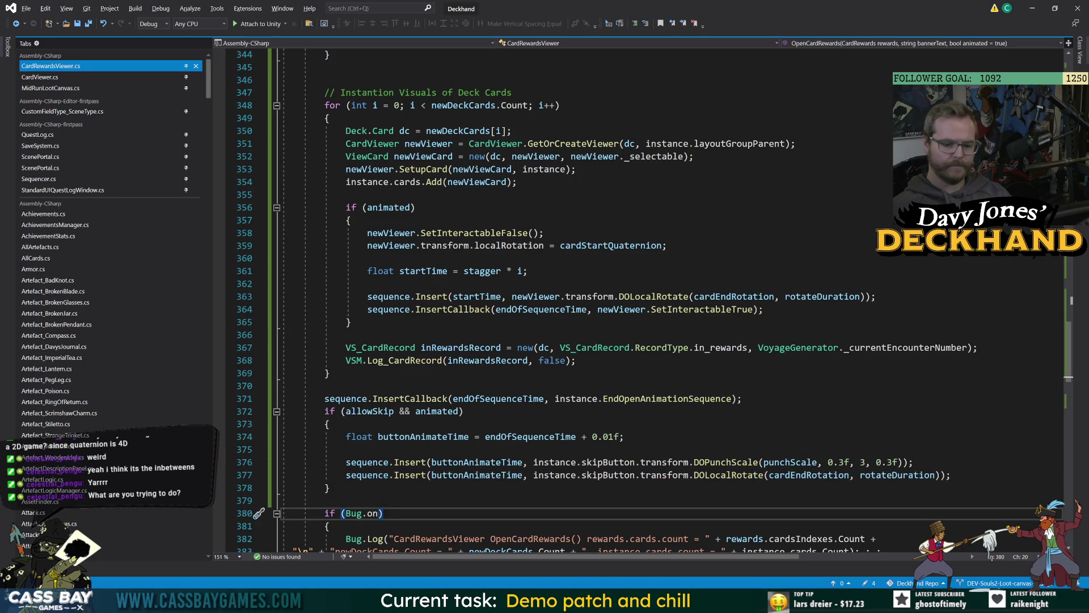
key("alt+Tab")
left_click(529, 29)
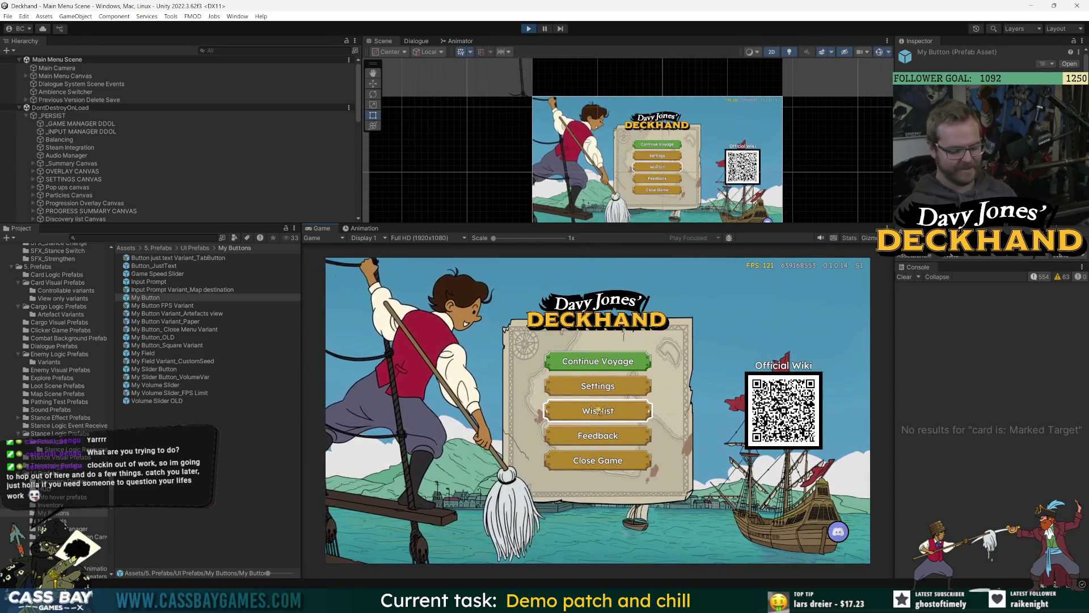
left_click(621, 361)
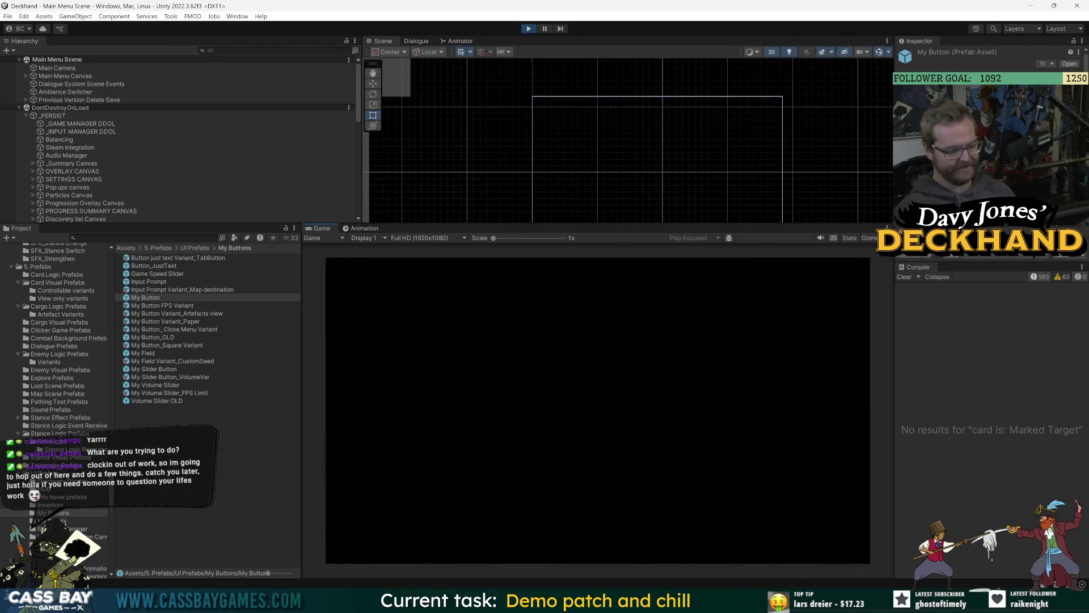
Step: Win the wave with the 'win wave' cheat, view the Choose a card screen, then stop playing
type("win wave")
key("Return")
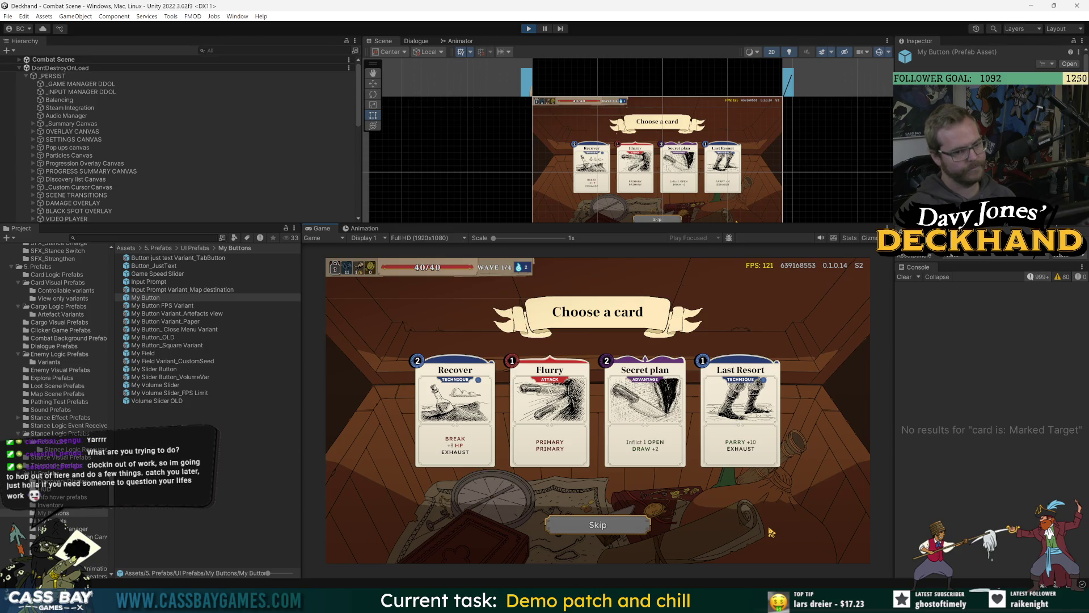
key("ctrl+p")
key("alt+Tab")
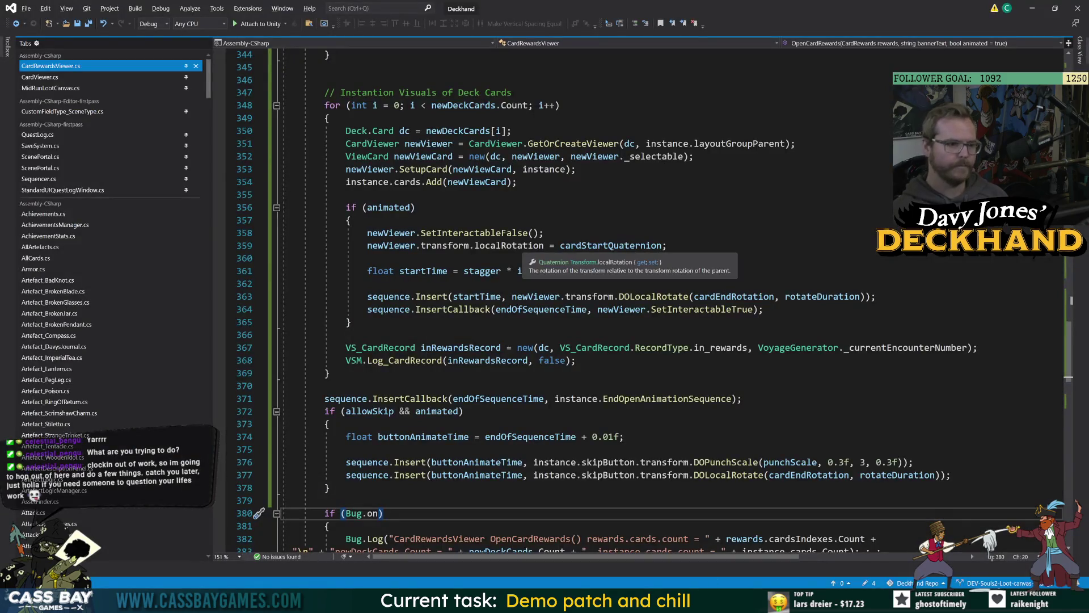
Step: Trace the sequence and startTime uses and retype the stagger value on line 326
scroll(647, 301, "up", 5)
left_click(368, 143)
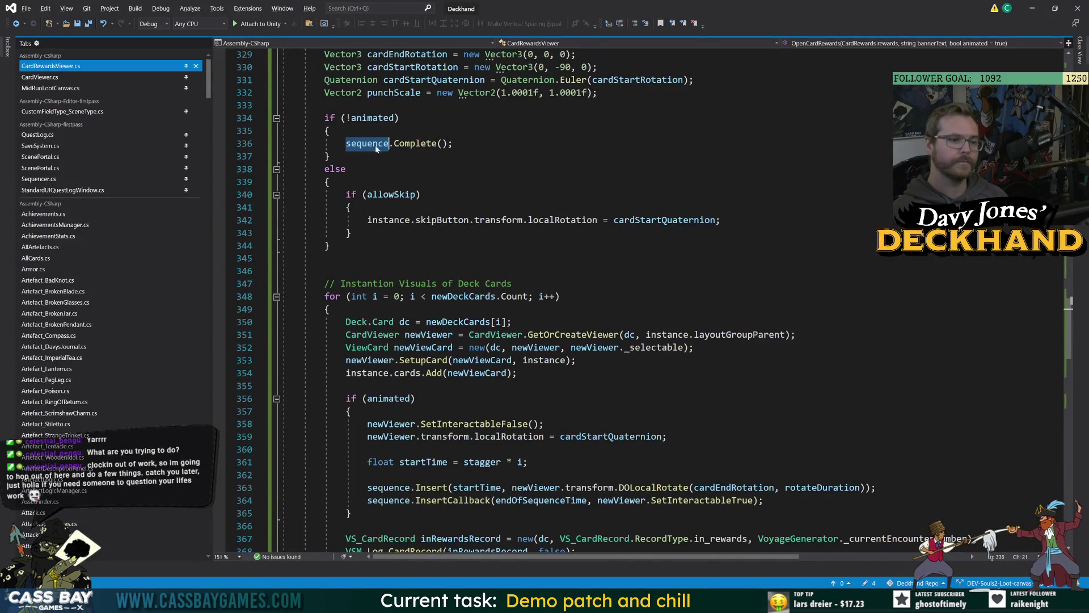
scroll(647, 318, "up", 11)
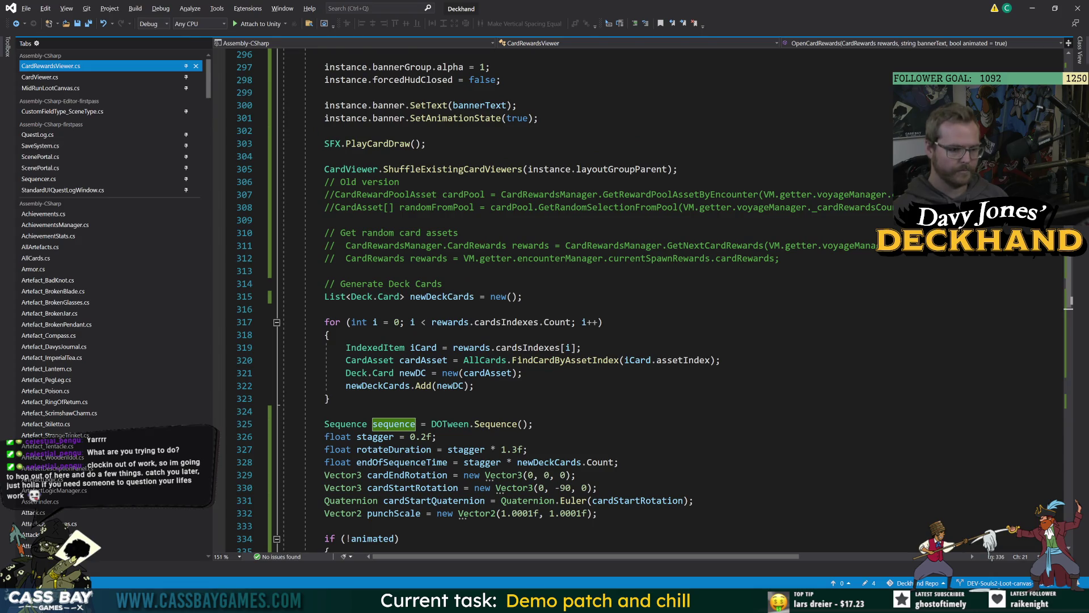
scroll(465, 457, "down", 7)
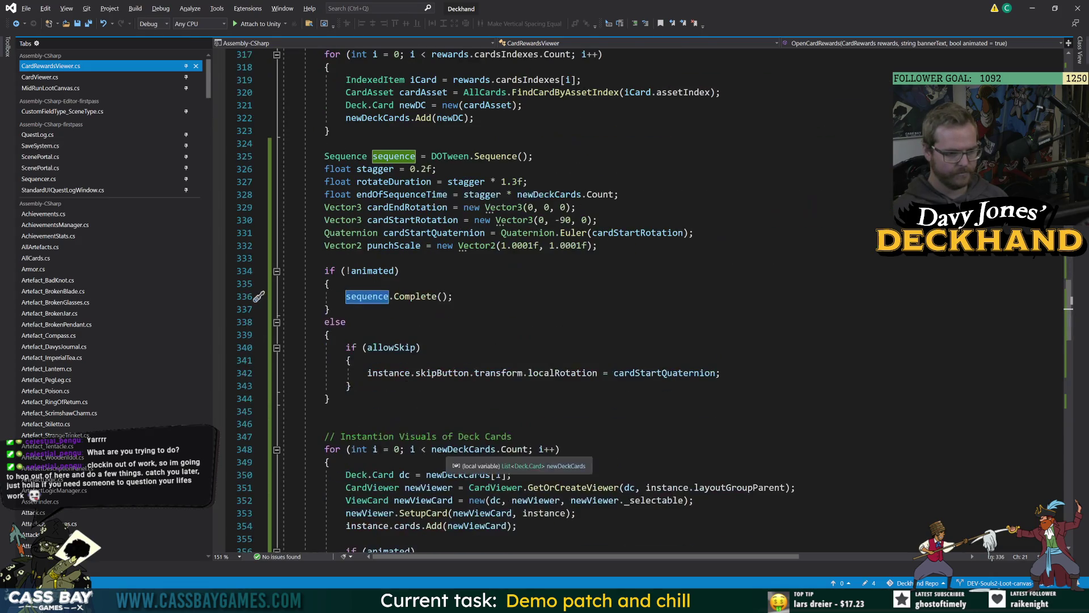
scroll(465, 456, "down", 4)
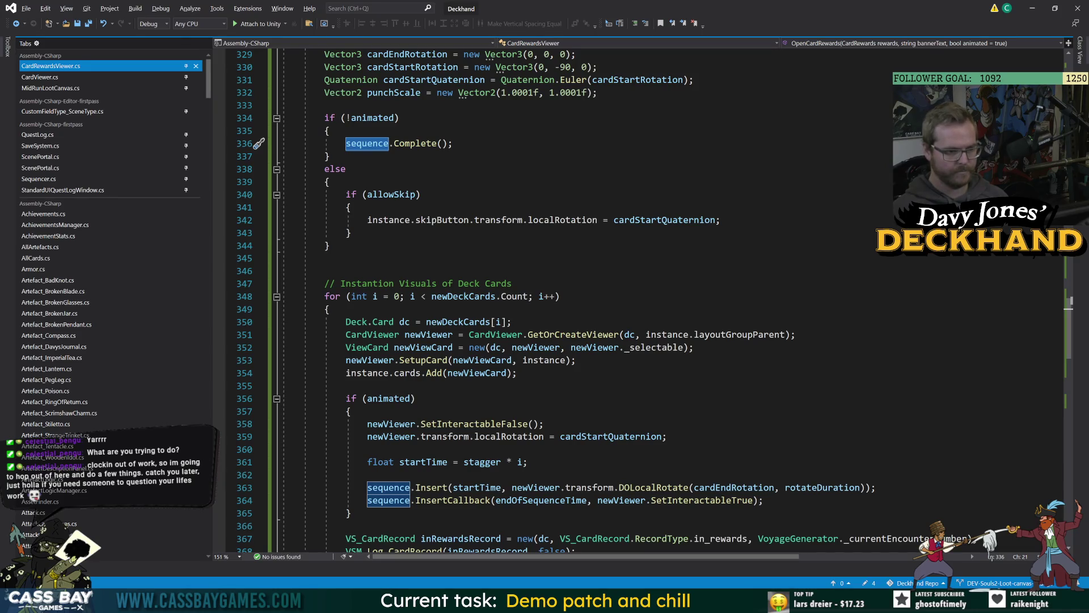
scroll(465, 456, "down", 3)
double_click(432, 349)
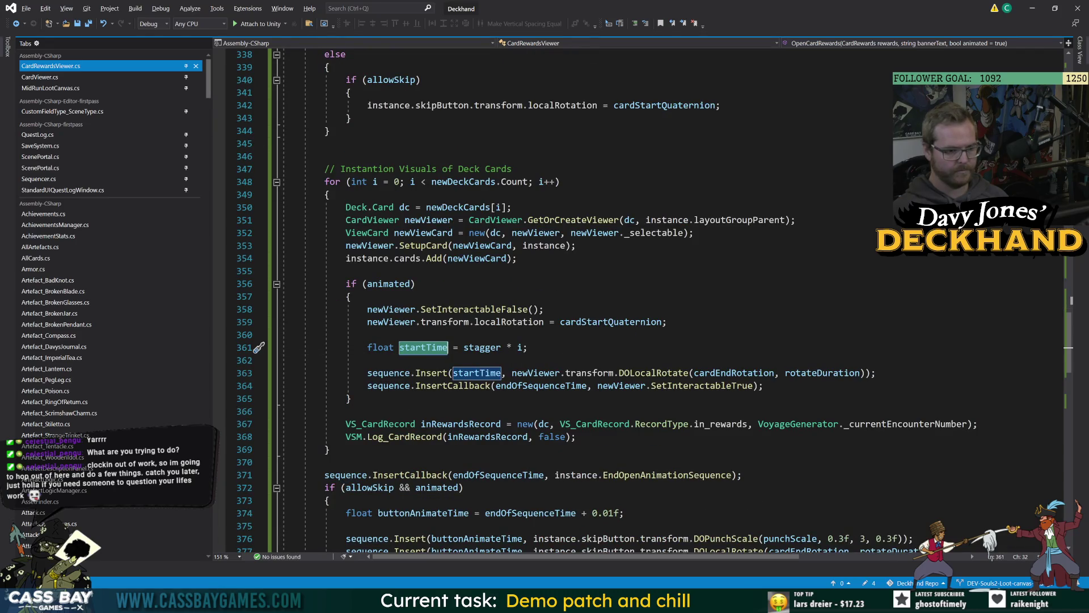
scroll(550, 298, "up", 5)
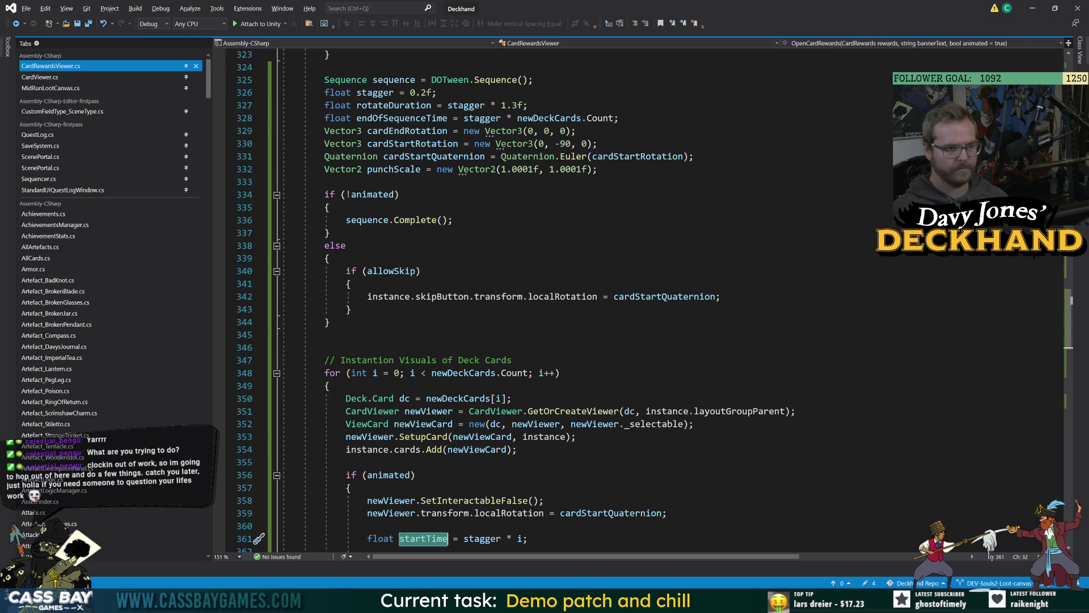
left_click(427, 93)
key("BackSpace")
type("1")
left_click(576, 131)
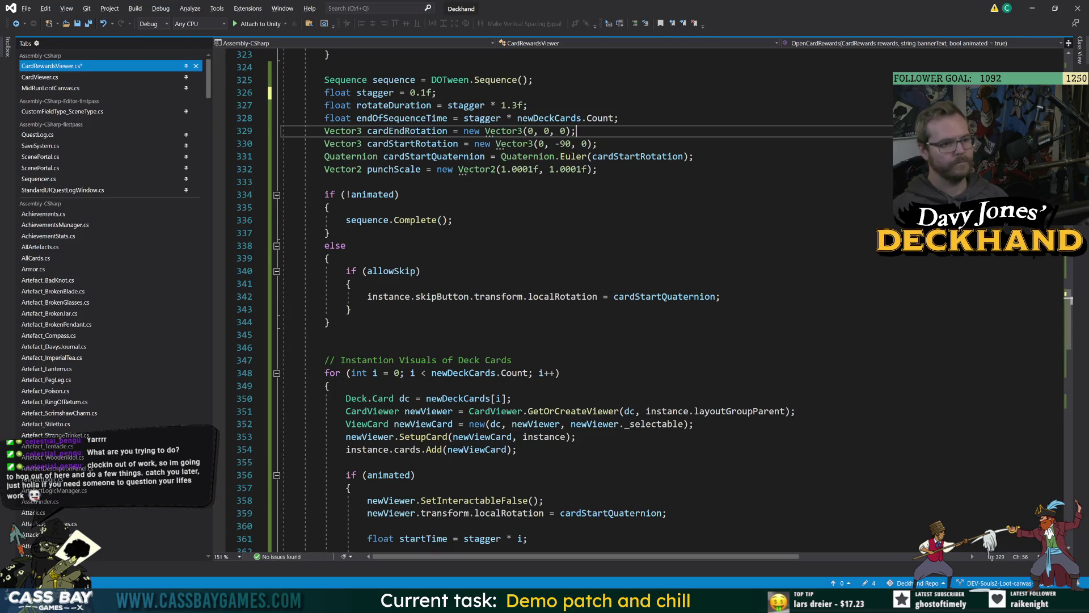
Step: Change the rotateDuration multiplier from stagger * 1.3f to stagger * 1.5f
left_click(330, 208)
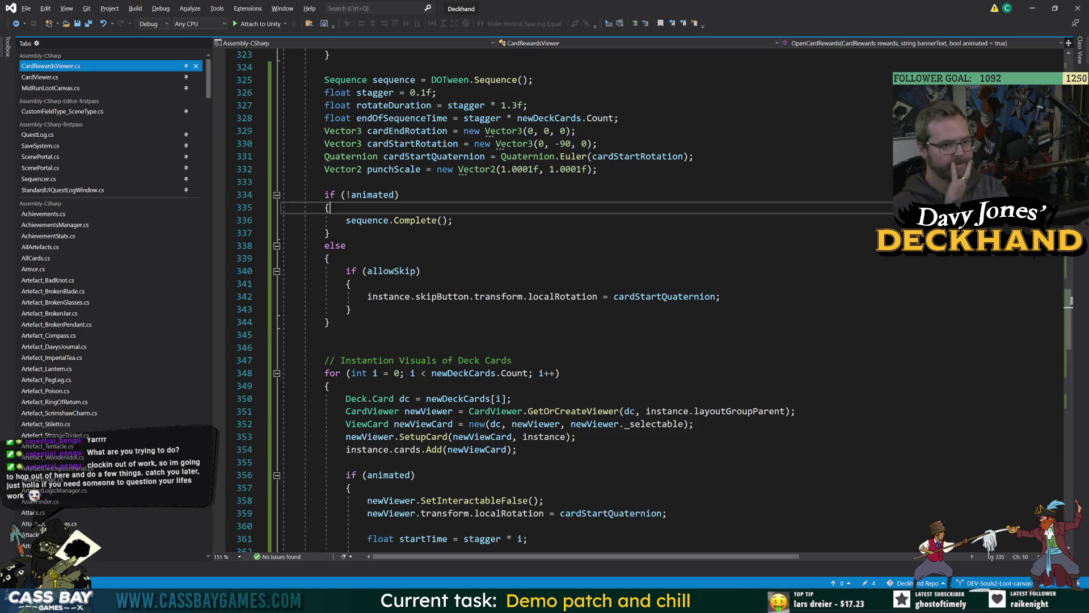
left_click(454, 220)
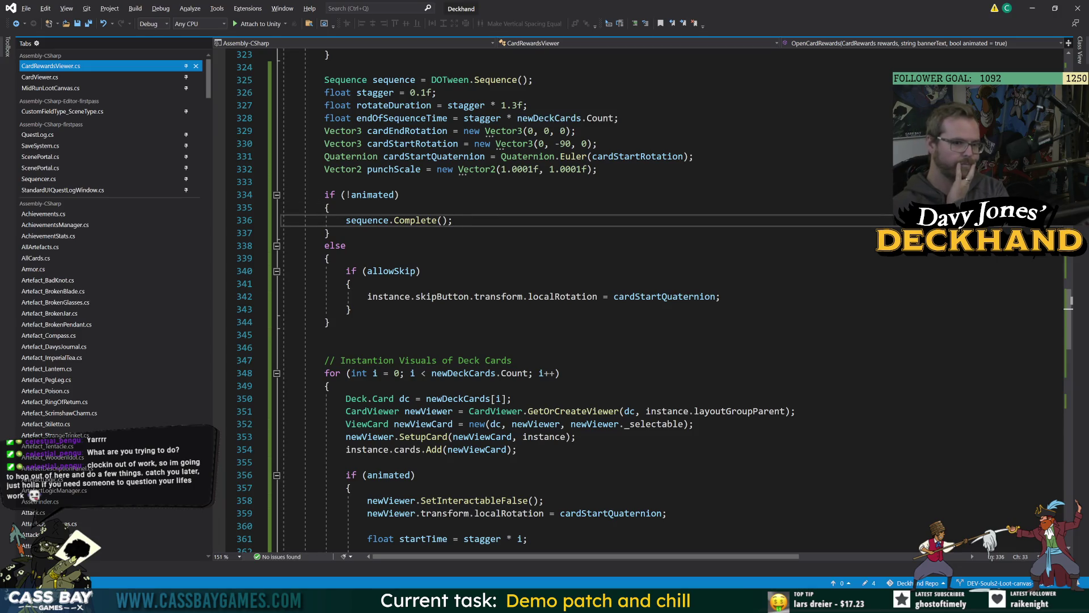
scroll(641, 301, "down", 7)
scroll(641, 301, "up", 10)
left_click(517, 219)
key("BackSpace")
type("5")
Step: Raise the multiplier to stagger * 1.7f and return to Unity to recompile
left_click(601, 258)
left_click(517, 220)
key("BackSpace")
type("7")
left_click(693, 271)
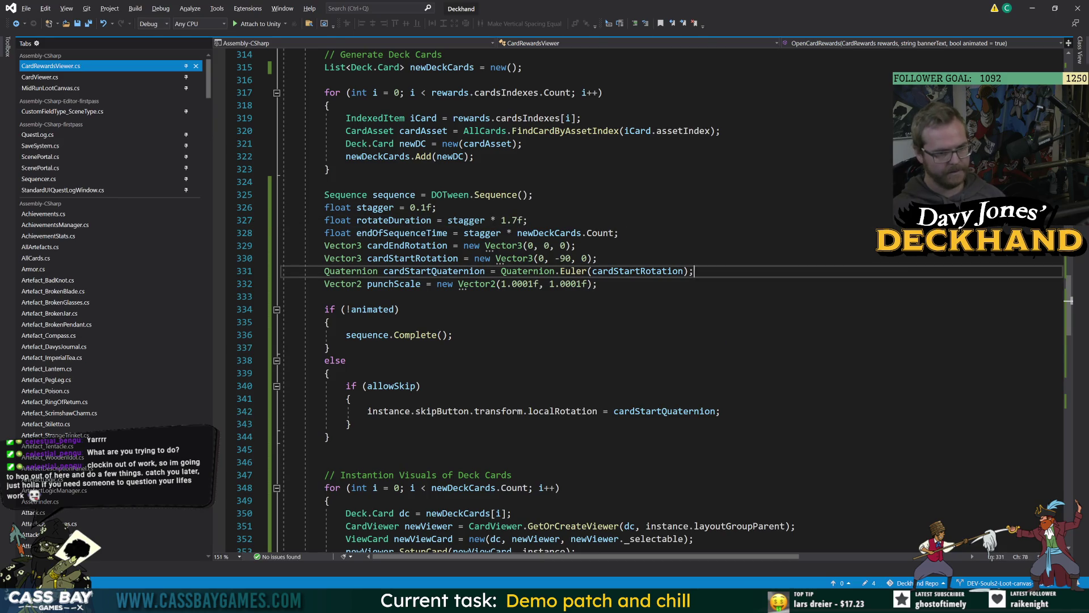
mouse_move(732, 602)
left_click(704, 559)
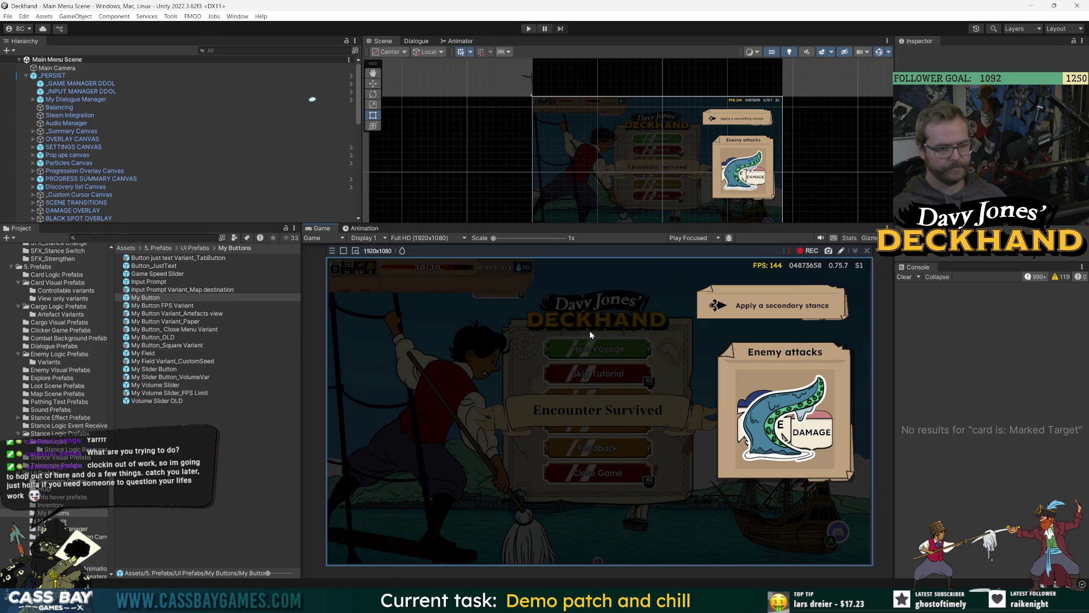
Step: Play through a won wave with the win wave cheat while recording the game view
key("ctrl+p")
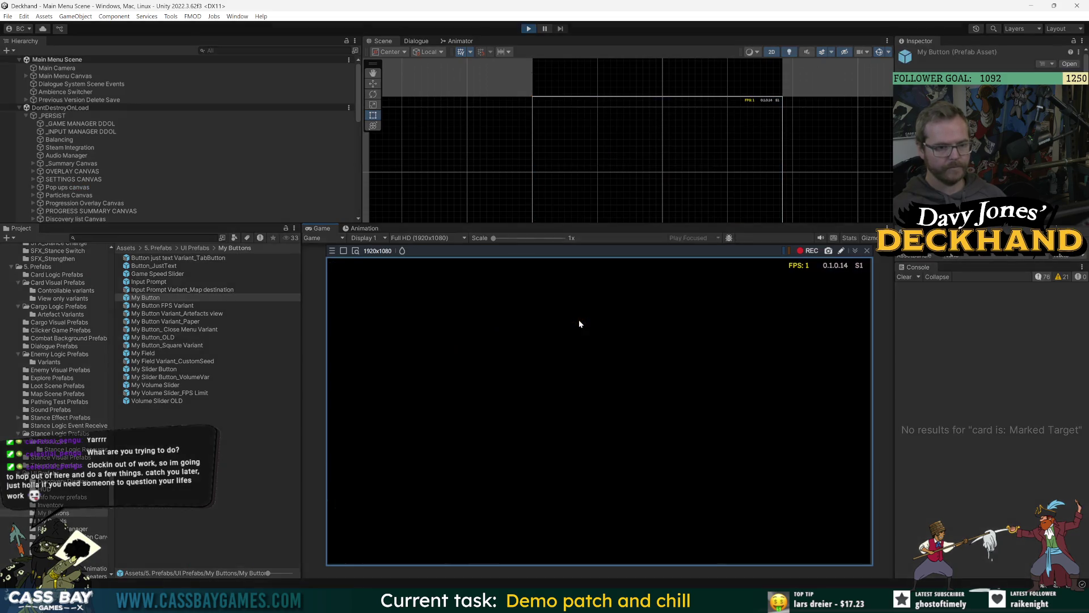
left_click(606, 360)
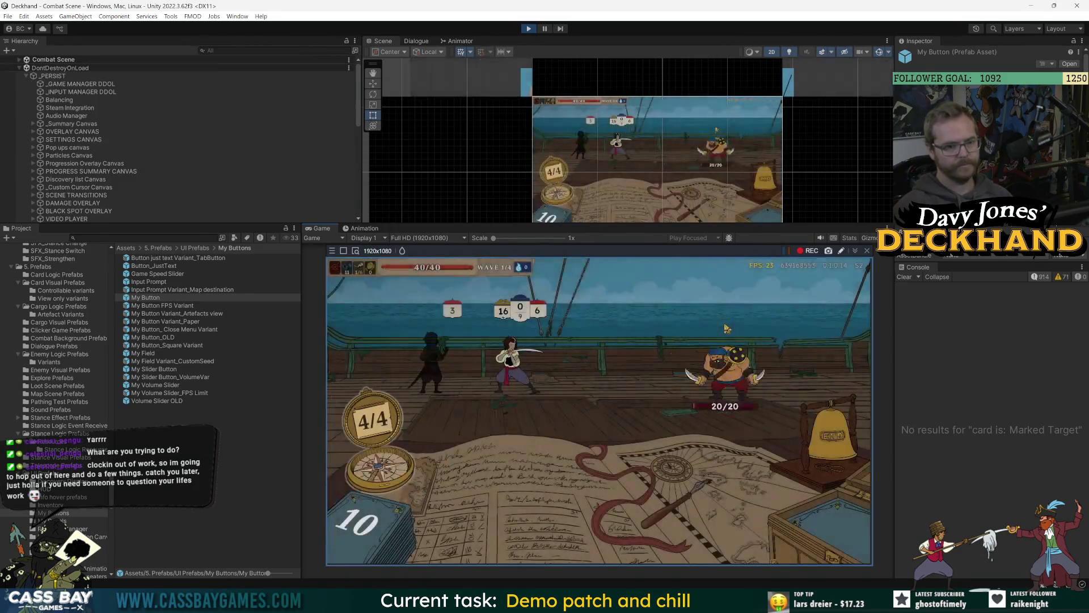
type("win wave")
key("Return")
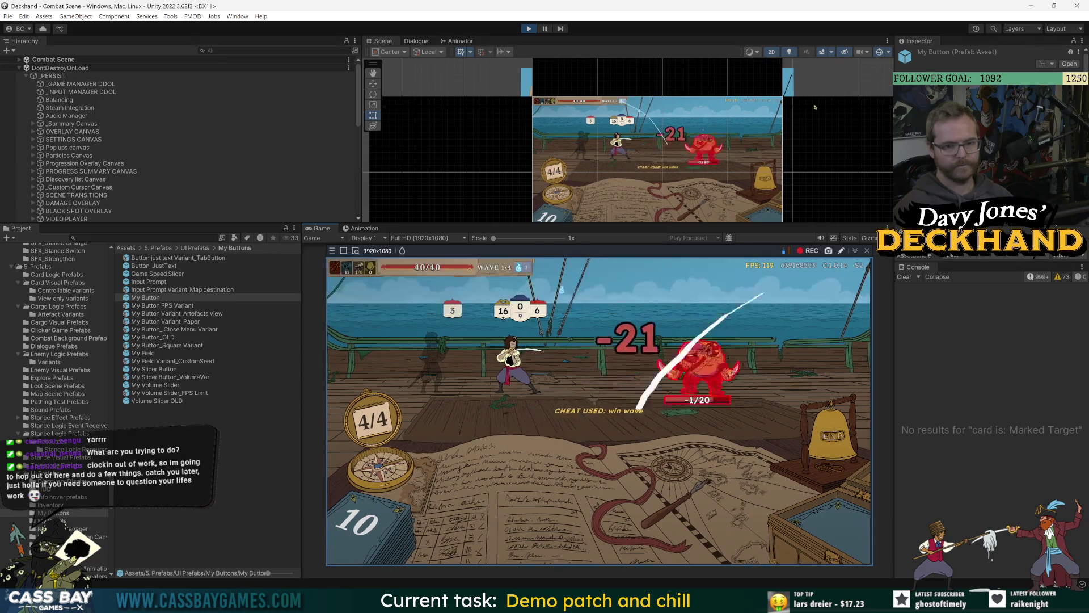
left_click(808, 256)
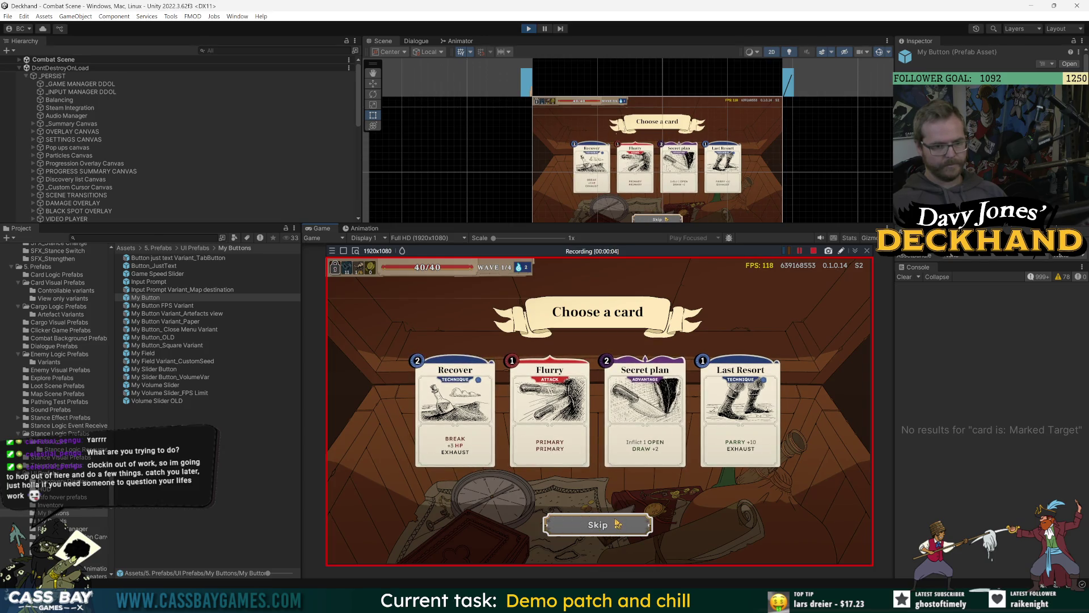
key("ctrl+p")
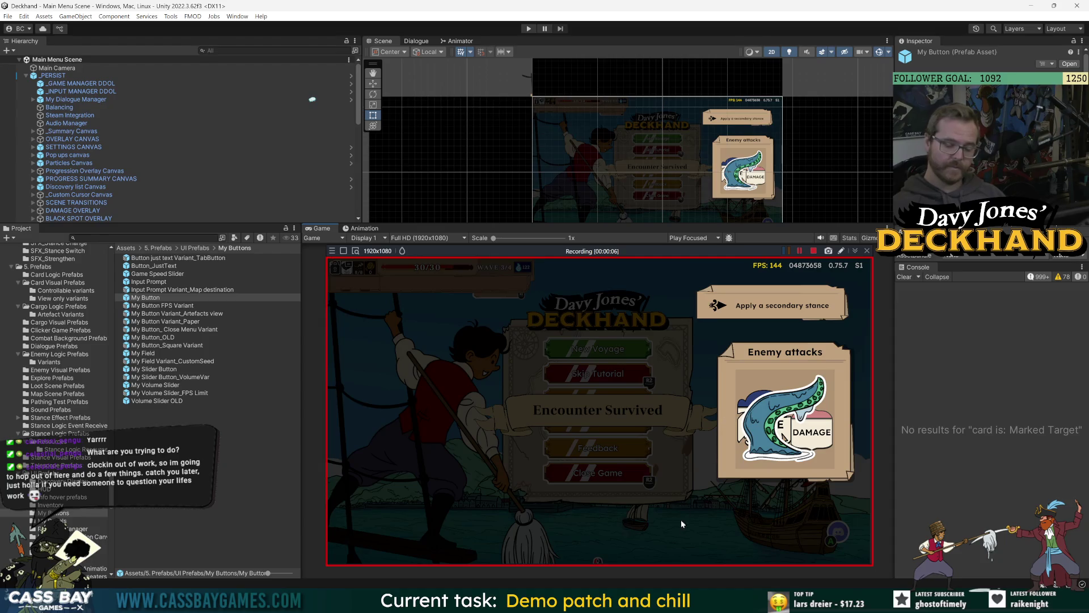
left_click(814, 250)
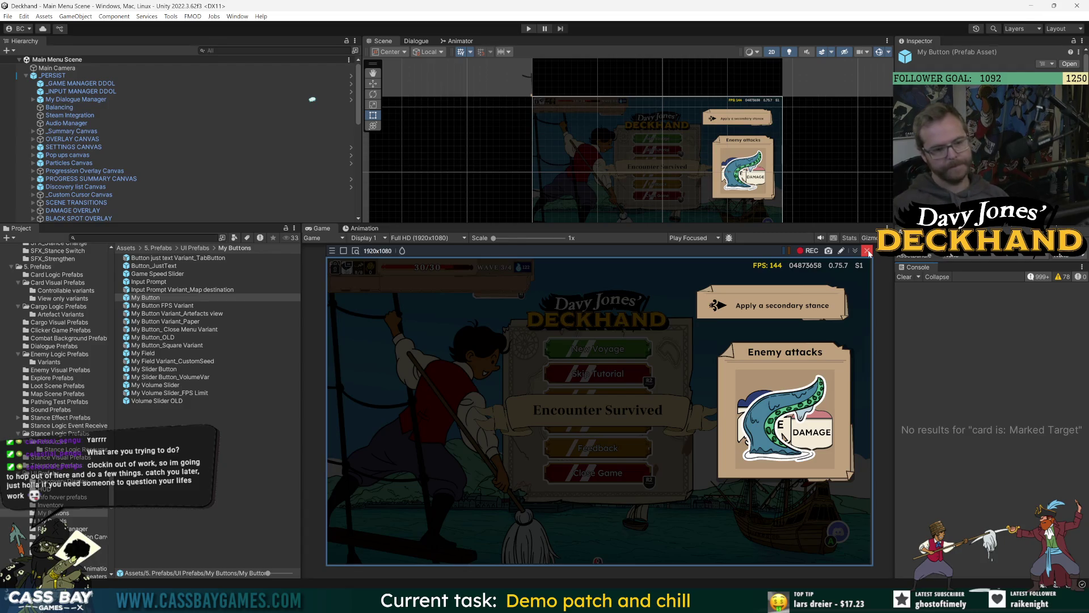
Step: Watch the newest Bandicam clip of the card reveal, then return to CardRewardsViewer.cs
left_click(868, 251)
mouse_move(755, 603)
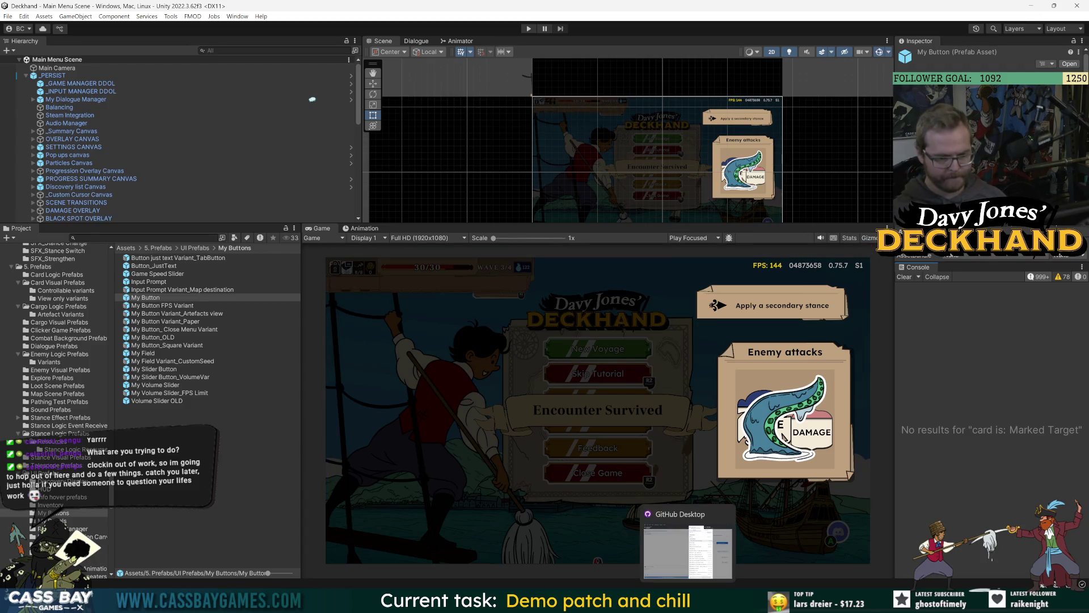
mouse_move(644, 602)
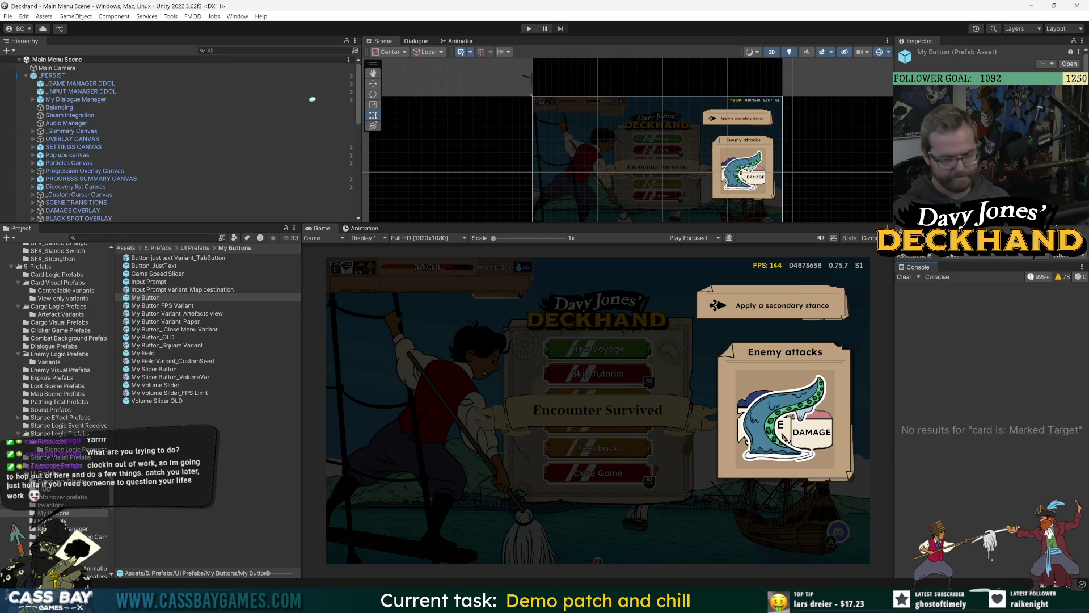
left_click(686, 602)
double_click(603, 539)
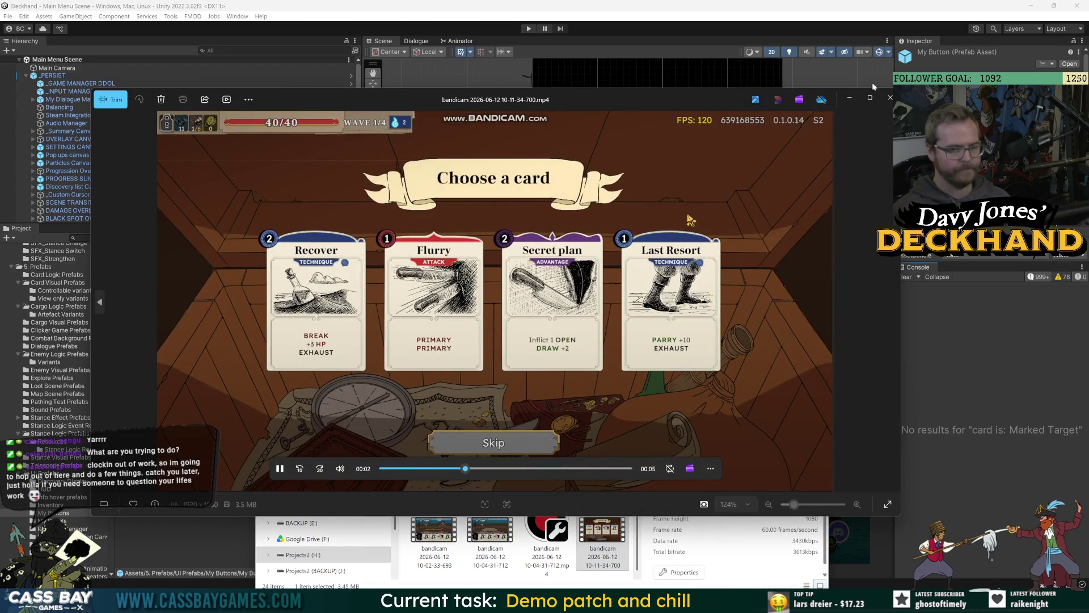
key("alt+F4")
key("alt+Tab")
left_click(453, 335)
scroll(534, 335, "up", 14)
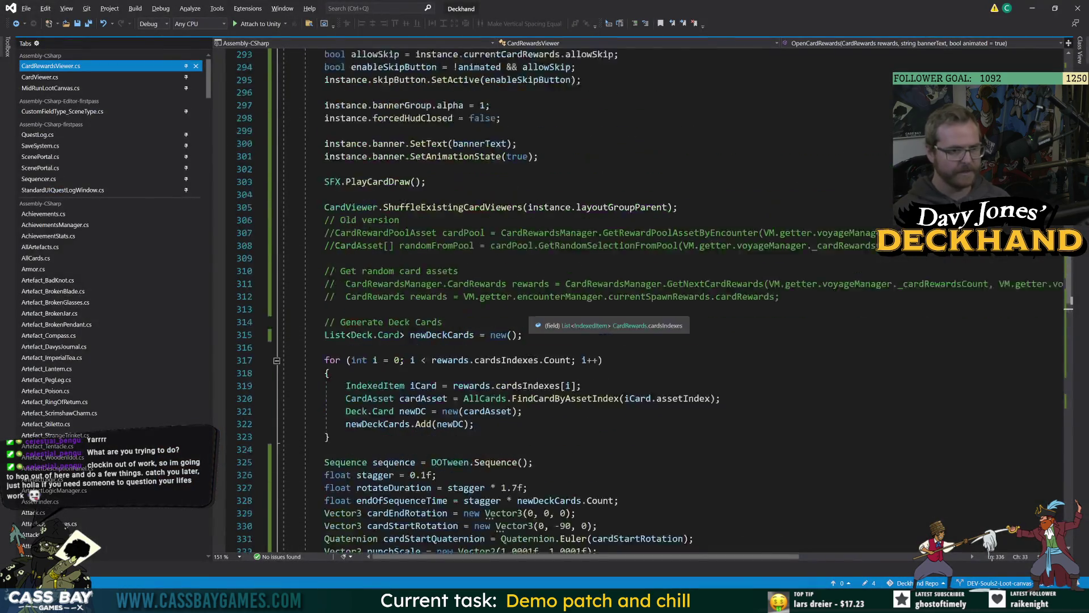
Step: Add zeros to the punchScale x and y values, making them 1.00001f
scroll(534, 335, "down", 1)
scroll(652, 301, "down", 9)
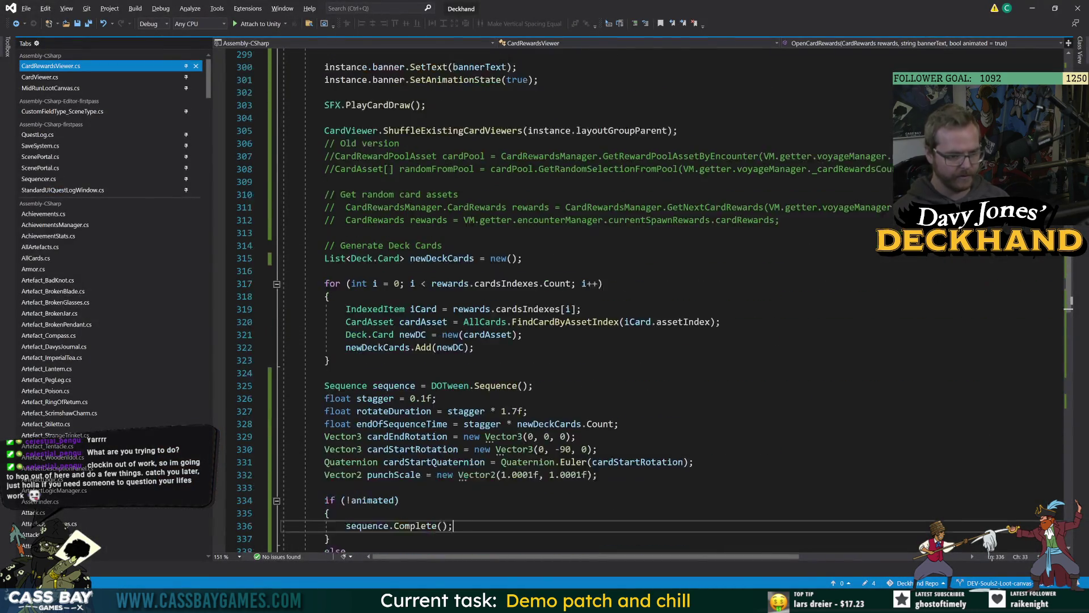
left_click(526, 436)
type("0")
left_click(583, 437)
type("0")
key("Down")
key("Down")
key("Down")
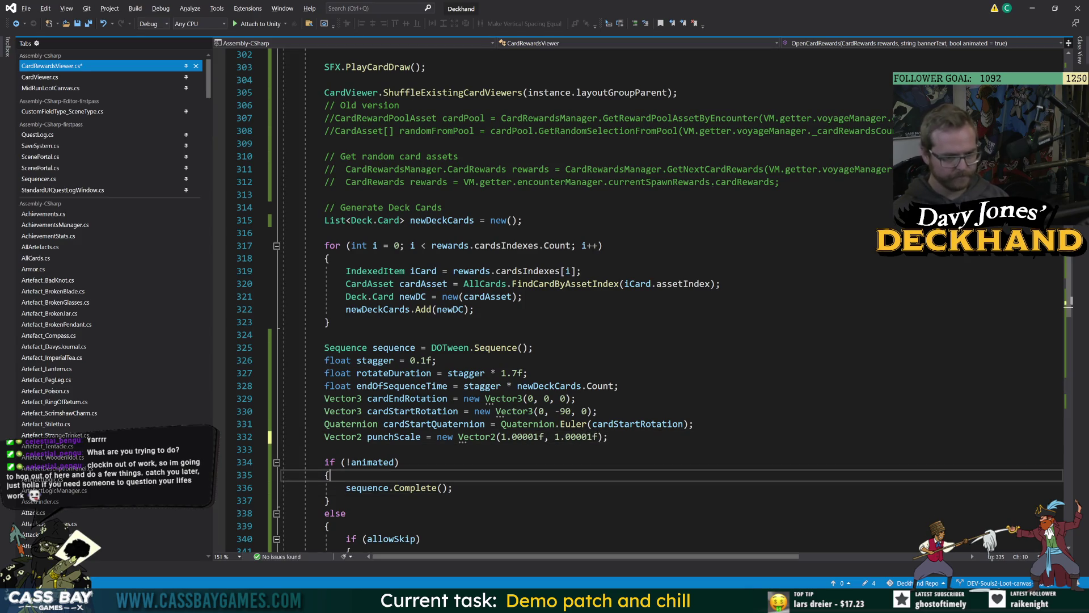
key("Down")
Step: Try 2 for the skip button's punch vibrato and elasticity, then save the script
scroll(653, 300, "down", 10)
scroll(652, 300, "down", 5)
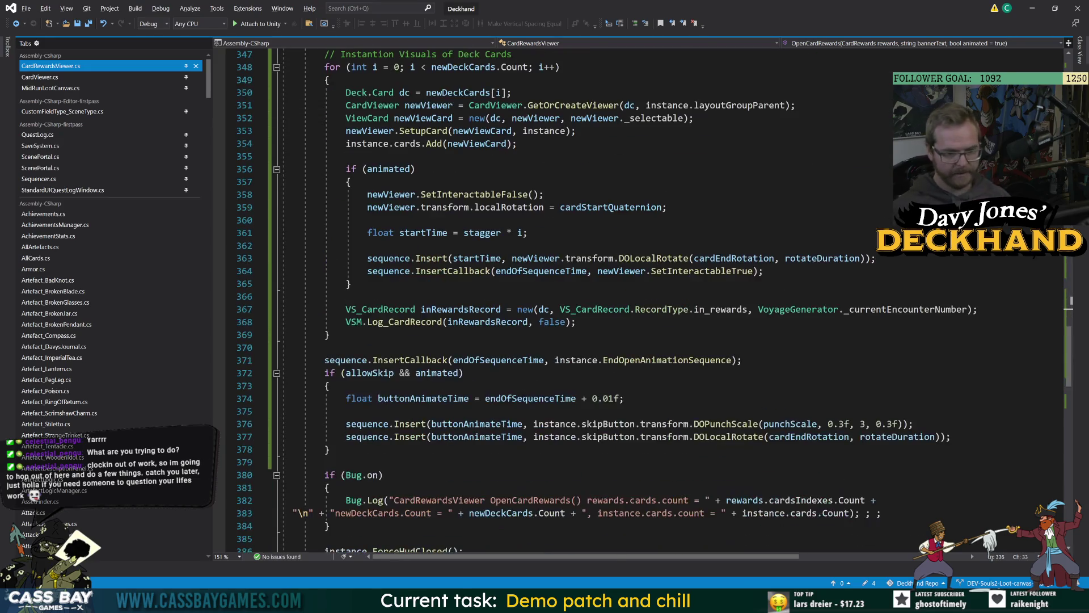
double_click(863, 424)
type("2")
double_click(898, 424)
type("2")
left_click(465, 372)
key("ctrl+s")
mouse_move(721, 425)
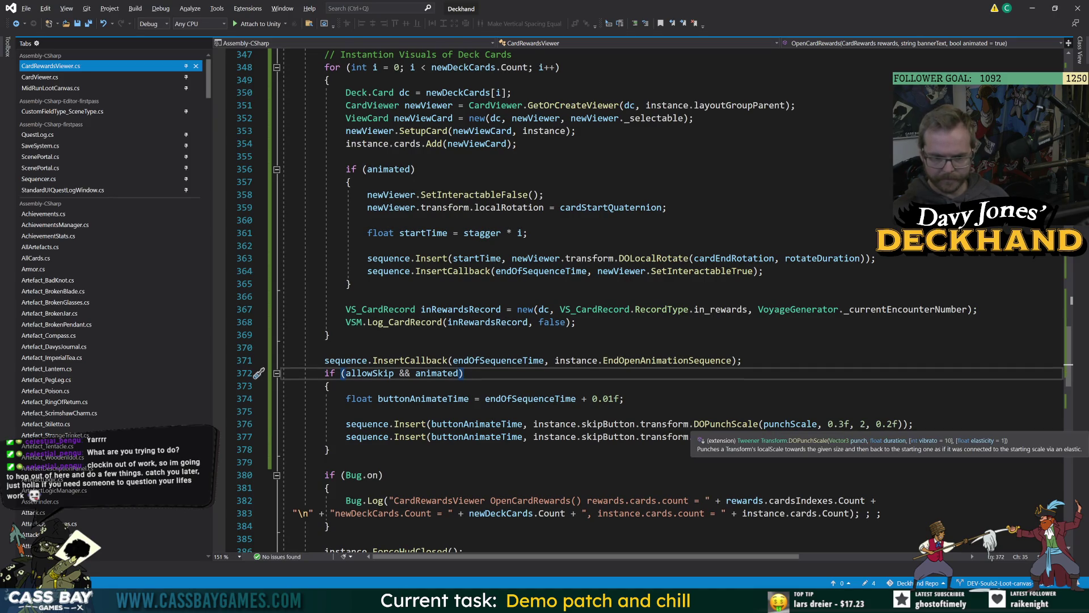
Step: Set DOPunchScale's duration to rotateDuration, vibrato to 1, and keep elasticity 0.2f
double_click(839, 424)
type("rot")
key("Tab")
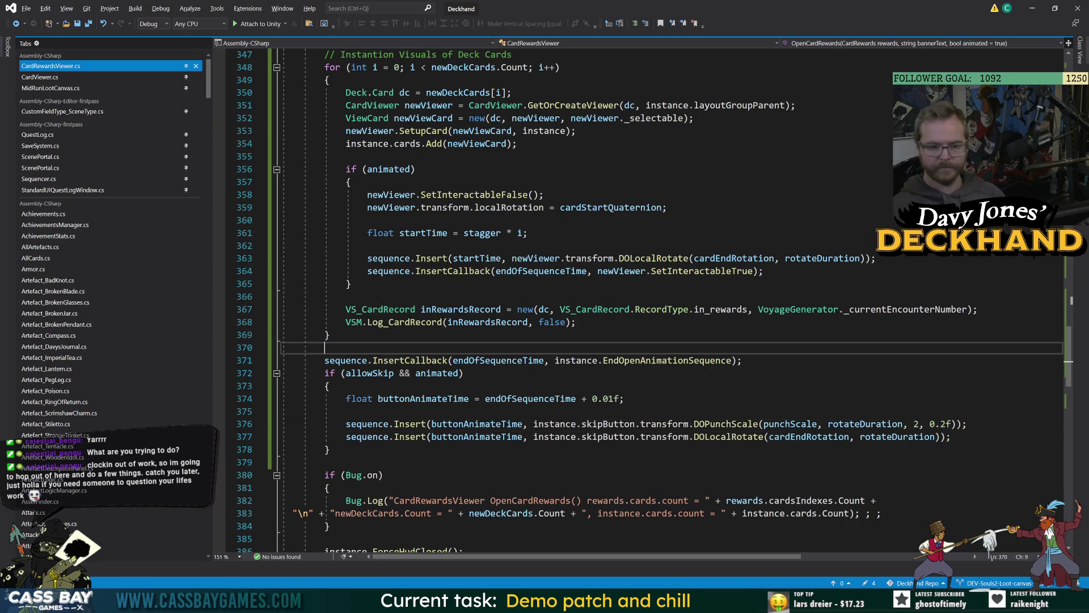
left_click(737, 423)
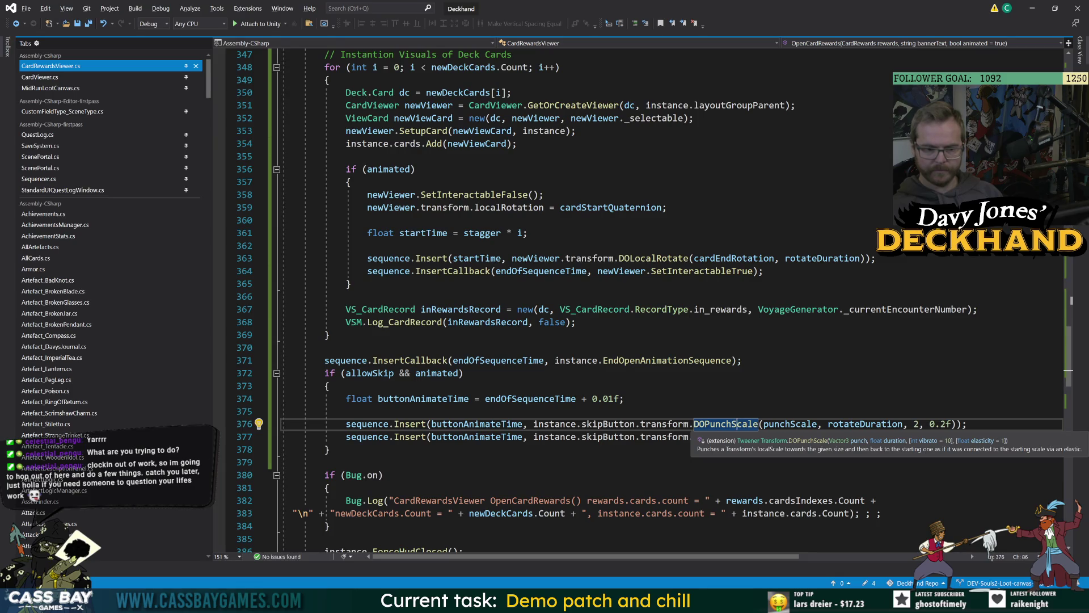
double_click(940, 425)
key("Up")
key("Up")
key("Up")
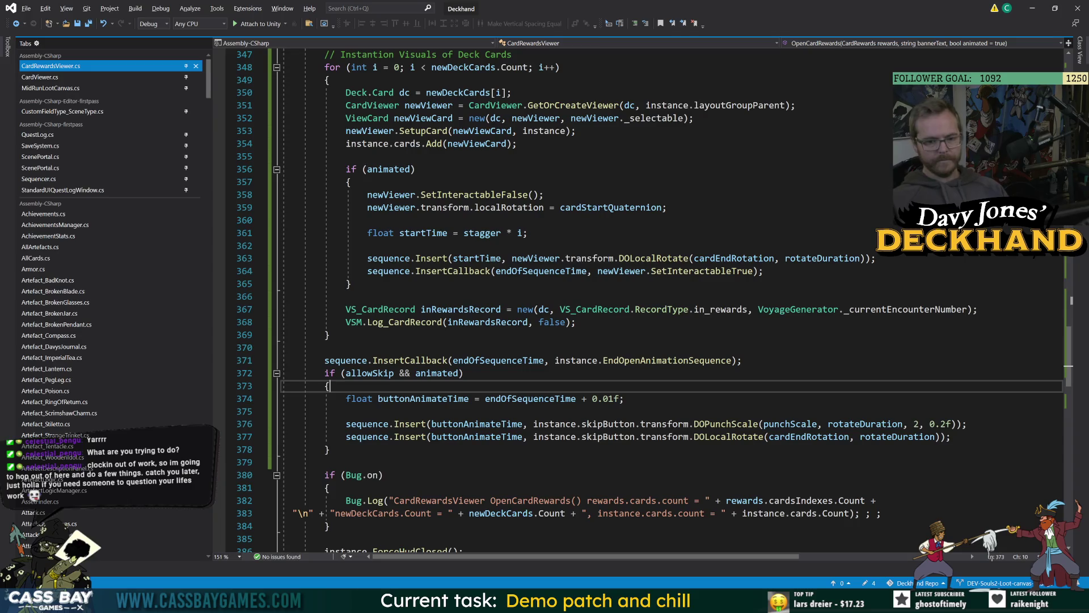
left_click(915, 424)
type("1")
left_click(883, 513)
Step: Leave the edited script and bring the Unity editor to the front
mouse_move(732, 605)
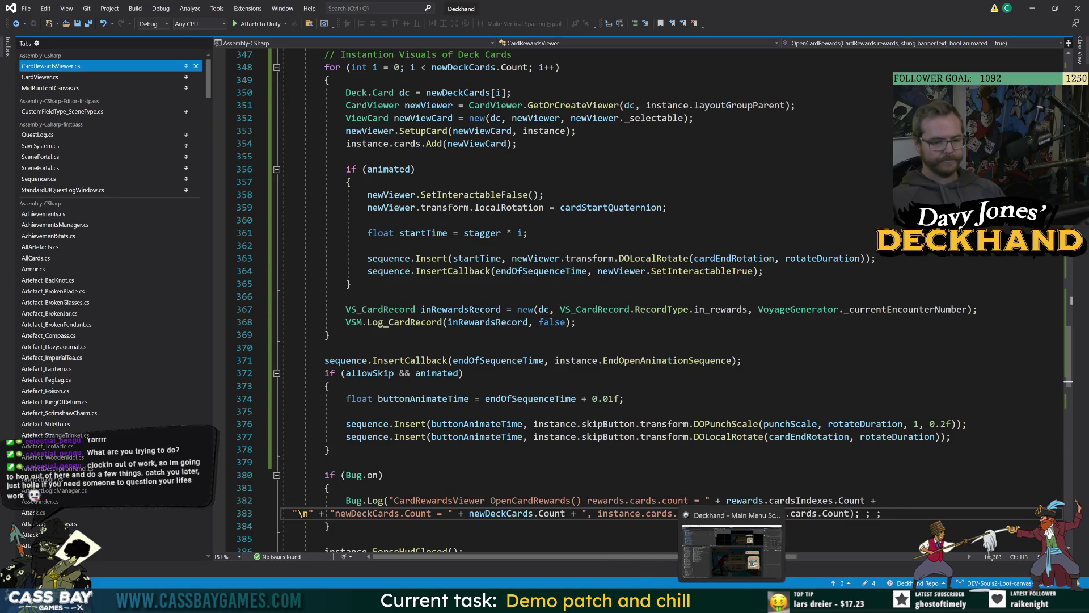
left_click(805, 309)
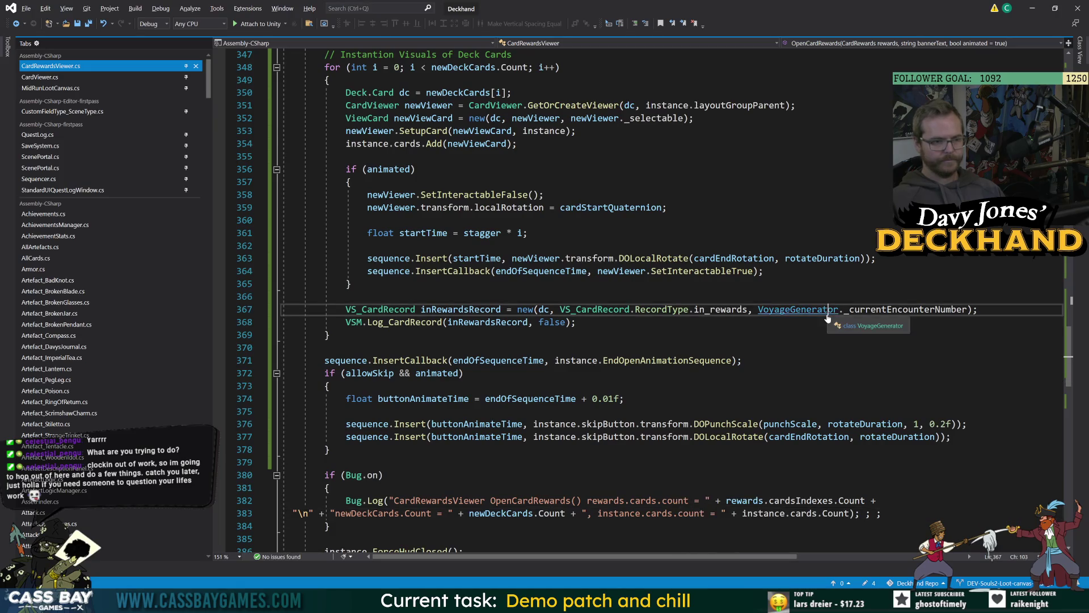
left_click(397, 181)
key("alt+Tab")
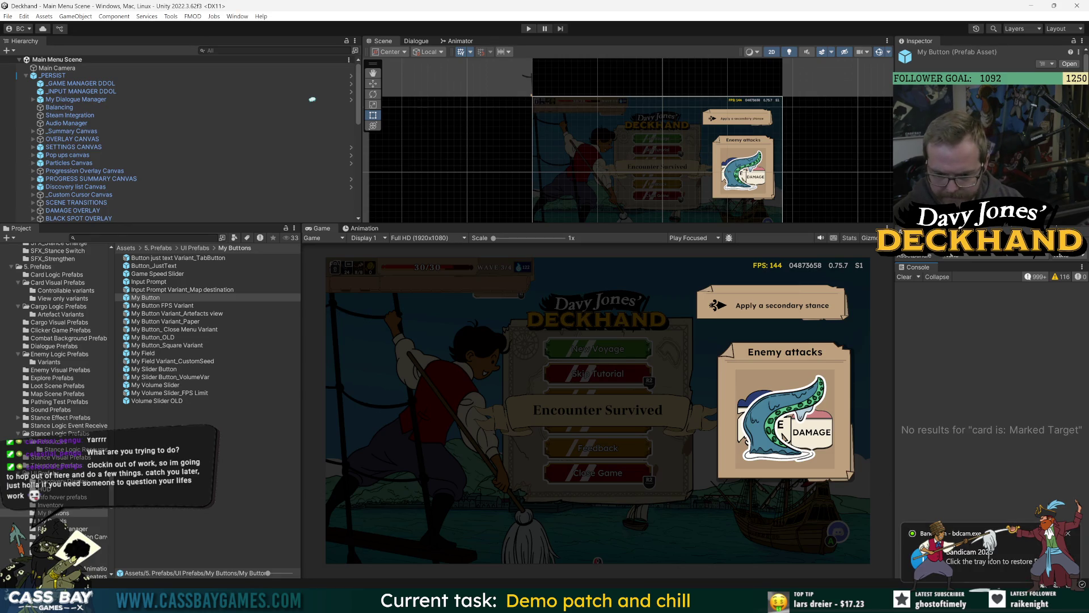
Step: Check the hidden tray icons, then enter Play mode to test the reward animation
left_click(993, 602)
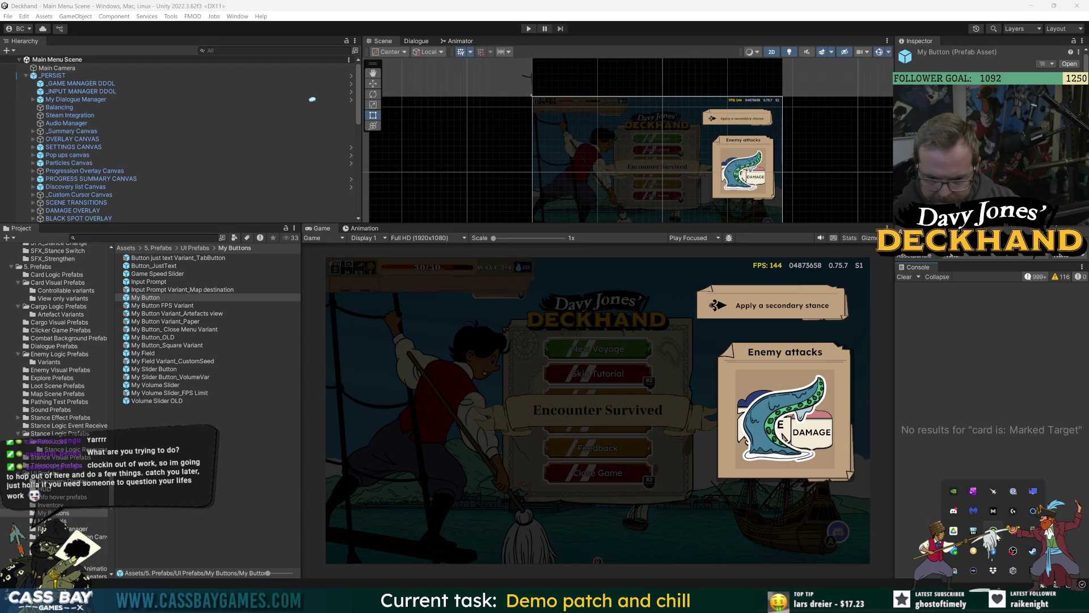
key("Escape")
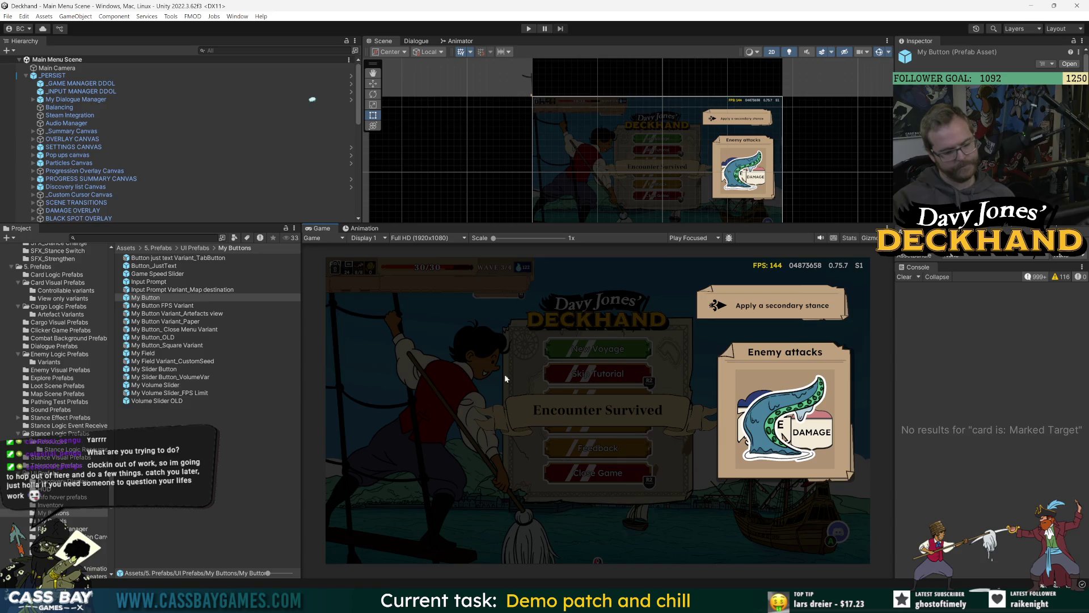
left_click(529, 29)
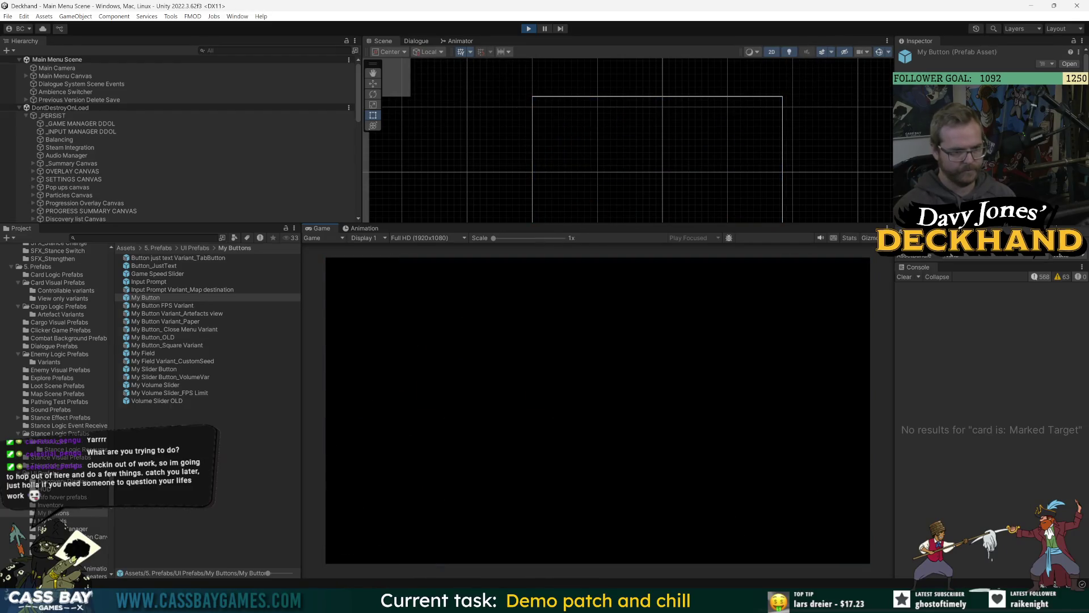
Step: Win the wave with the 'win wave' cheat and preview the Recover reward card
type("win wave")
key("Return")
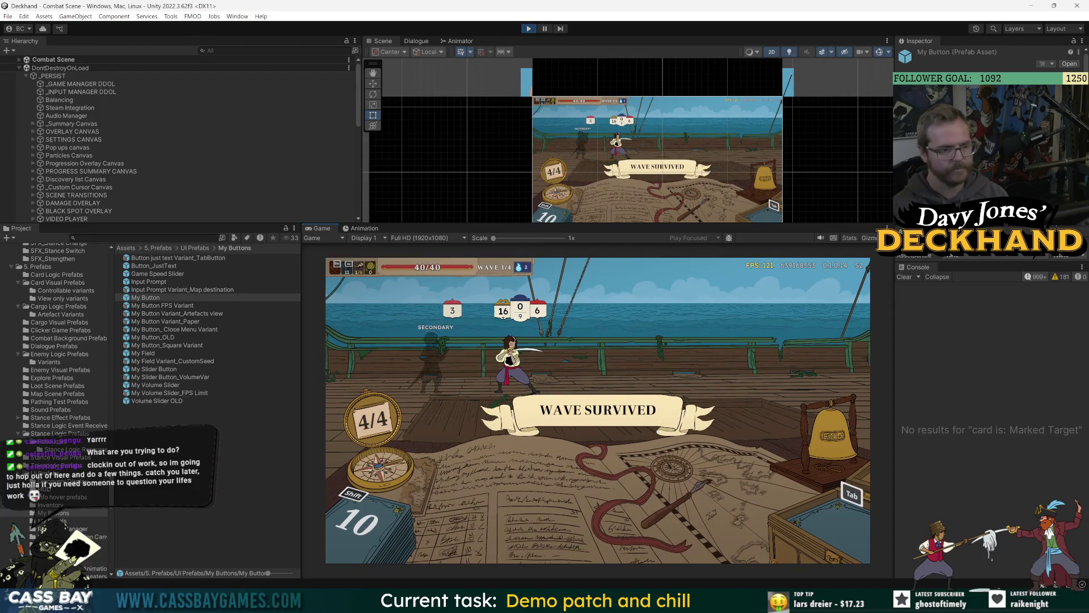
key("Return")
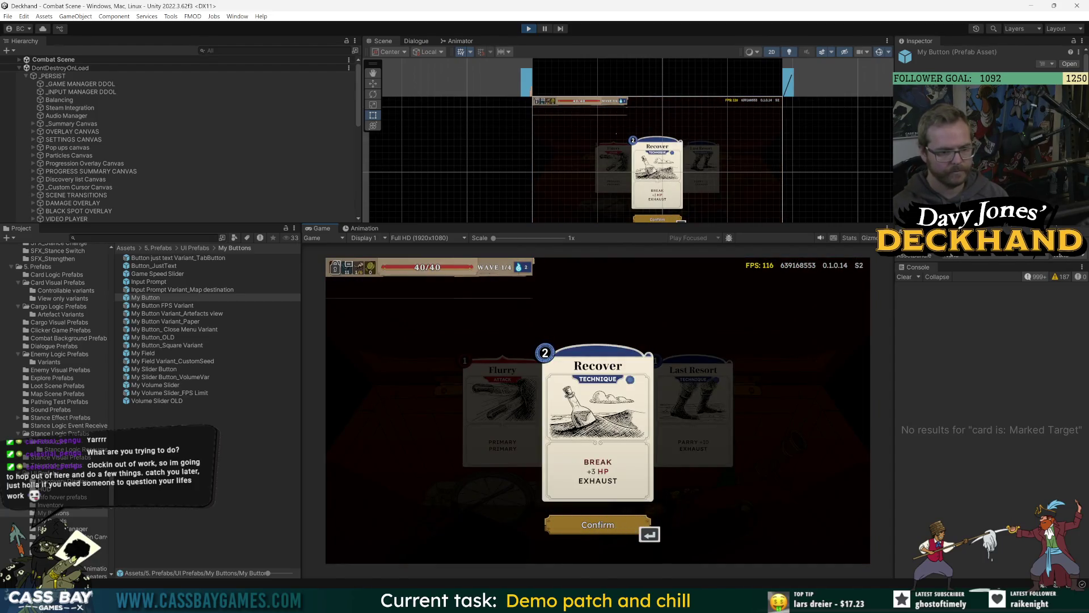
key("Escape")
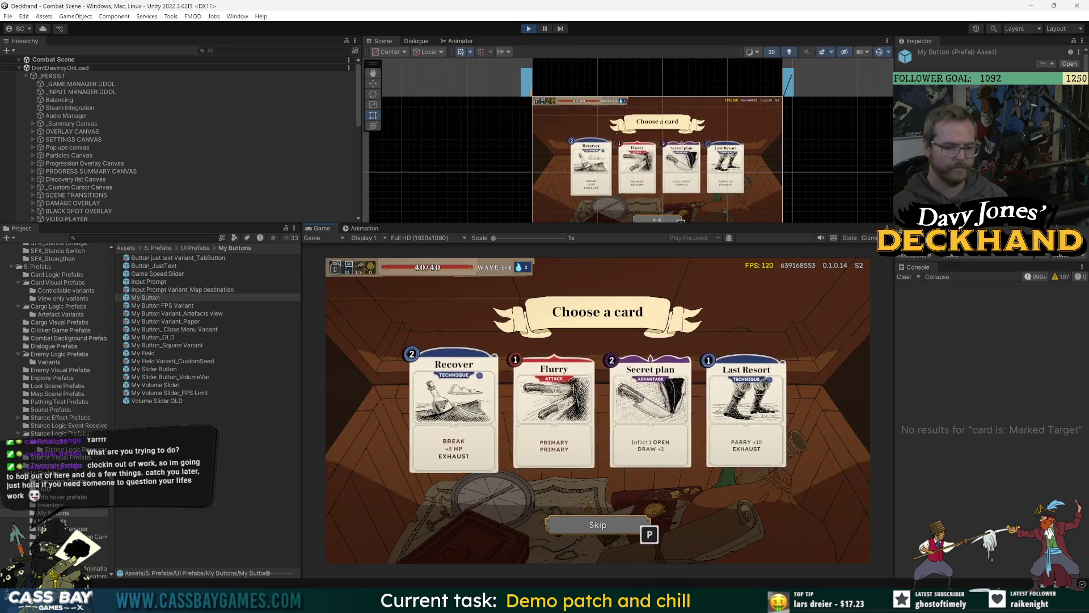
Step: Move keyboard focus between Recover and Flurry, then switch to keyboard button prompts
key("Right")
key("Left")
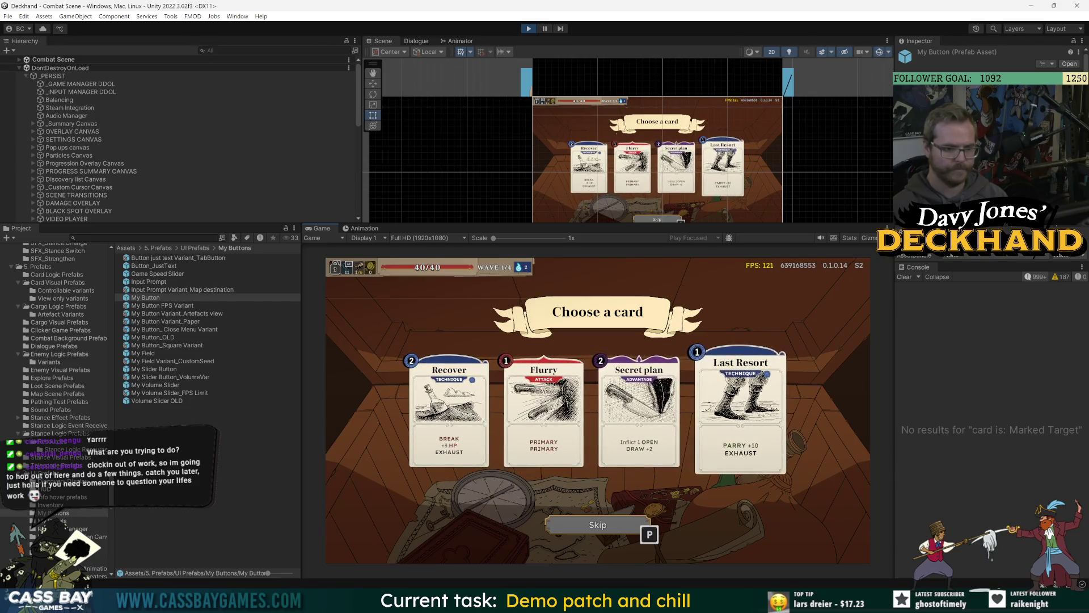
key("Right")
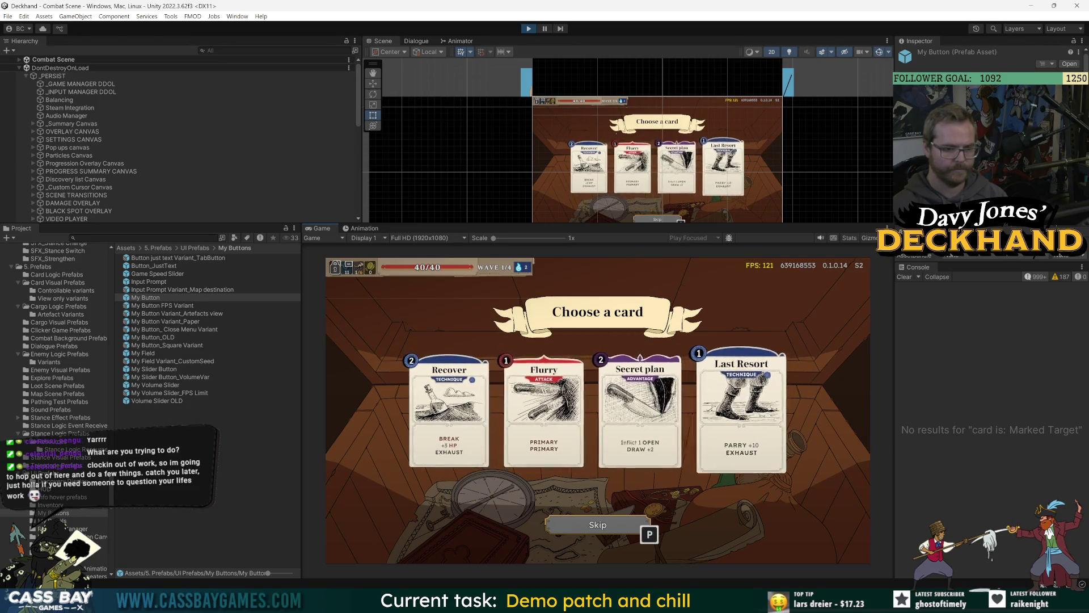
key("Left")
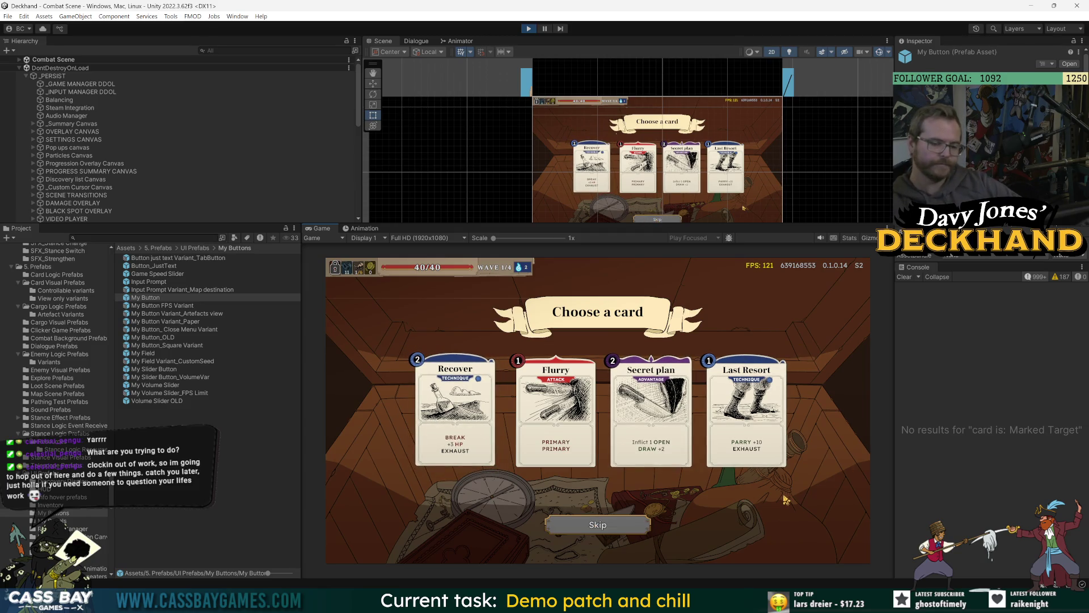
key("space")
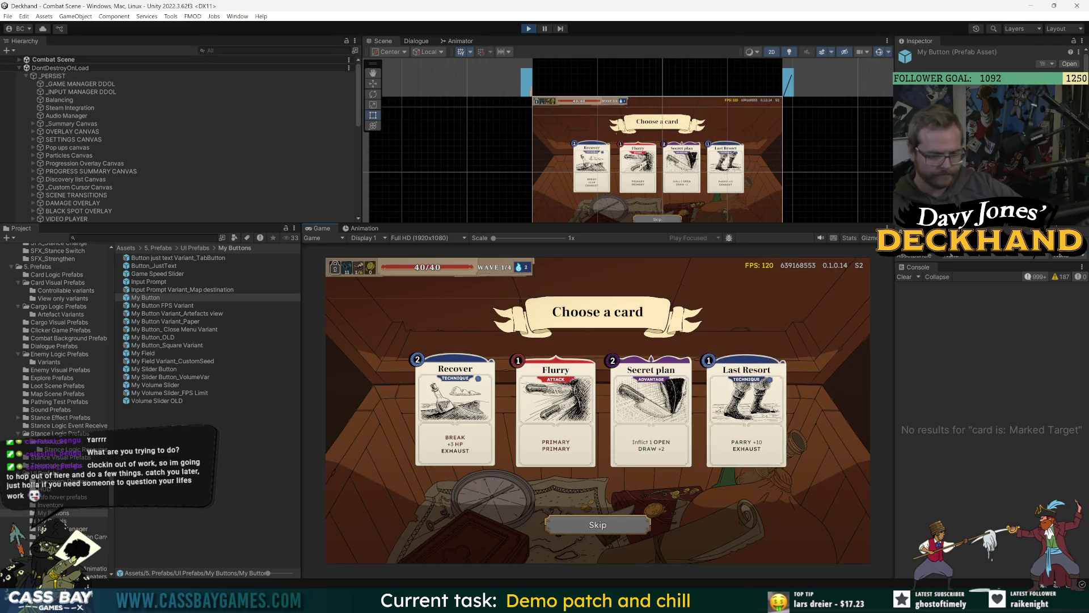
key("alt+Tab")
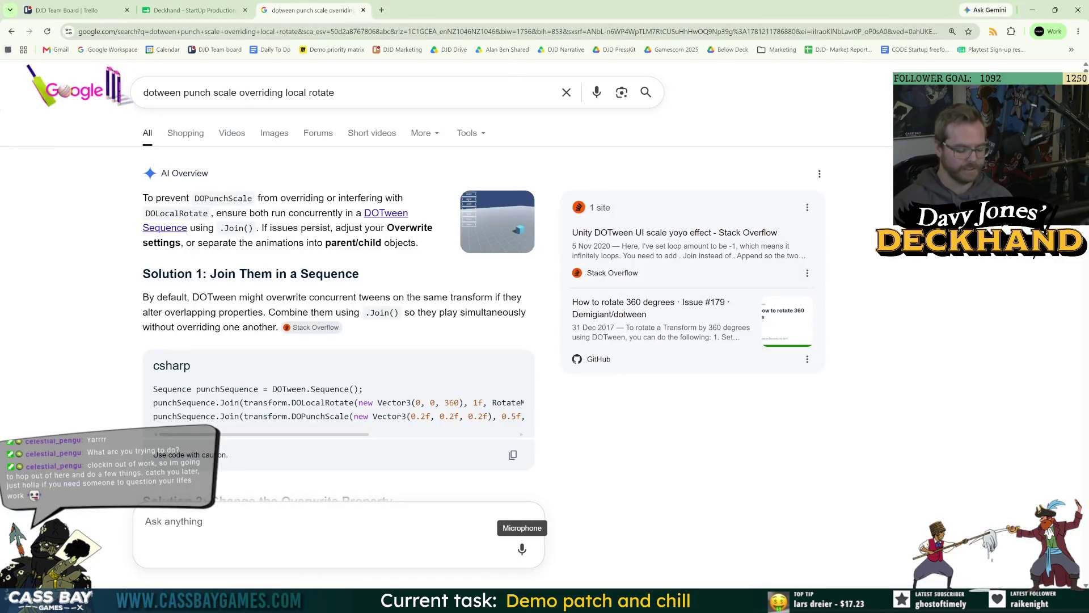
Step: Search 'ball pi' and view Ball x Pit's first Character Select screenshot on Game UI Database
key("ctrl+l")
type("ball pi")
key("Return")
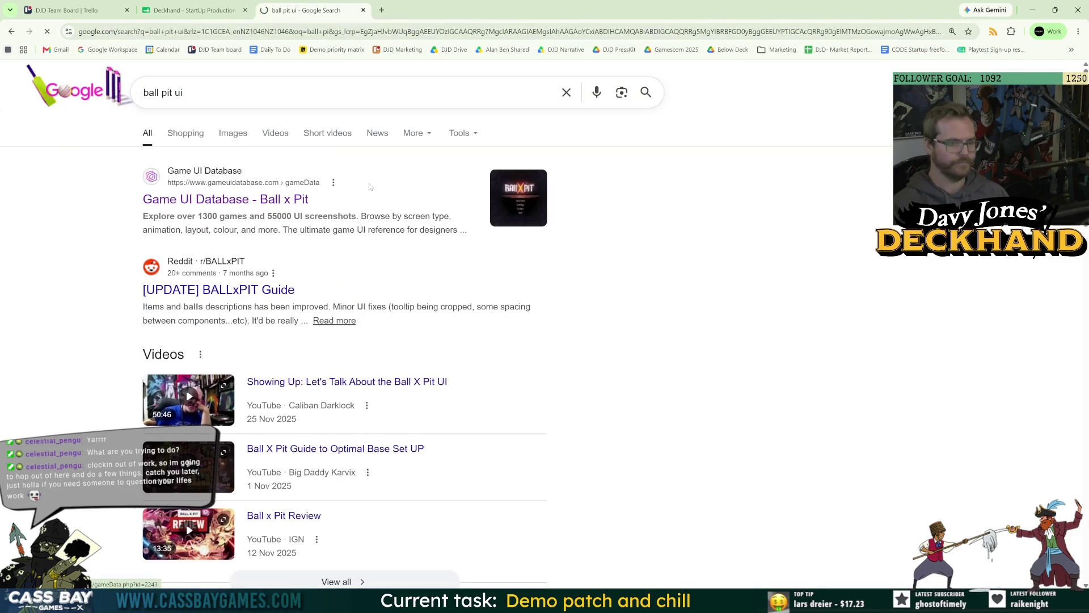
left_click(369, 187)
scroll(725, 385, "down", 6)
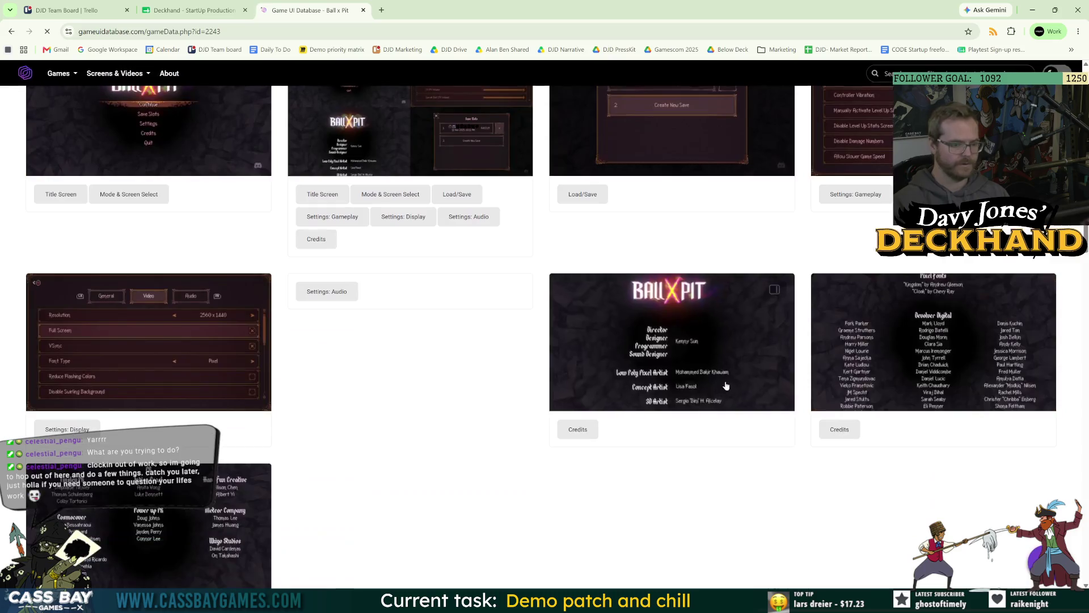
scroll(721, 403, "down", 5)
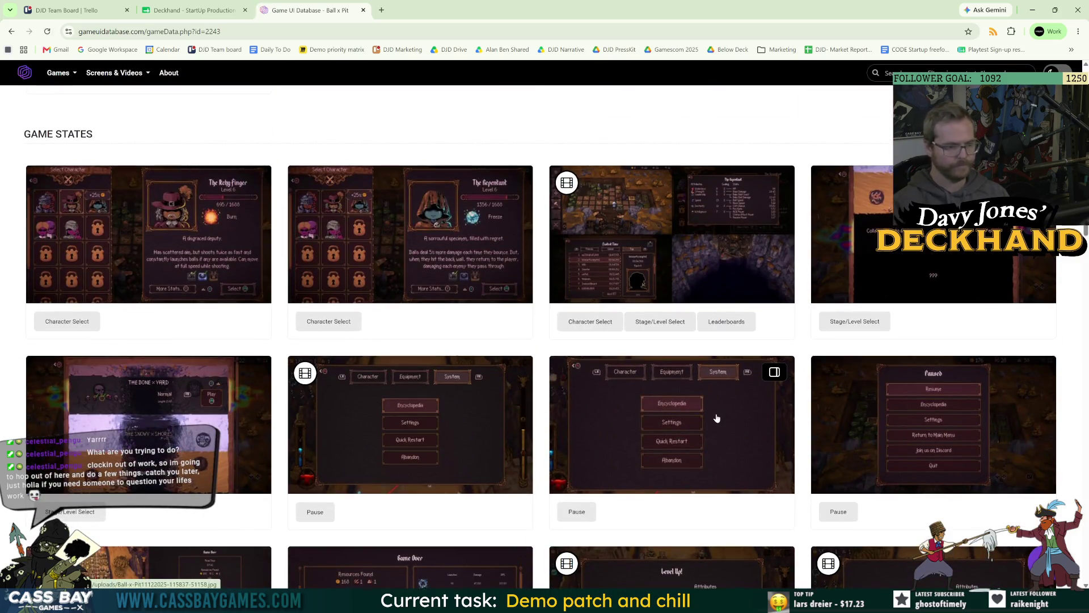
left_click(163, 250)
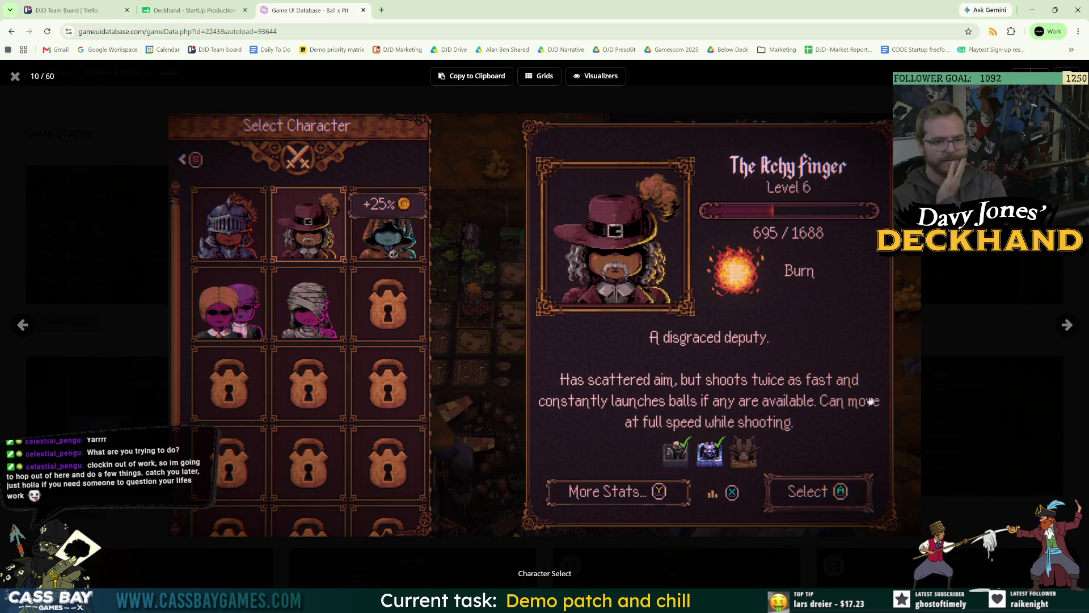
left_click(193, 10)
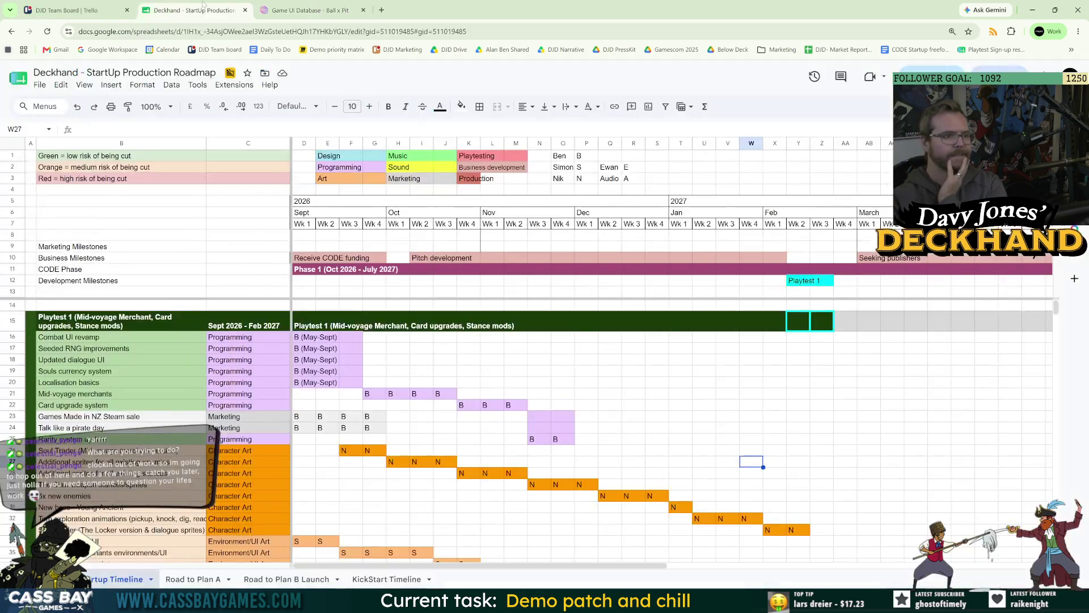
Step: Insert a blank row above Weapon screen update, undoing a first row misplaced above Card upgrade system
right_click(23, 407)
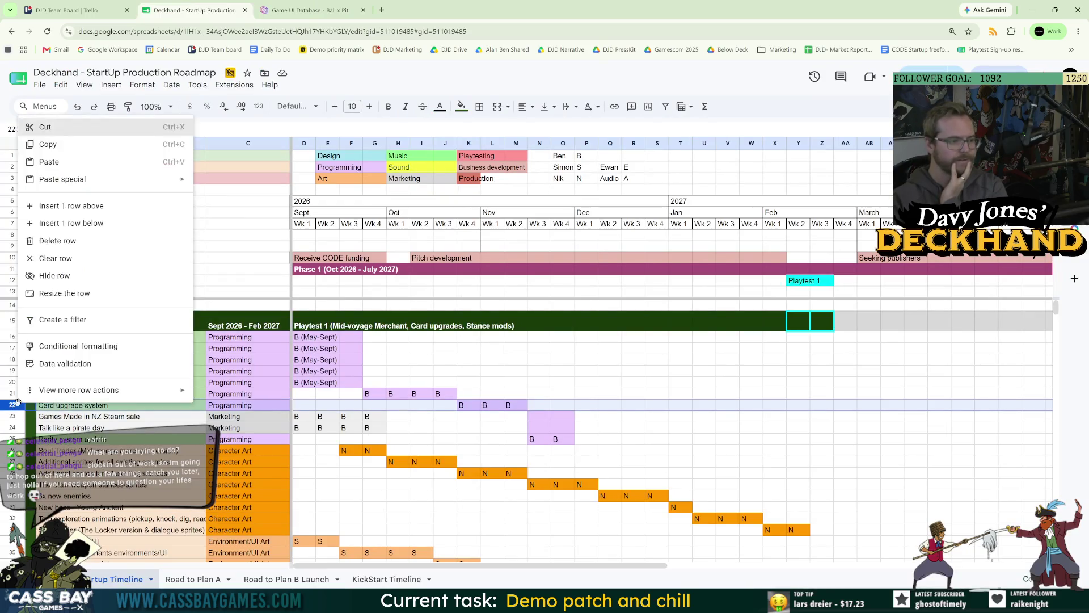
left_click(91, 210)
left_click(77, 404)
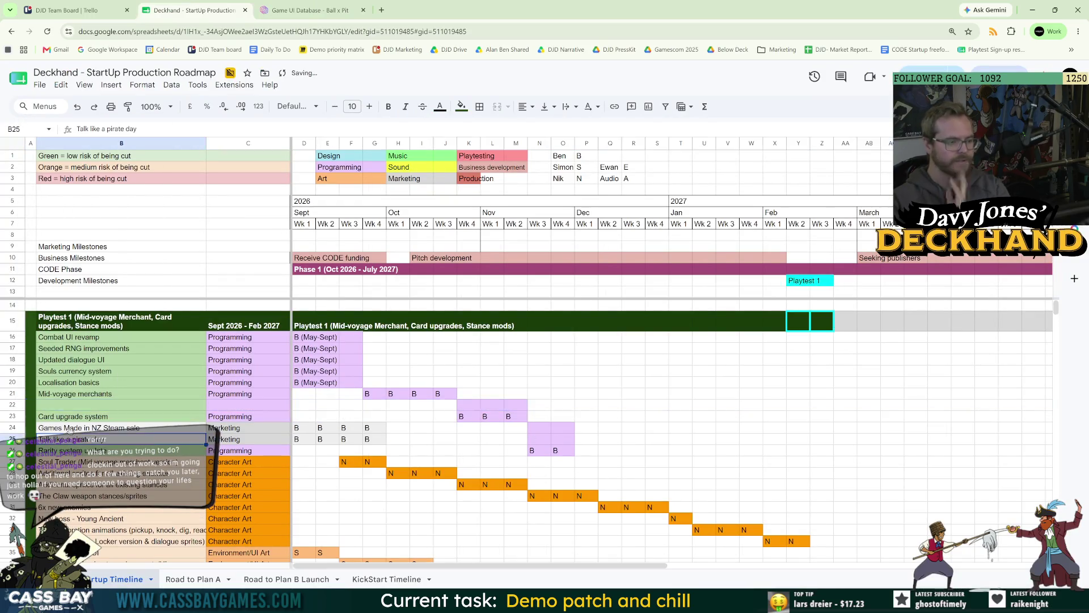
key("ctrl+z")
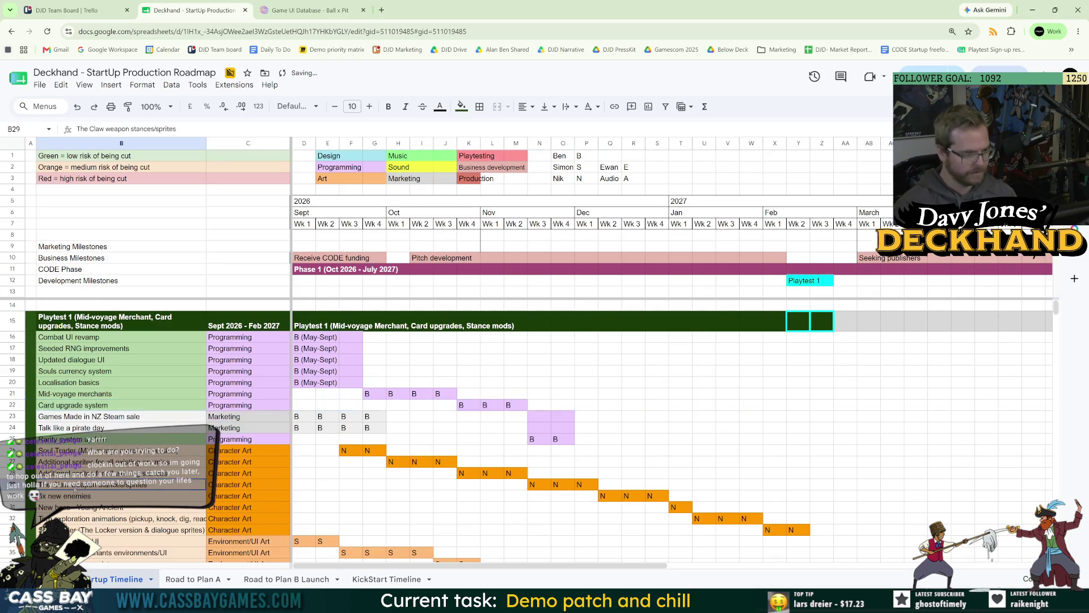
scroll(511, 431, "down", 5)
left_click(100, 415)
right_click(100, 415)
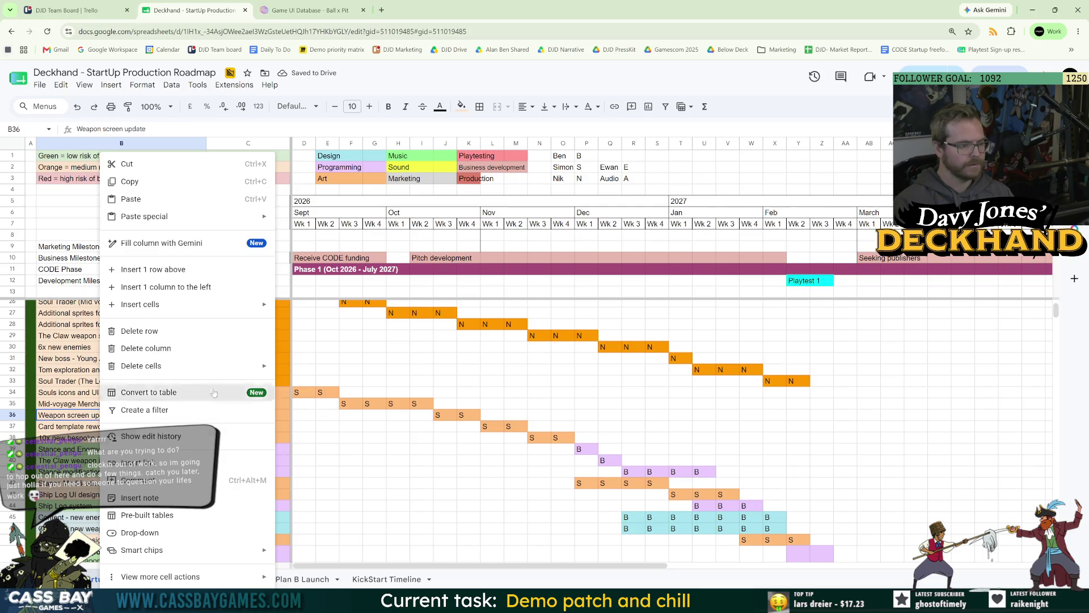
left_click(171, 269)
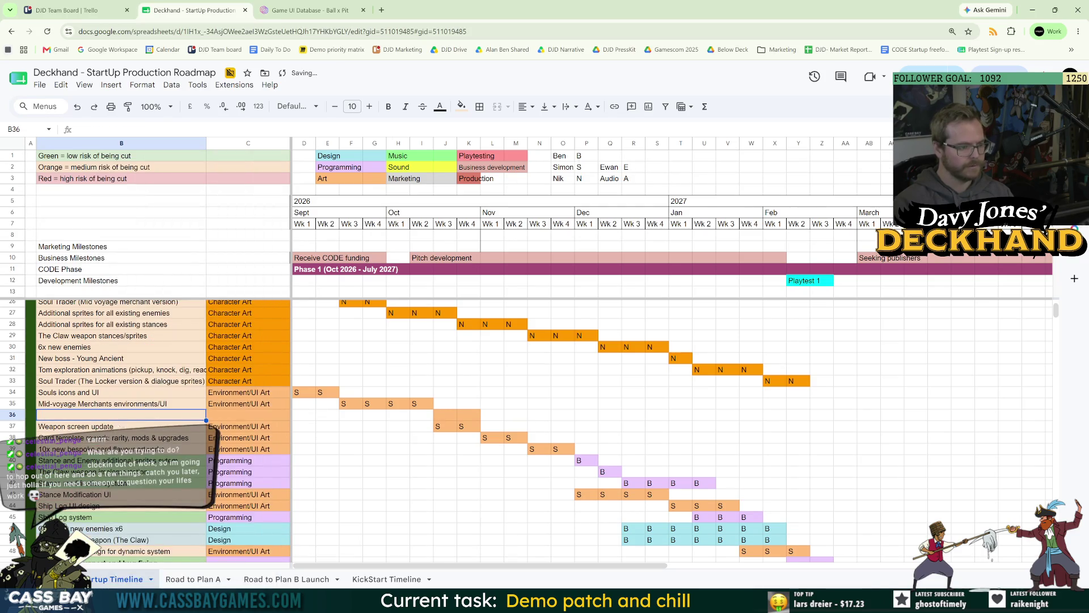
Step: Enter 'New buttons and controller glyphs' as the new task, categorised as Environment/UI Art
type("New buttons and c")
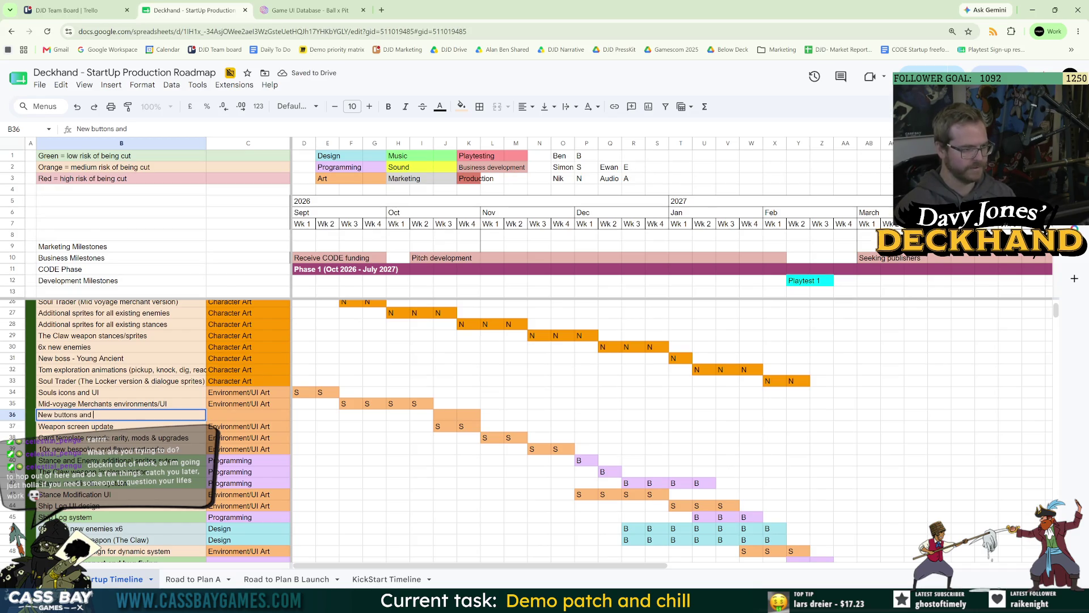
type("ontroller gly")
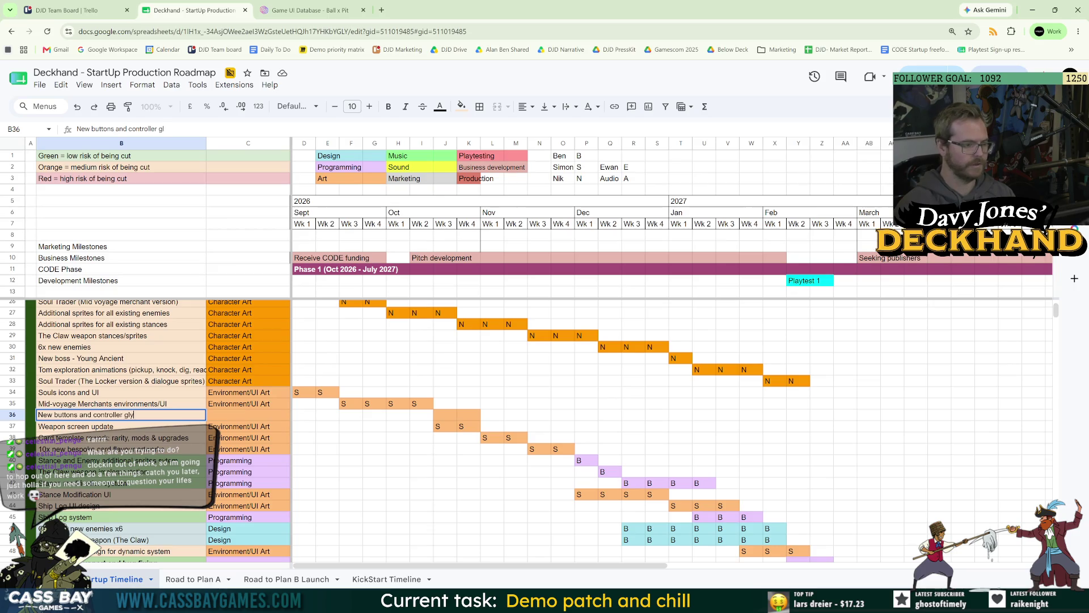
key("Tab")
type("Environment/UI Art")
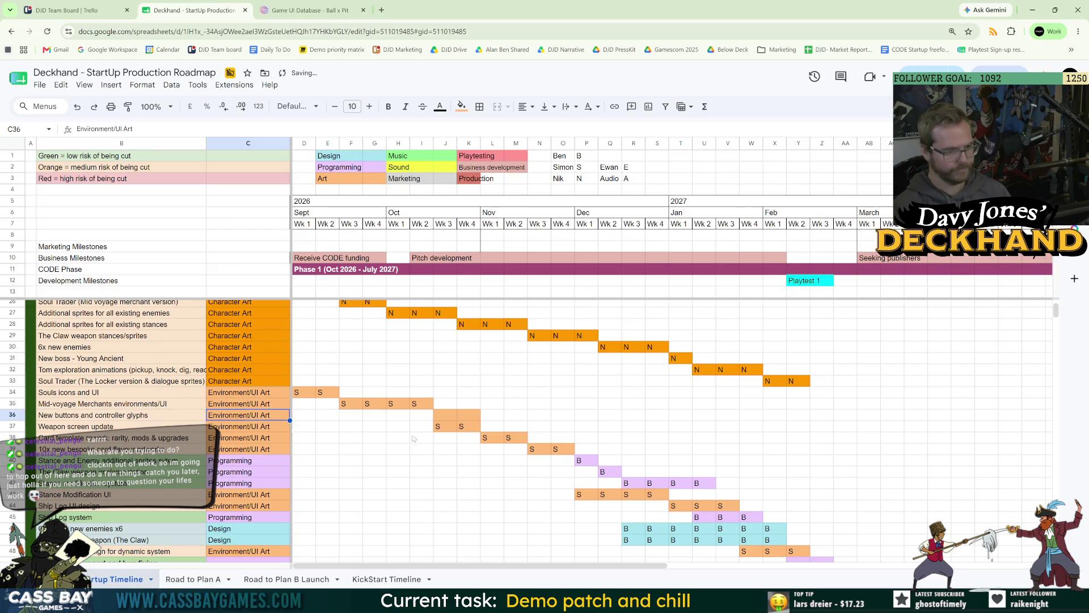
left_click(446, 417)
left_click(491, 505)
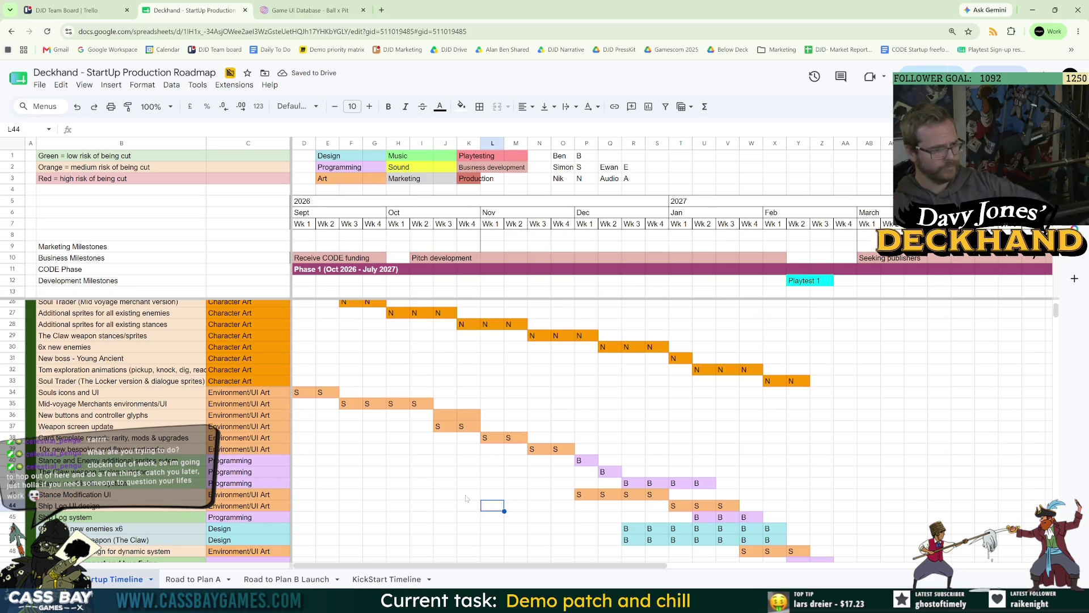
Step: Glance at Unity and the Visual Studio code, then return to the Game UI Database screenshot
key("alt+Tab")
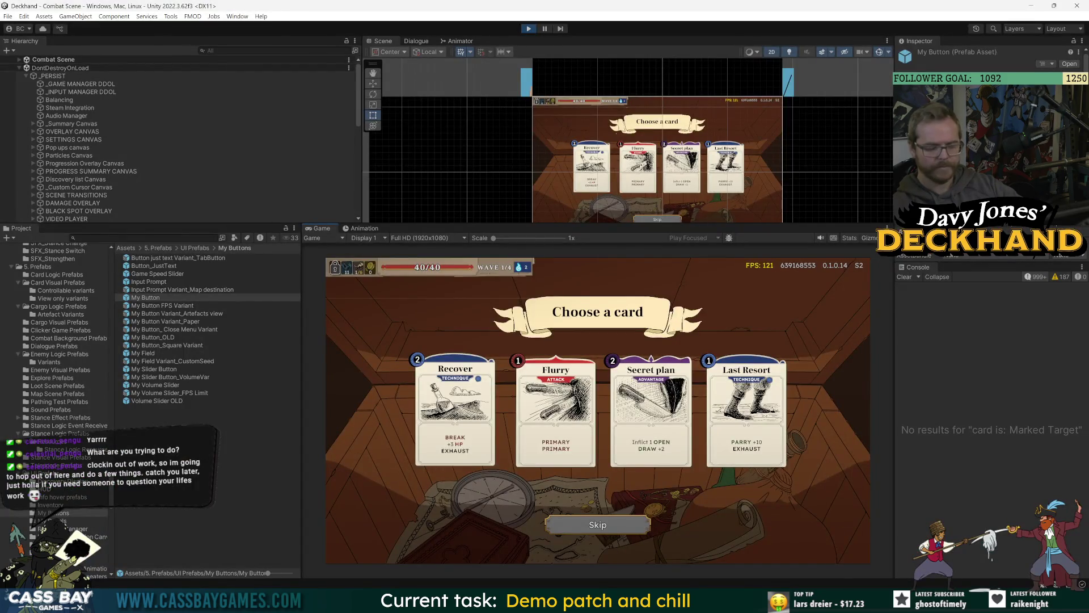
key("alt+Tab")
key("alt+Tab")
key("alt+Tab")
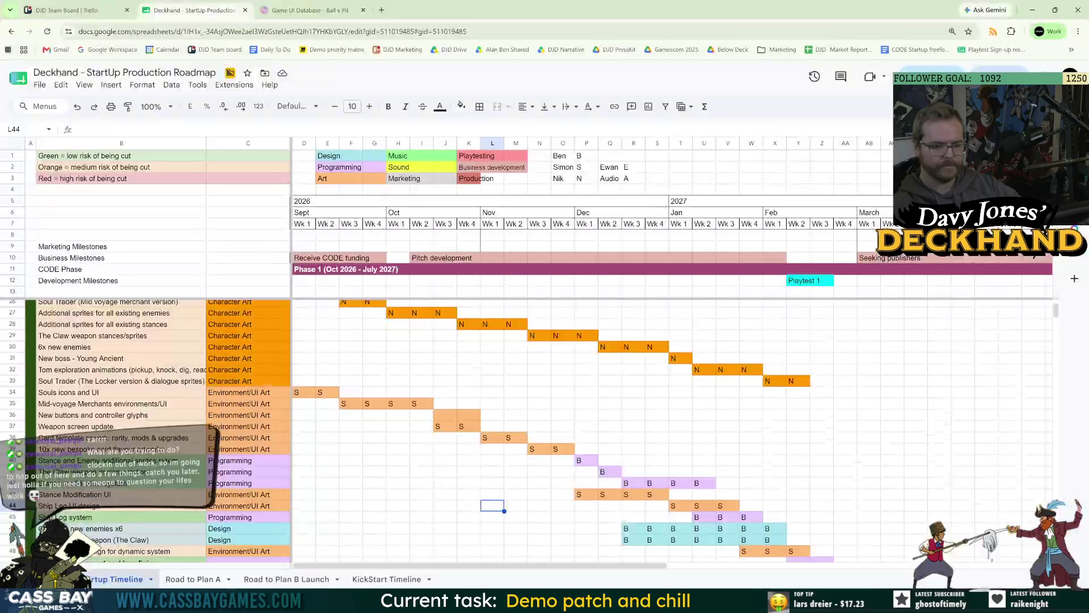
key("alt+Tab")
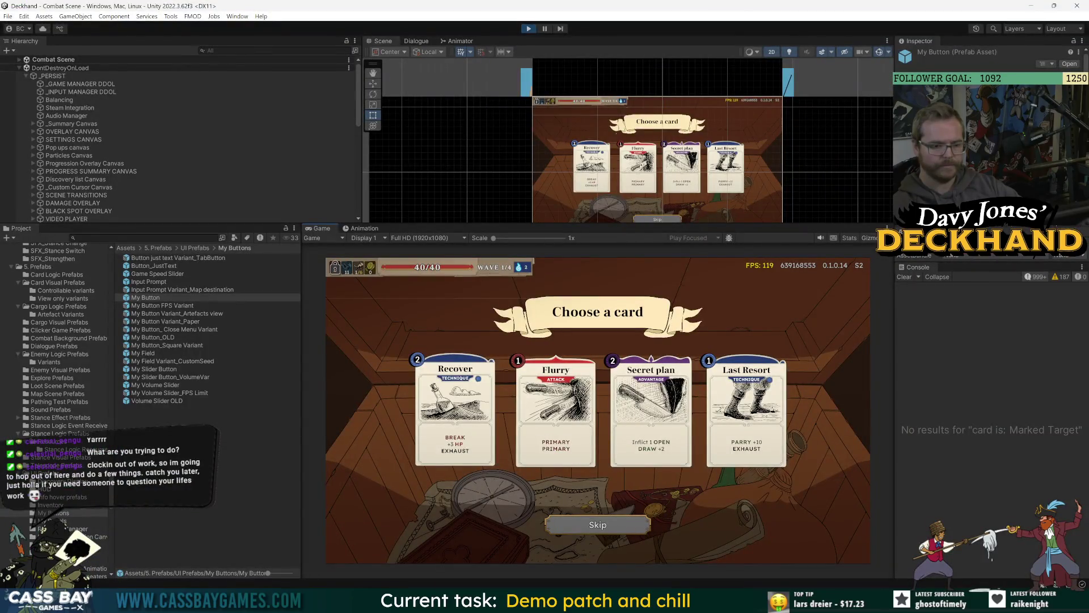
key("alt+Tab")
key("ctrl+Tab")
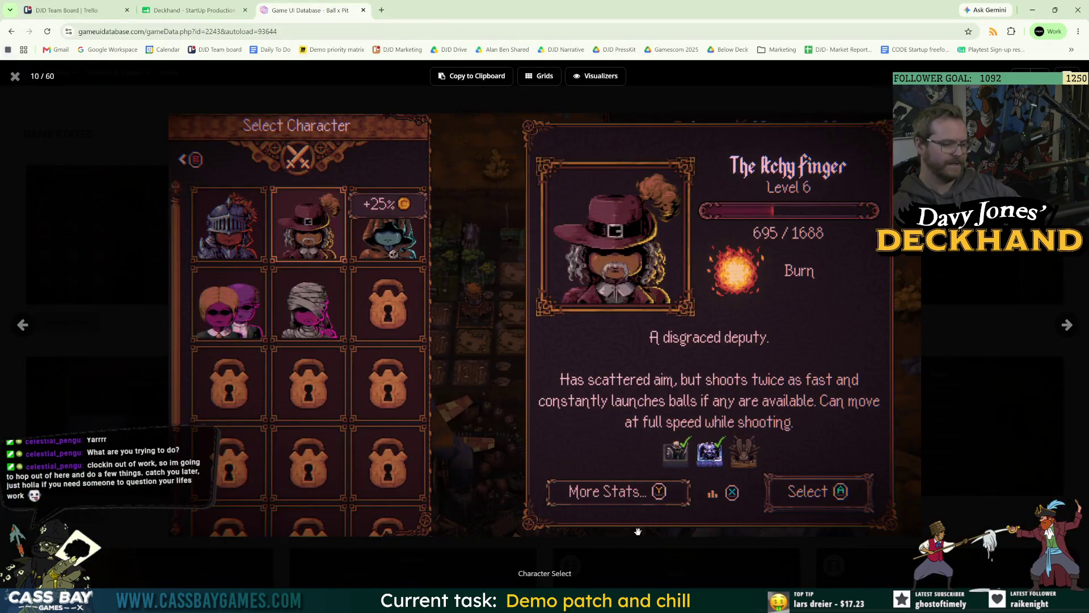
Step: Browse the next gallery slides, starting with The Repentant, then close the gallery
left_click(1067, 326)
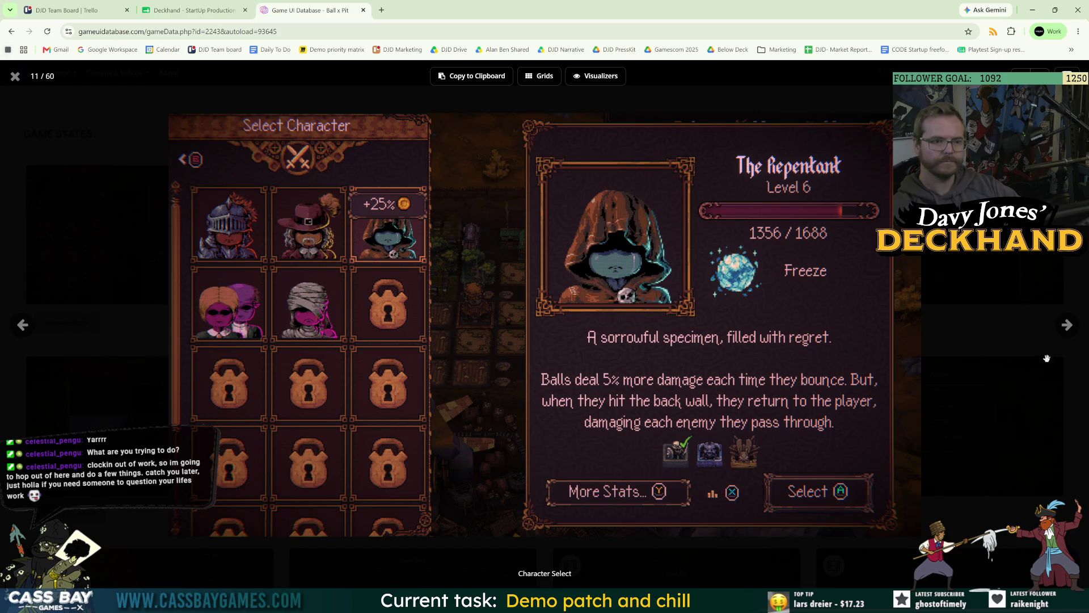
left_click(1067, 326)
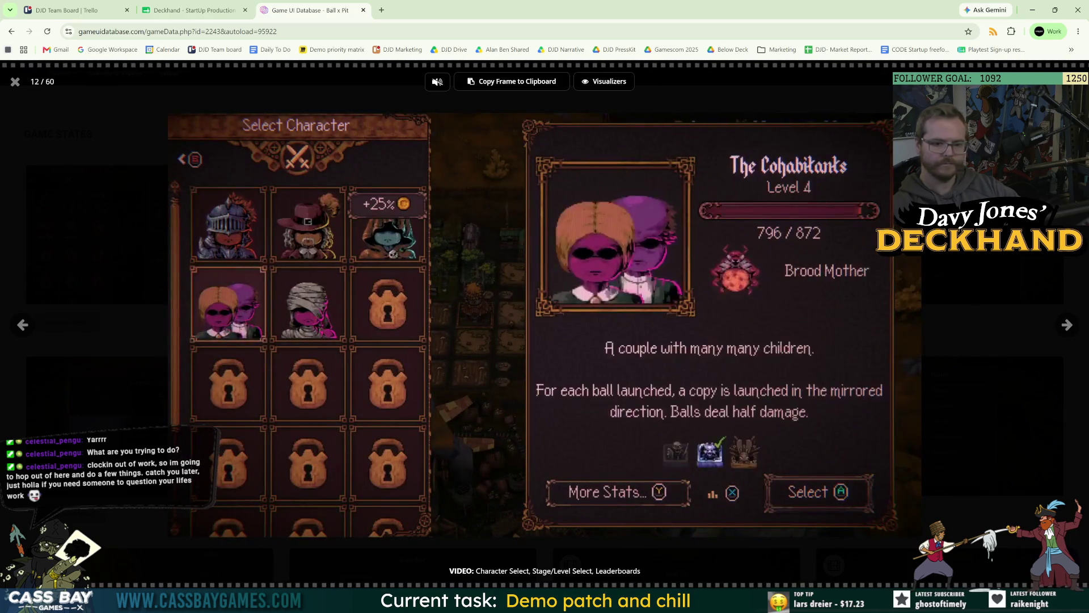
left_click(16, 81)
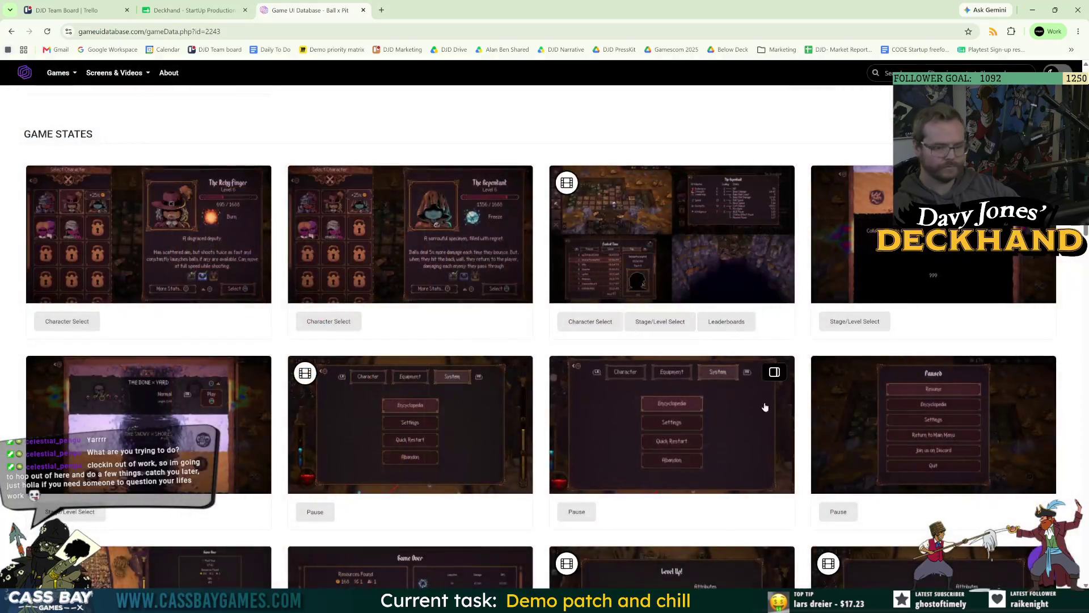
Step: Scroll down to the Bottled Tornado upgrade screenshot, enlarge and study it, then return to Unity
scroll(276, 335, "up", 5)
scroll(278, 332, "down", 8)
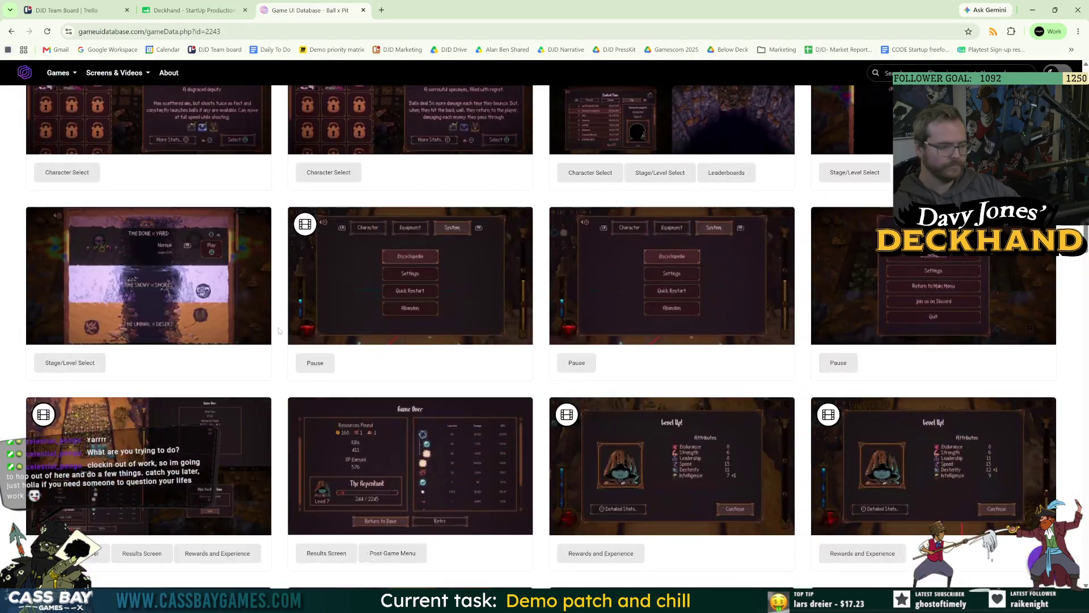
scroll(279, 328, "down", 4)
scroll(320, 326, "down", 5)
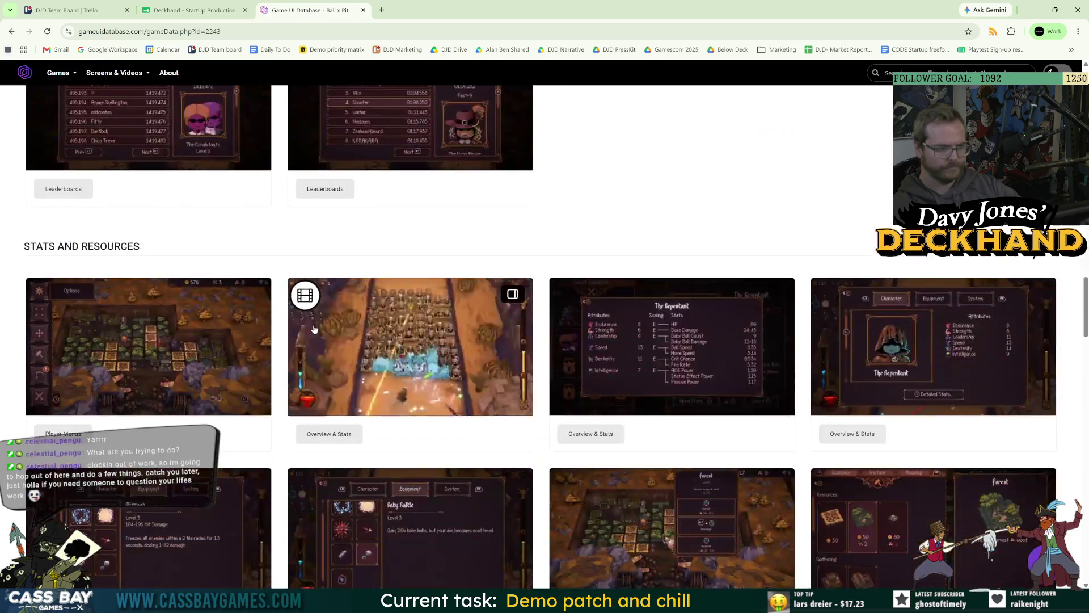
scroll(320, 326, "down", 4)
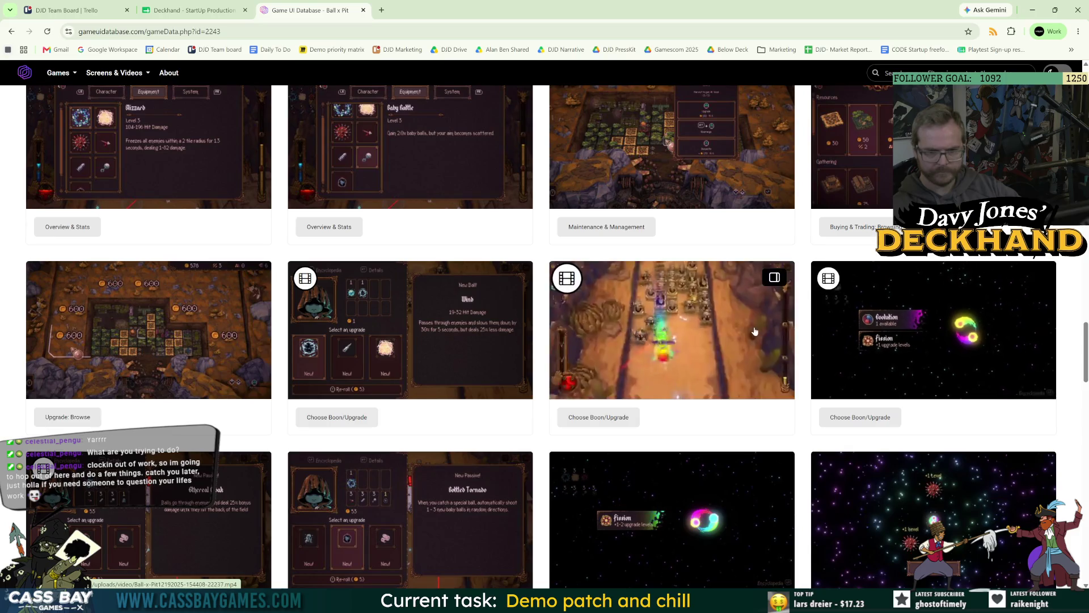
scroll(997, 337, "down", 3)
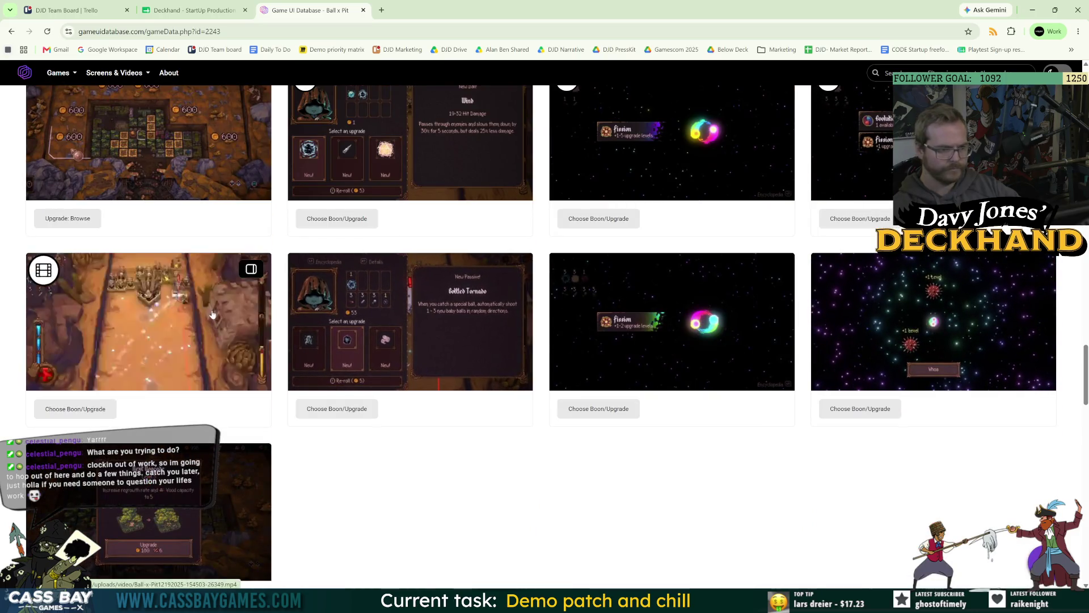
left_click(429, 331)
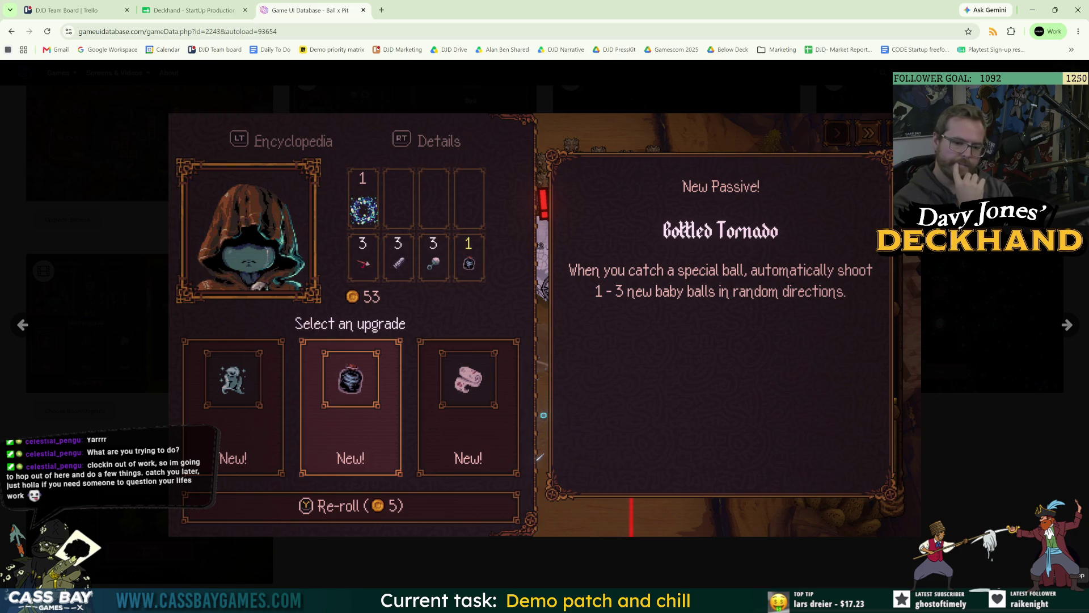
key("alt+Tab")
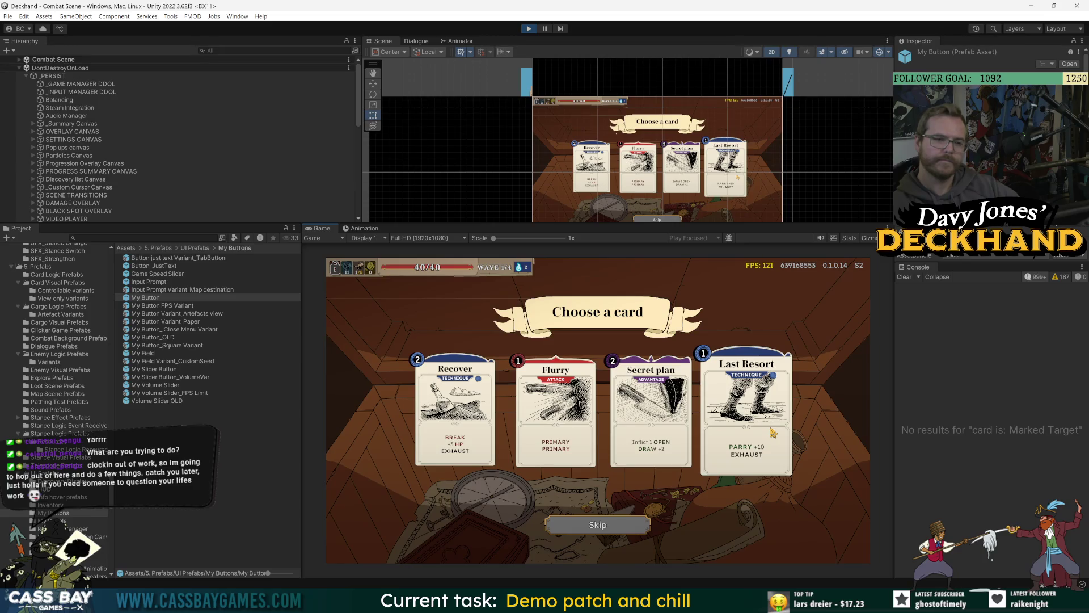
Step: Pick the Last Resort reward card to end combat, checking _GAME MANAGER and _PERSIST
left_click(102, 84)
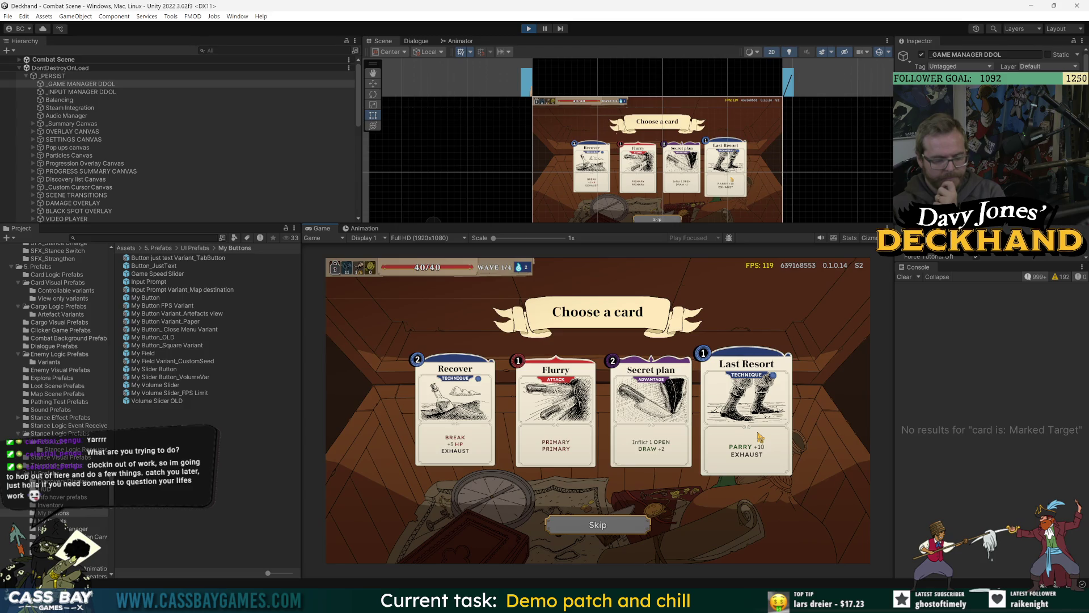
left_click(760, 437)
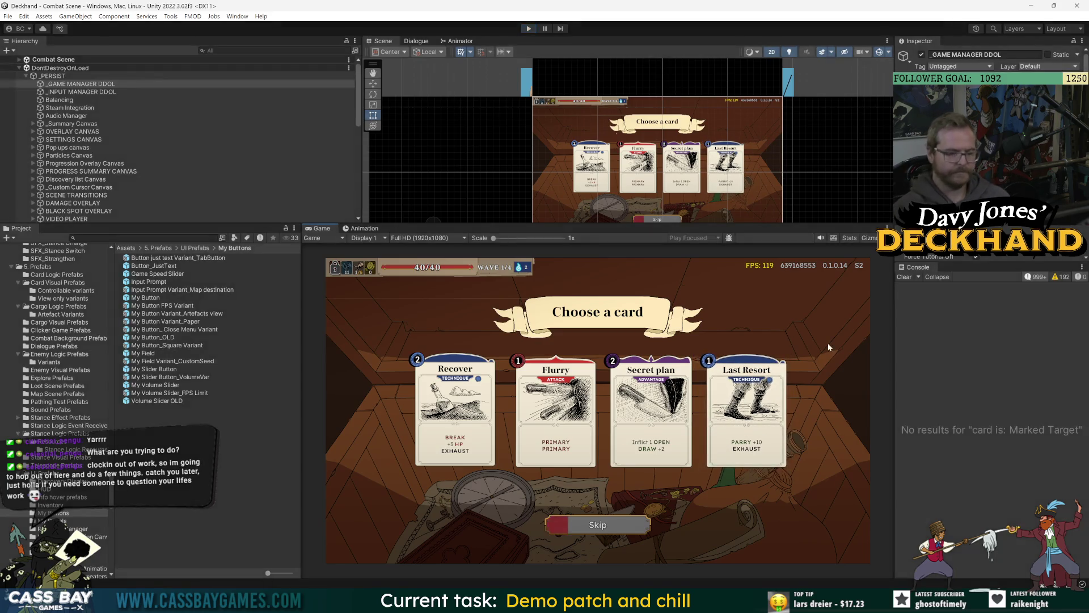
left_click(52, 76)
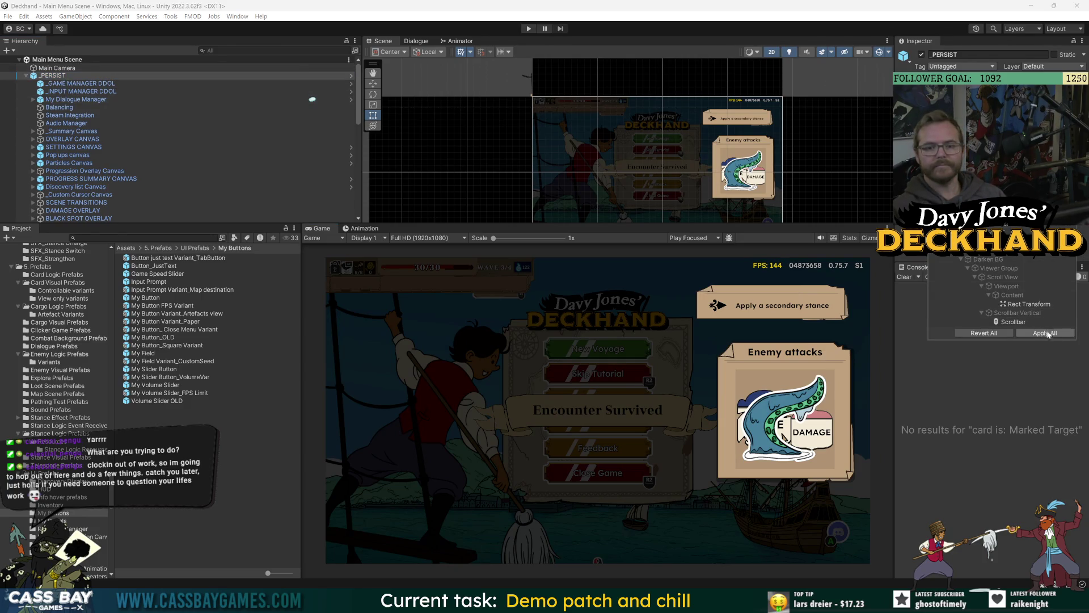
Step: Search the project for 'loot canvas' and open the _Loot Canvas prefab
left_click(141, 238)
type("mid ru")
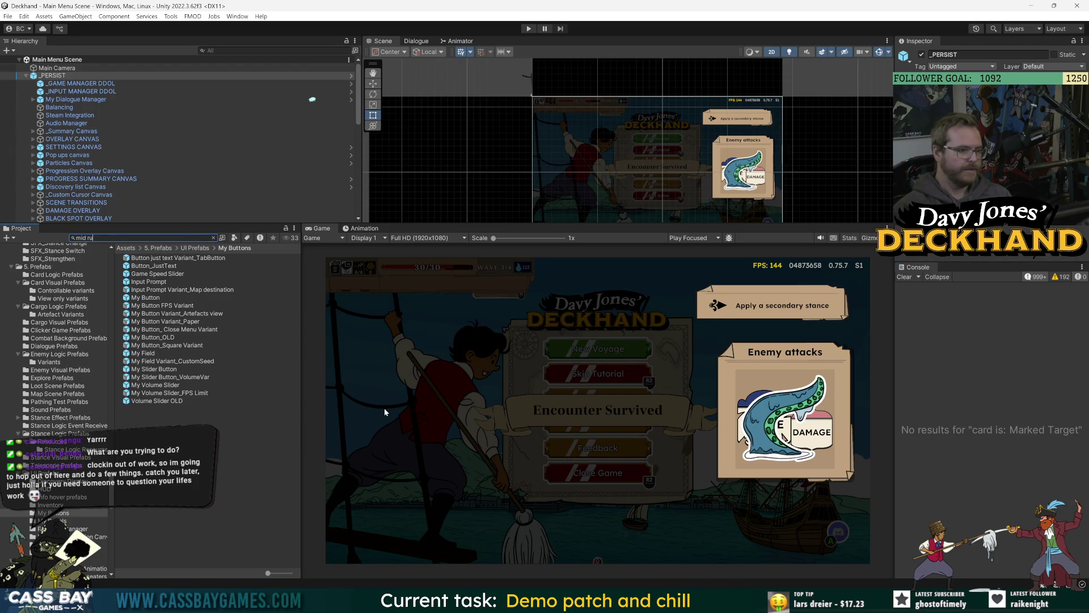
type("n")
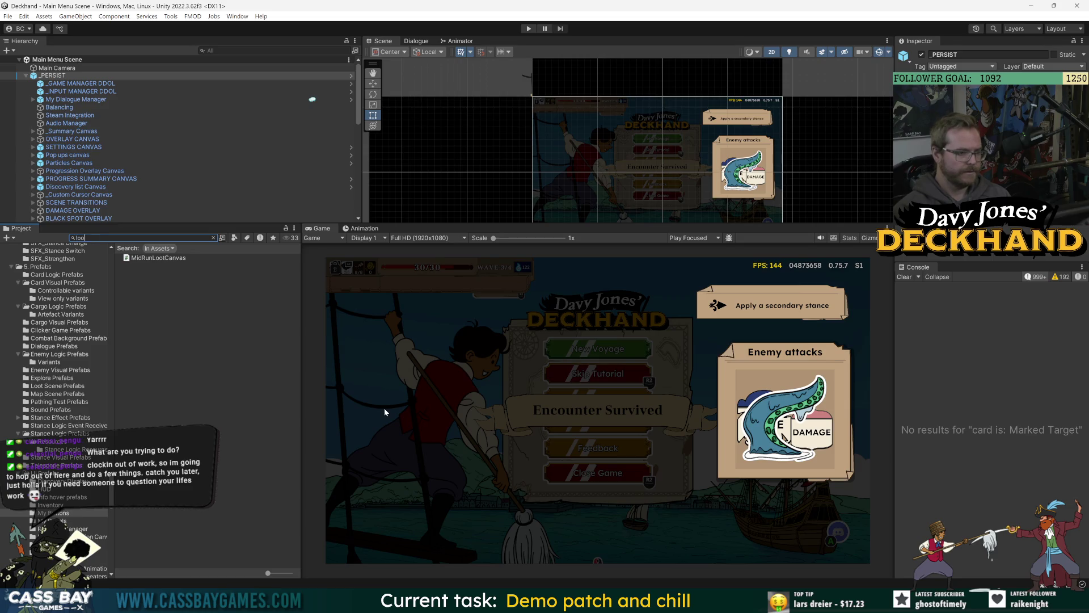
key("BackSpace")
type("nva")
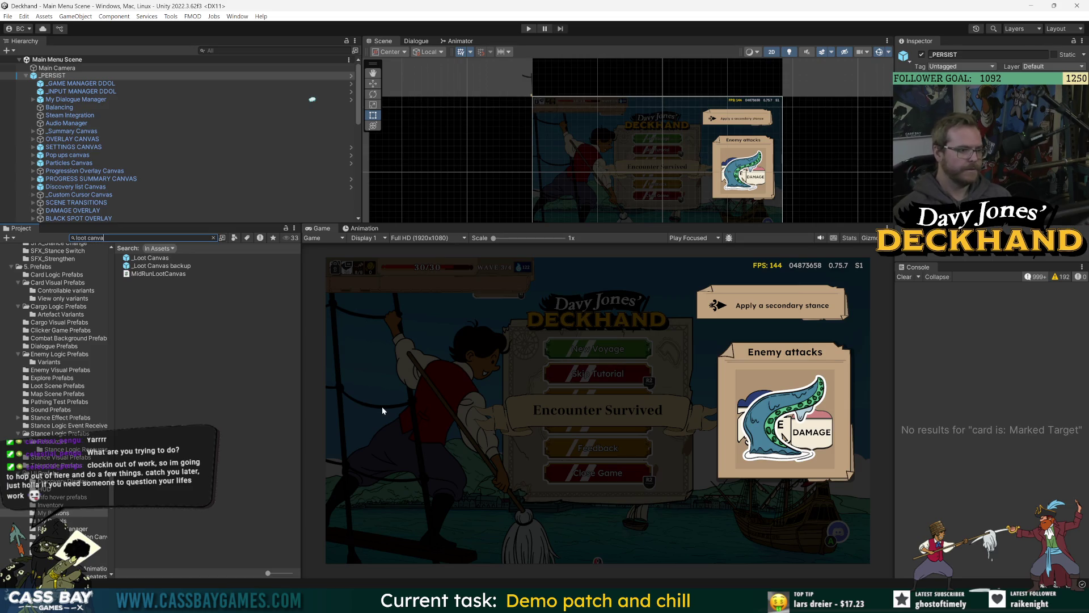
double_click(137, 258)
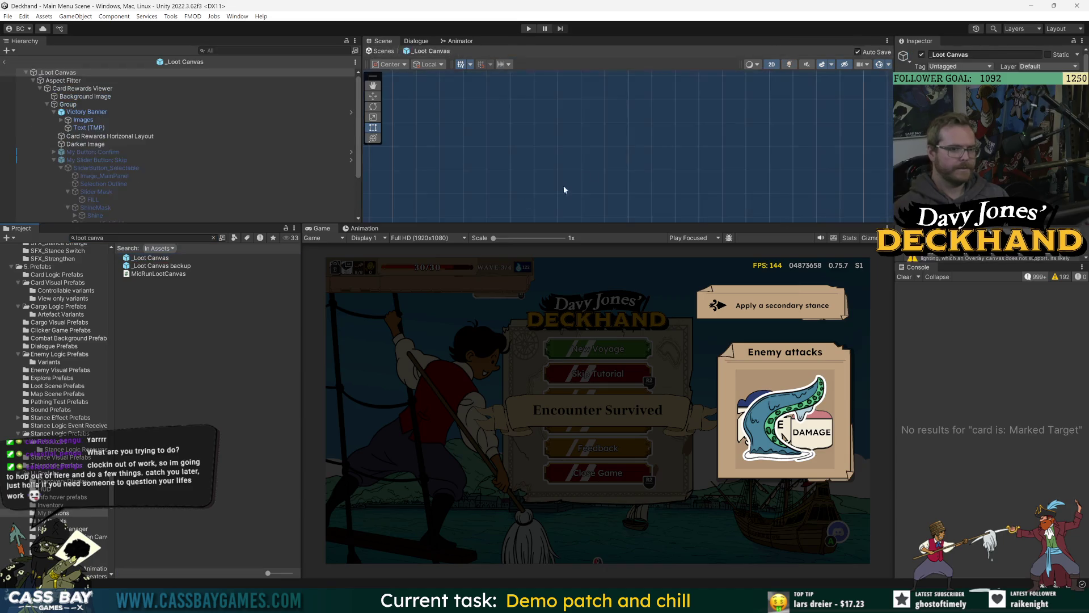
Step: Frame the Card Rewards Viewer in an enlarged scene view
left_click_drag(582, 223, 582, 407)
left_click(82, 89)
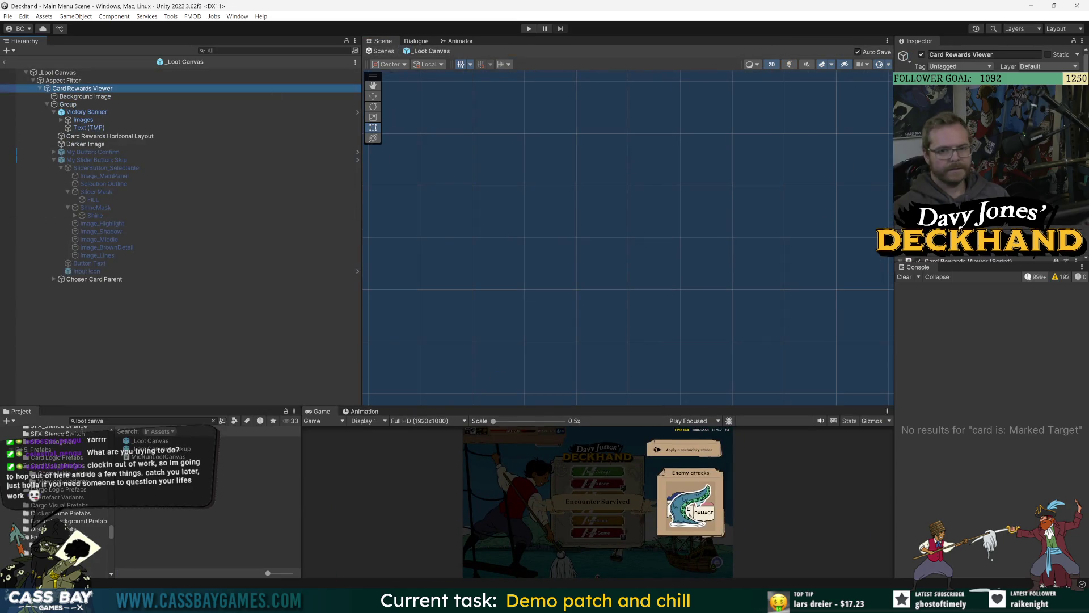
key("f")
scroll(625, 180, "down", 5)
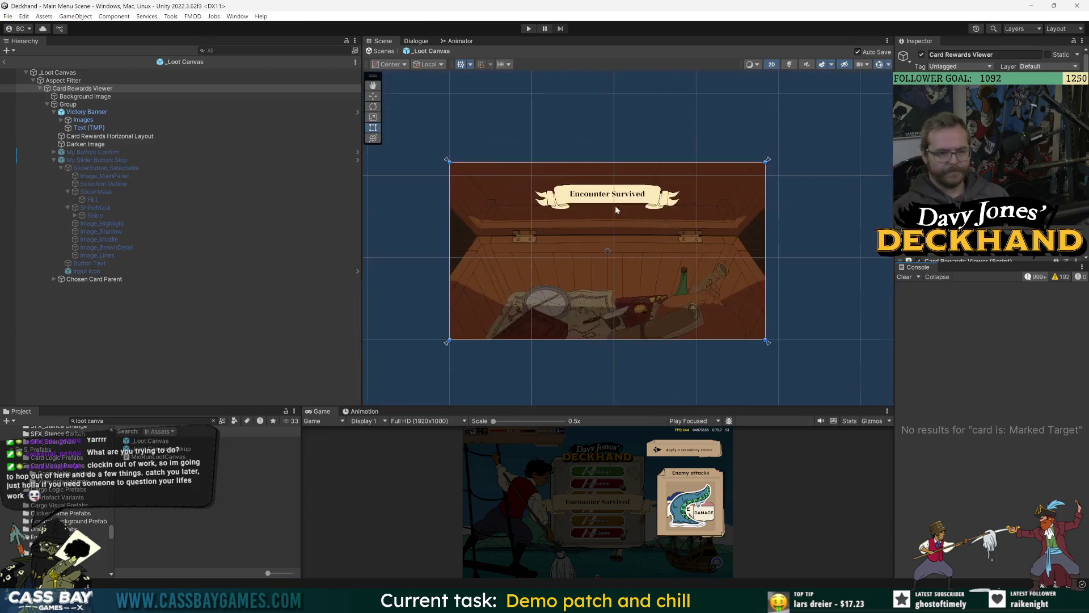
scroll(616, 228, "up", 2)
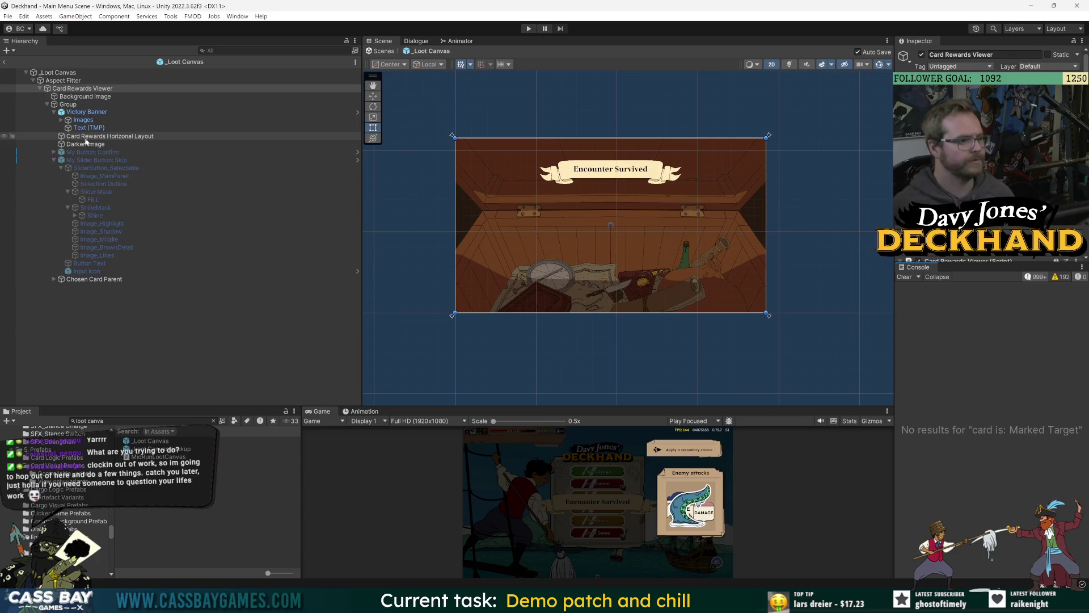
Step: Make the My Slider Button: Skip object active so the Skip button shows
left_click(116, 161)
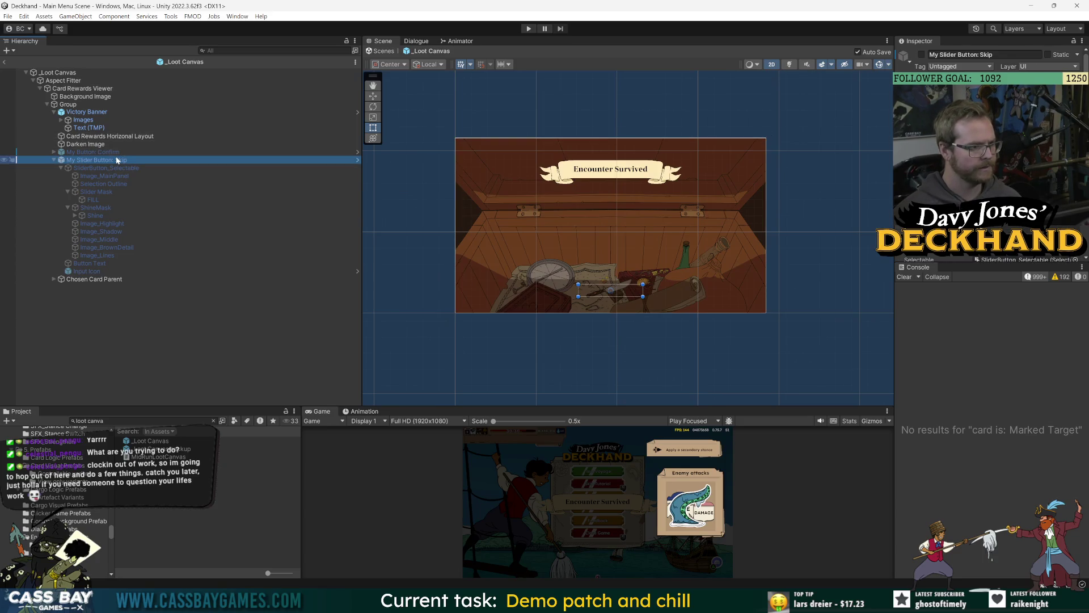
left_click(921, 55)
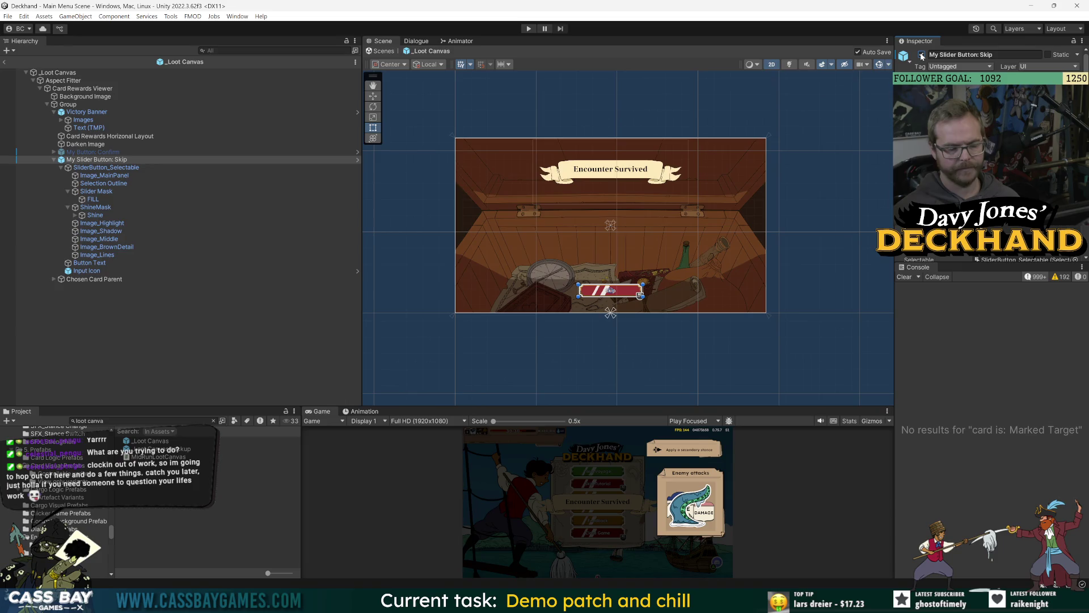
left_click(921, 55)
left_click(199, 323)
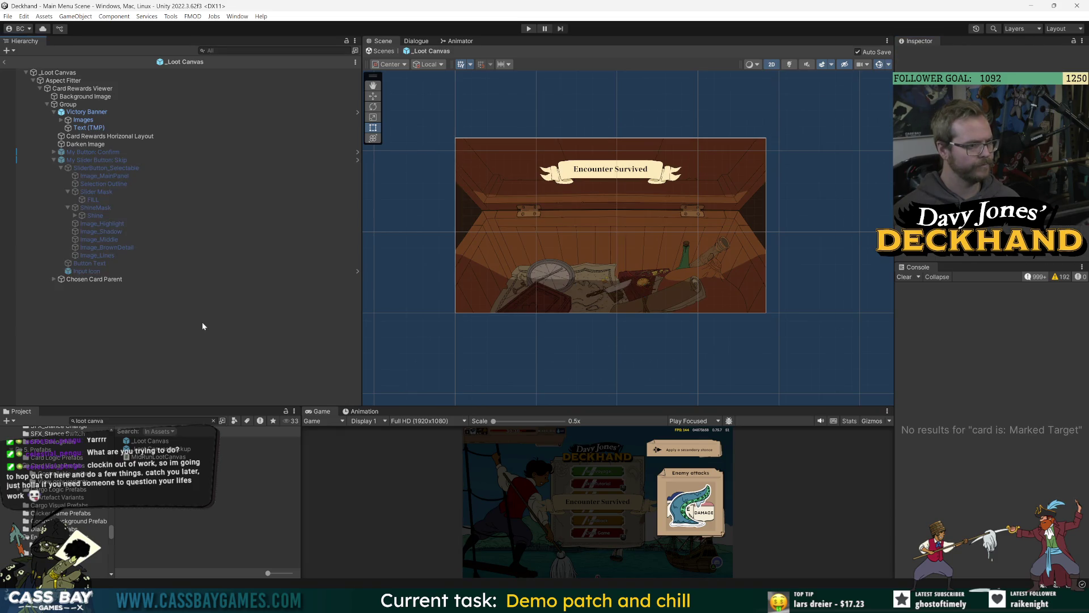
left_click(108, 159)
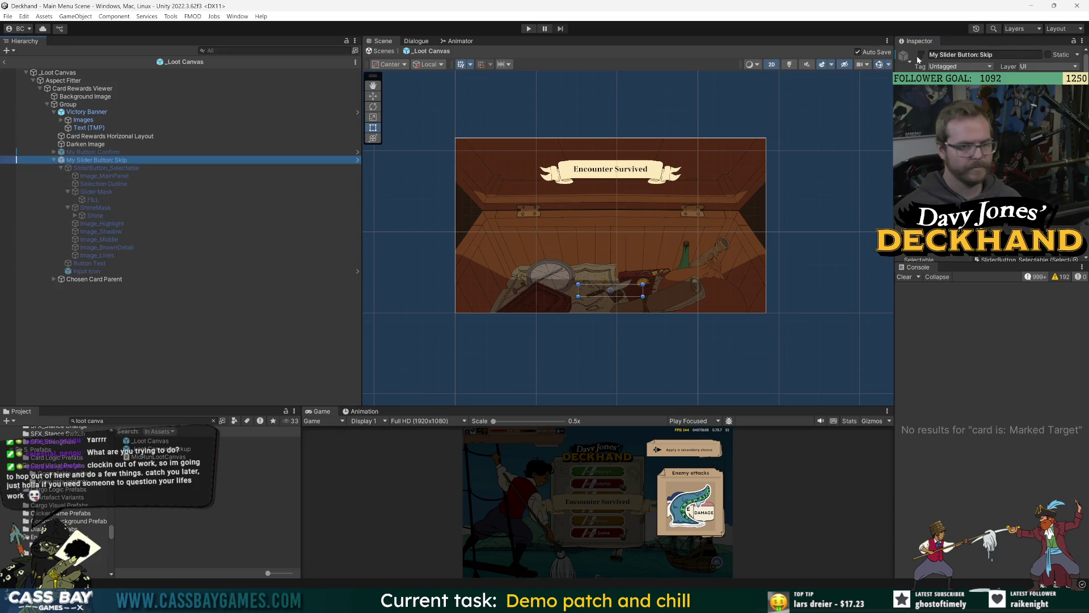
left_click(921, 55)
left_click(146, 336)
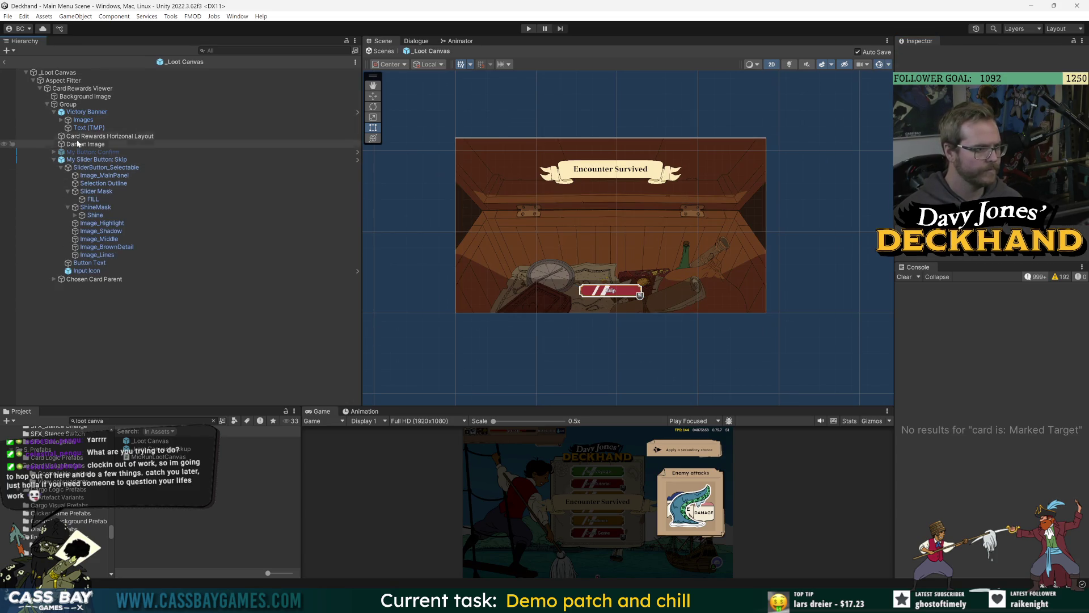
Step: Select Card Rewards Horizonal Layout and search the project for the card viewer prefabs
left_click(78, 137)
left_click(144, 421)
type("car")
type("w")
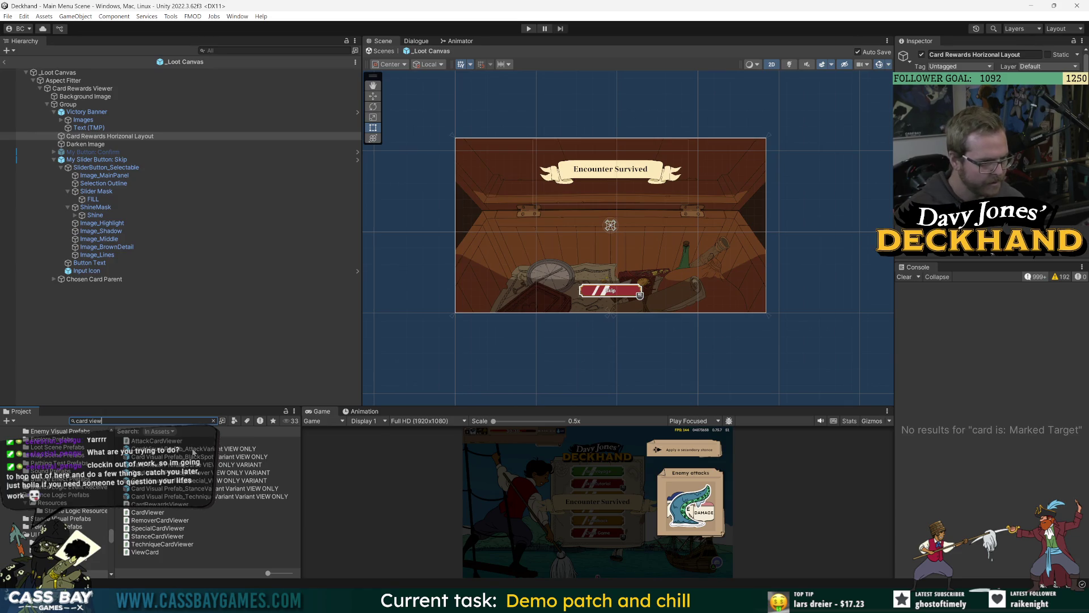
Step: Drop an AttackVariant VIEW ONLY card into Card Rewards Horizonal Layout and duplicate it to four
left_click_drag(240, 452, 116, 137)
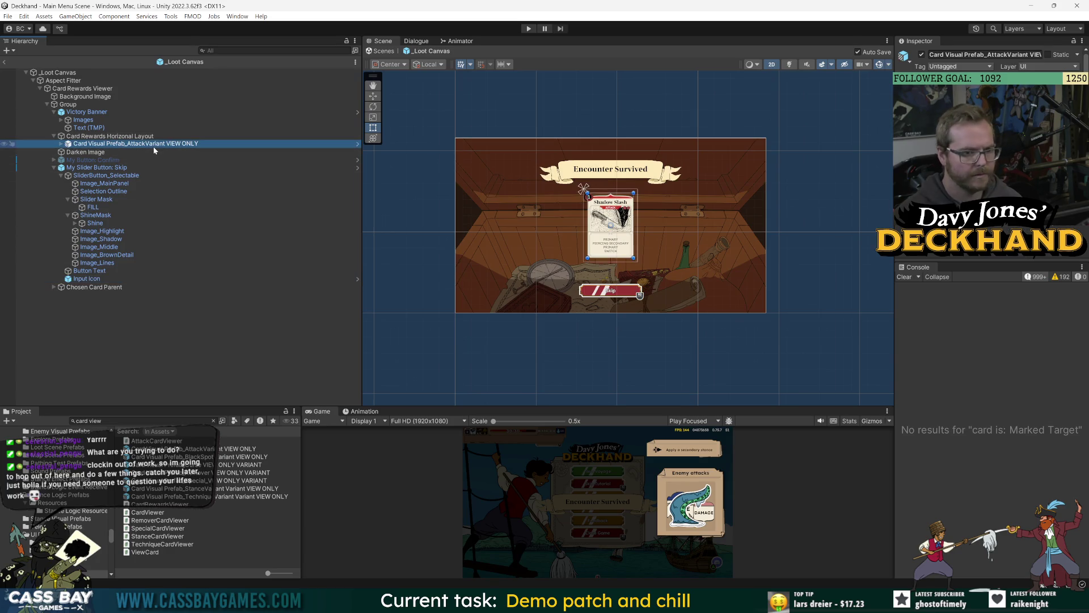
key("ctrl+d")
key("ctrl+d")
key("ctrl+d")
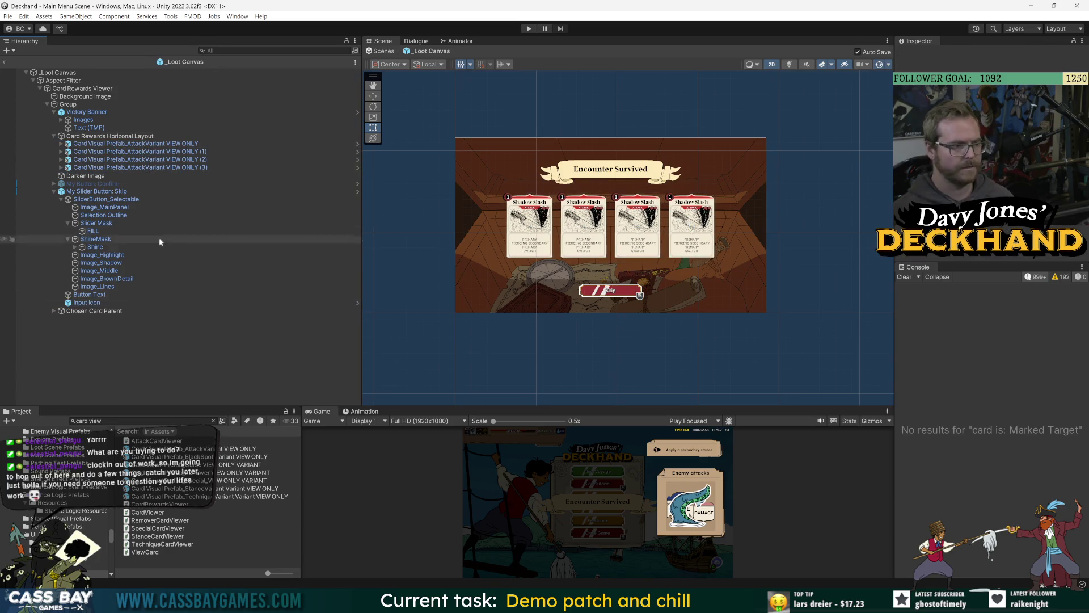
scroll(707, 264, "up", 3)
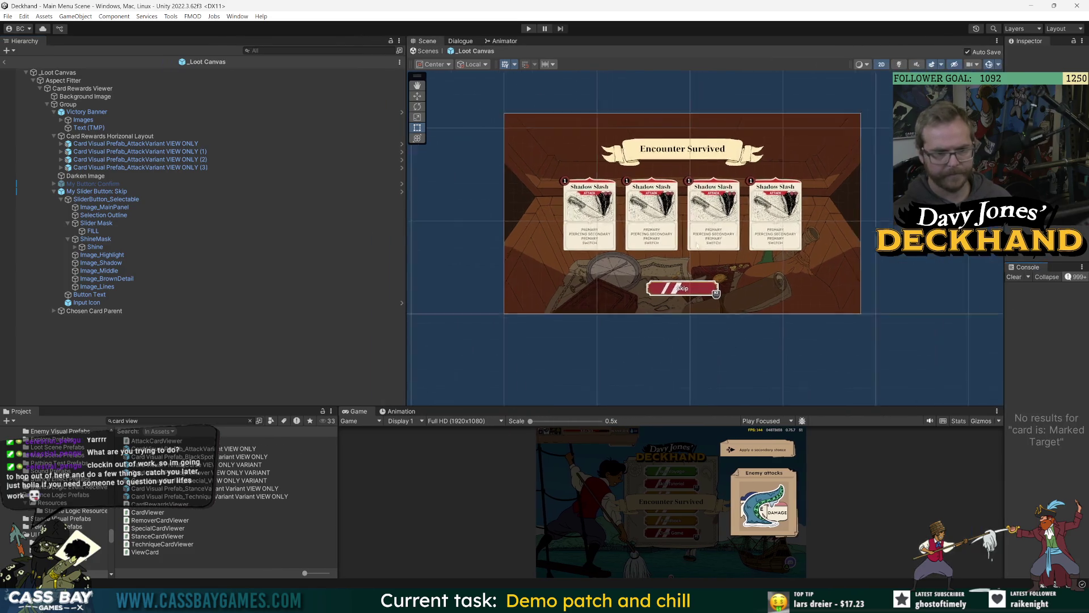
Step: Rearrange the scene view around the loot panel and search the project for 'keyword pan'
mouse_move(703, 407)
left_mouse_down()
mouse_move(669, 355)
mouse_move(678, 343)
left_mouse_up()
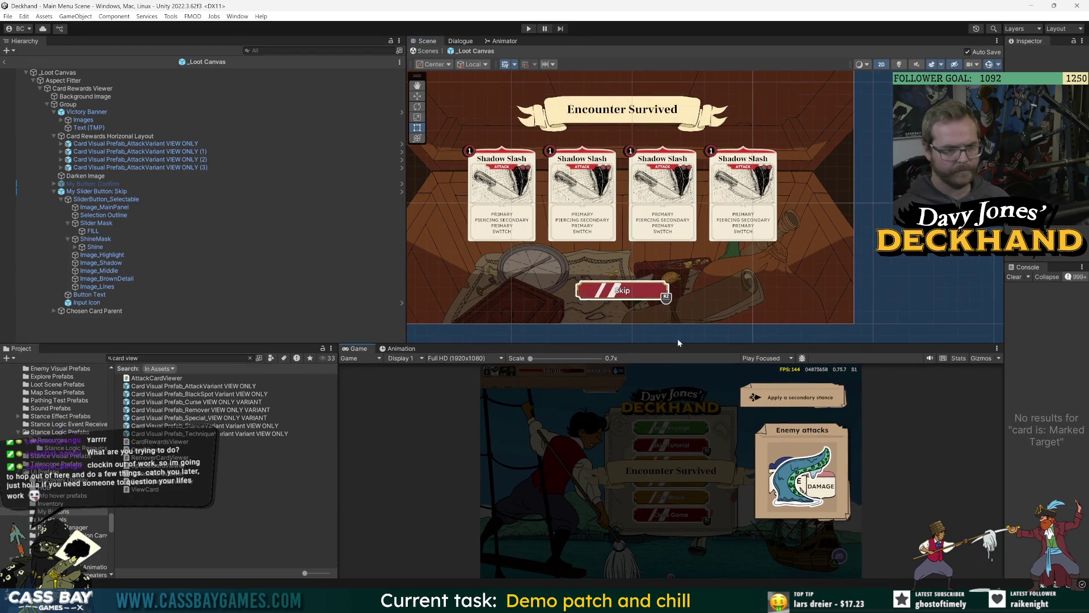
left_click_drag(531, 233, 594, 243)
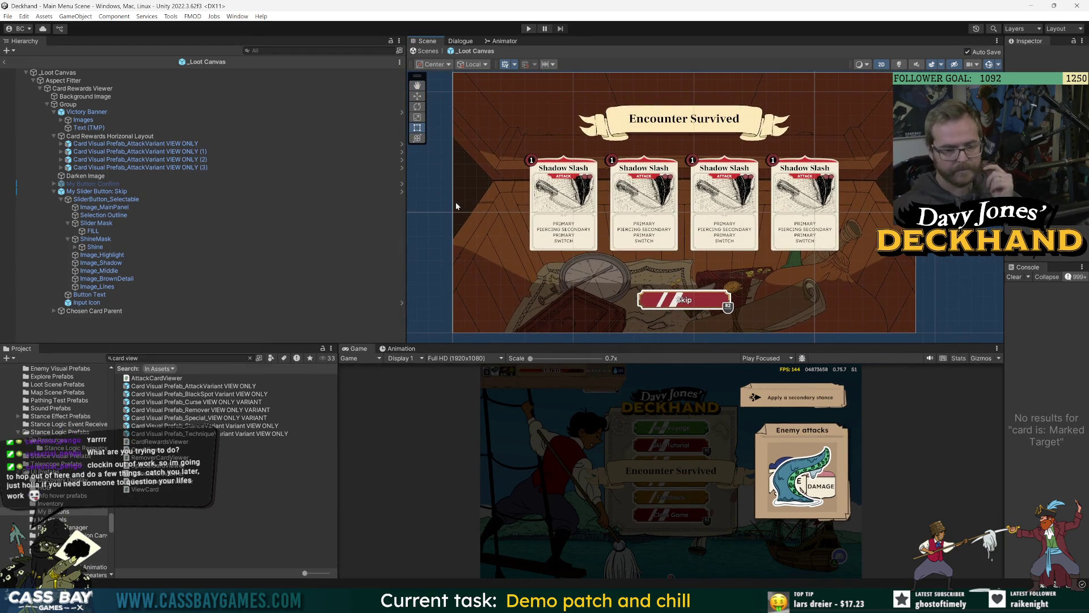
left_click_drag(401, 184, 235, 184)
left_click_drag(519, 343, 573, 385)
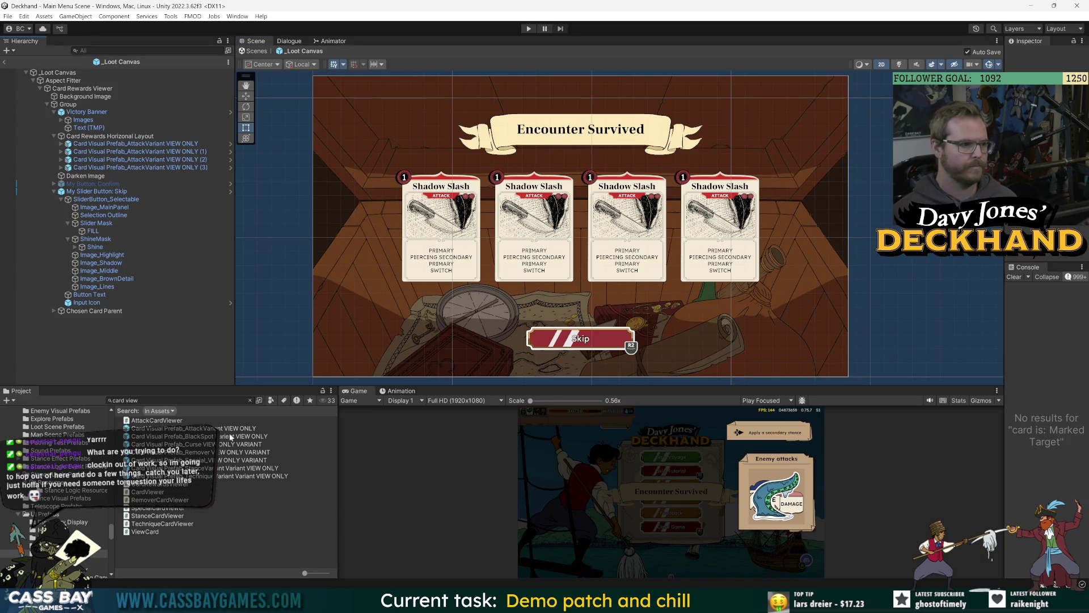
left_click(132, 400)
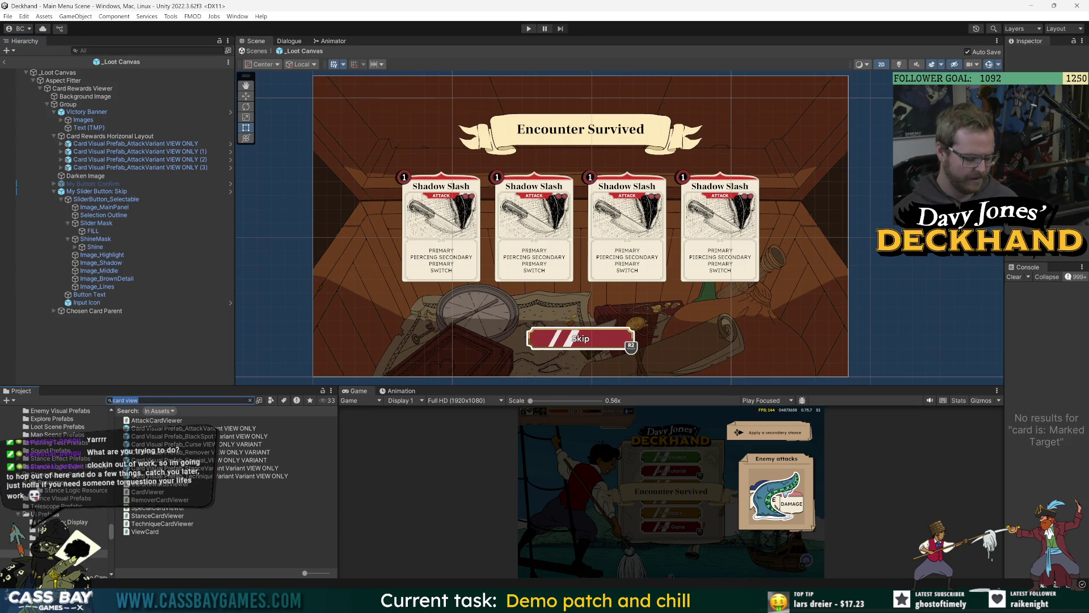
type("keyword pan")
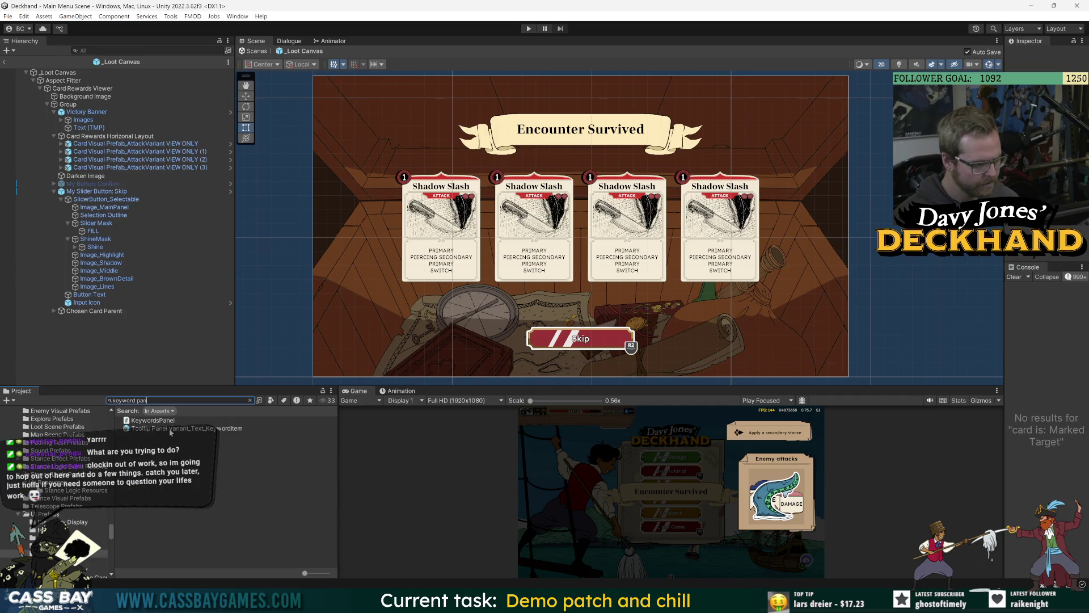
Step: Try adding the keyword tooltip panel under Darken Image, then undo it
left_click(161, 429)
mouse_move(159, 430)
left_mouse_down()
mouse_move(113, 218)
mouse_move(83, 182)
mouse_move(85, 133)
left_mouse_up()
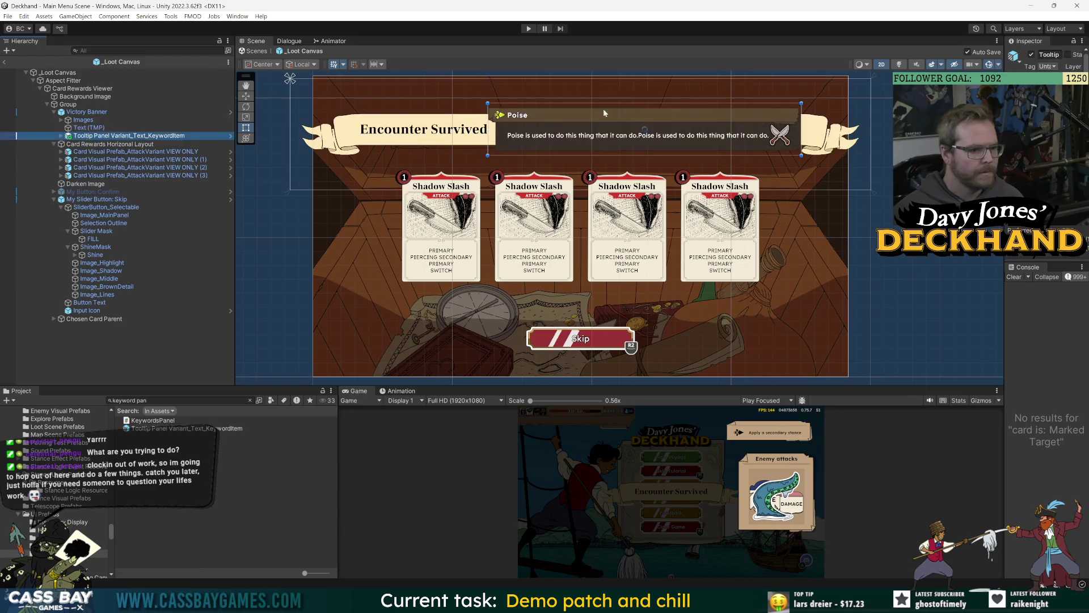
key("ctrl+z")
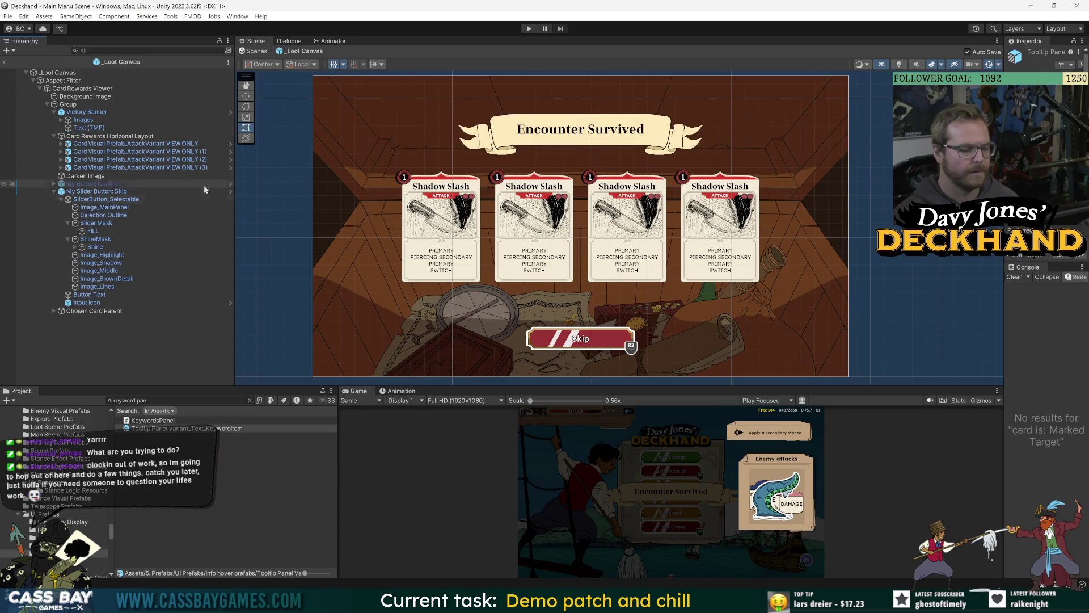
Step: Search the project for 'setup scene' and open Voyage Setup Scene
left_click(171, 400)
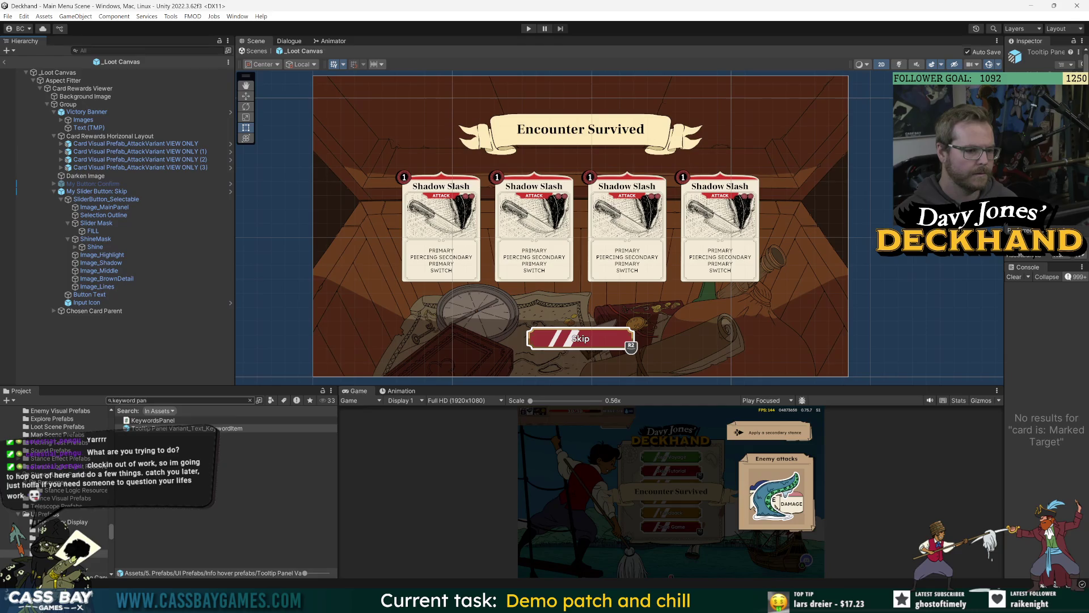
key("ctrl+a")
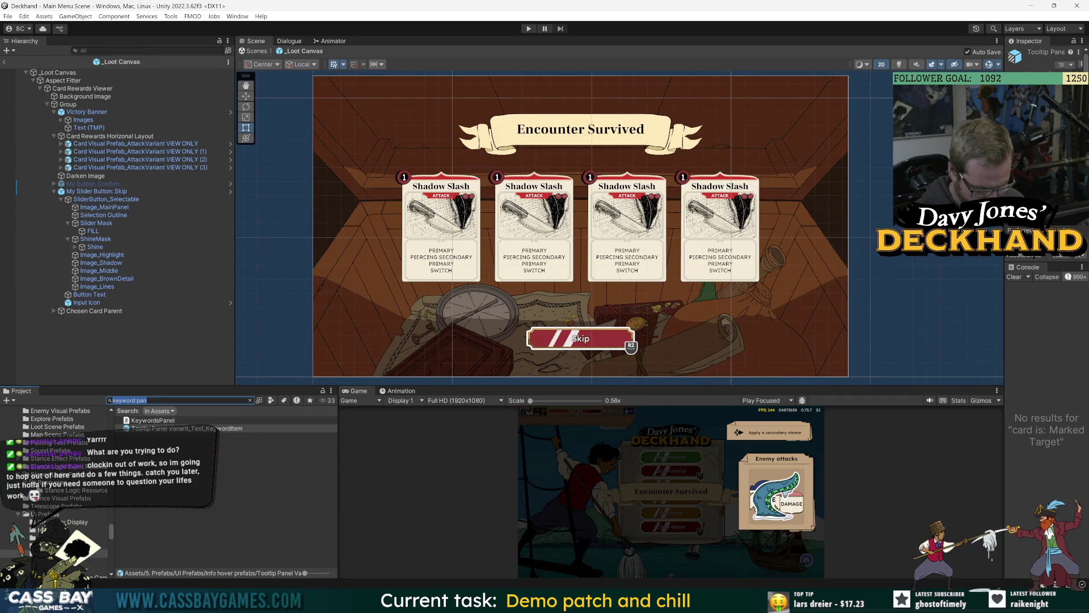
type("setup scene")
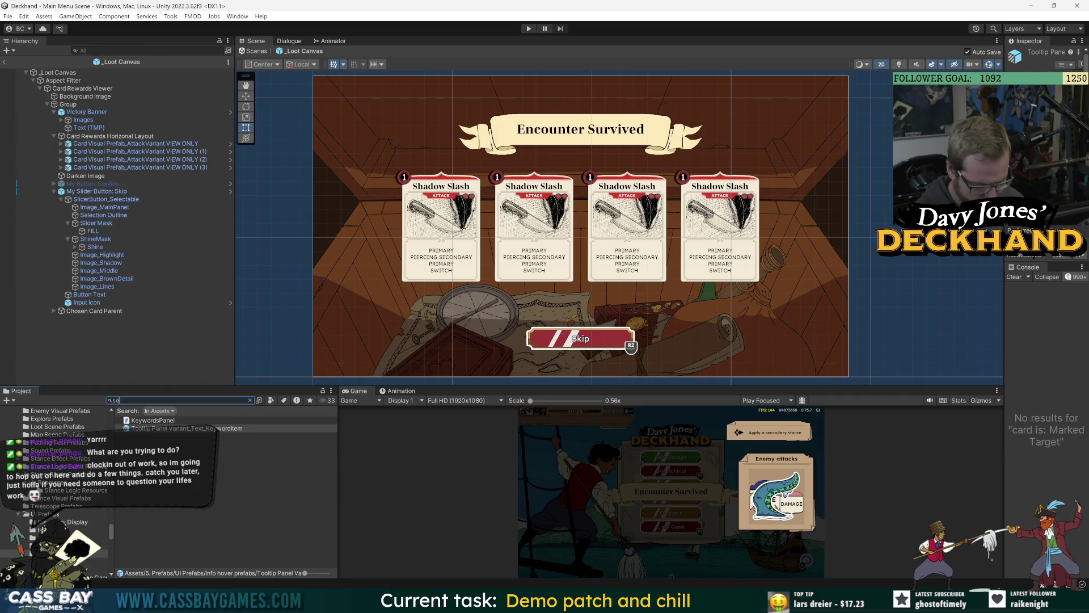
double_click(157, 430)
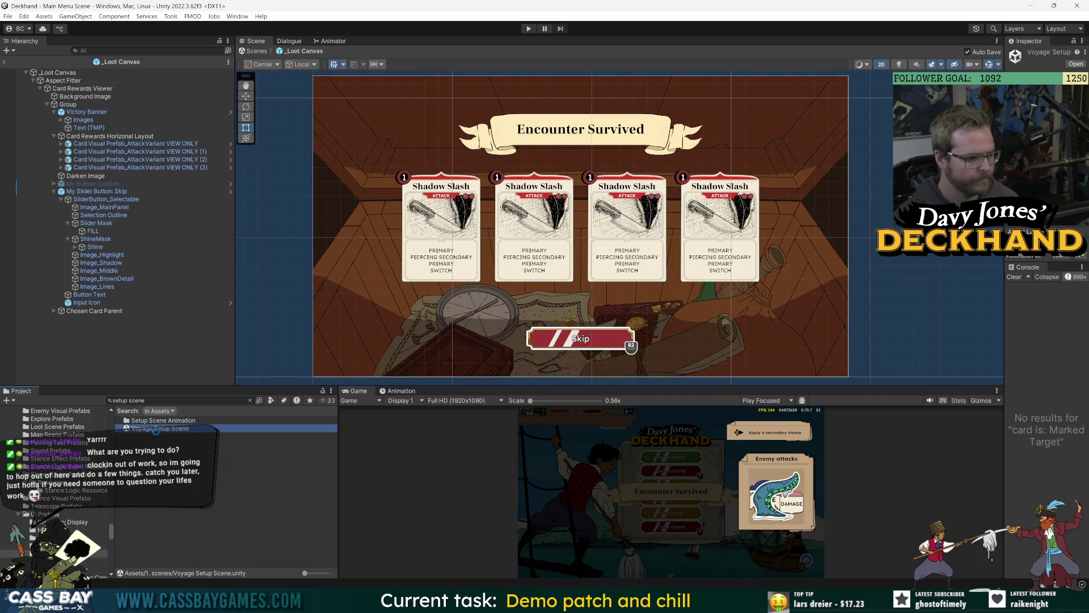
Step: Save the scene and expand Voyage Setup Canvas down to Master Group
key("ctrl+s")
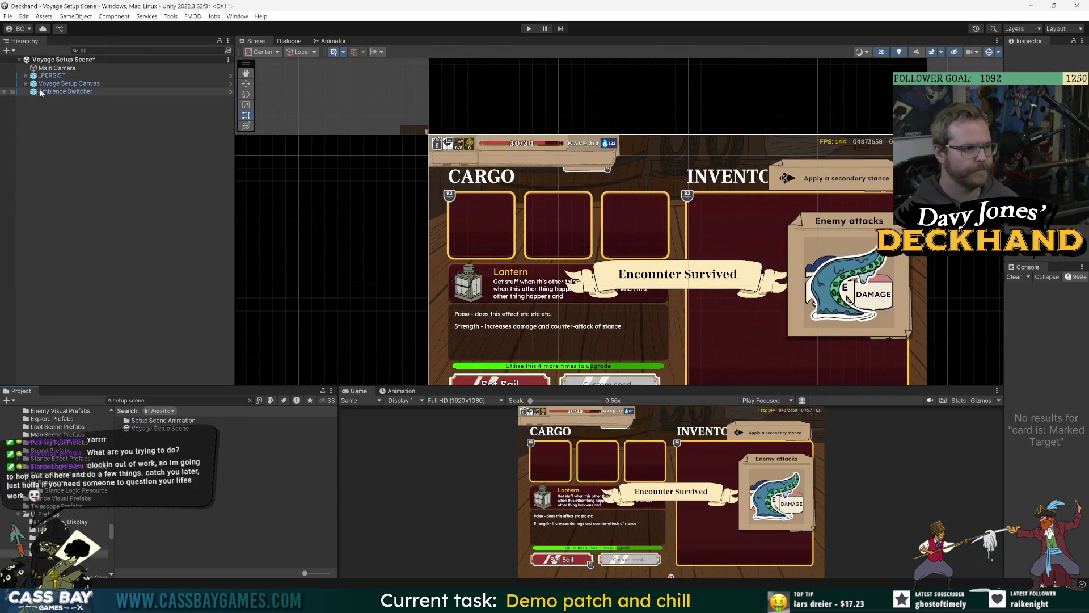
left_click(45, 86)
left_click(26, 84)
left_click(32, 91)
left_click(41, 100)
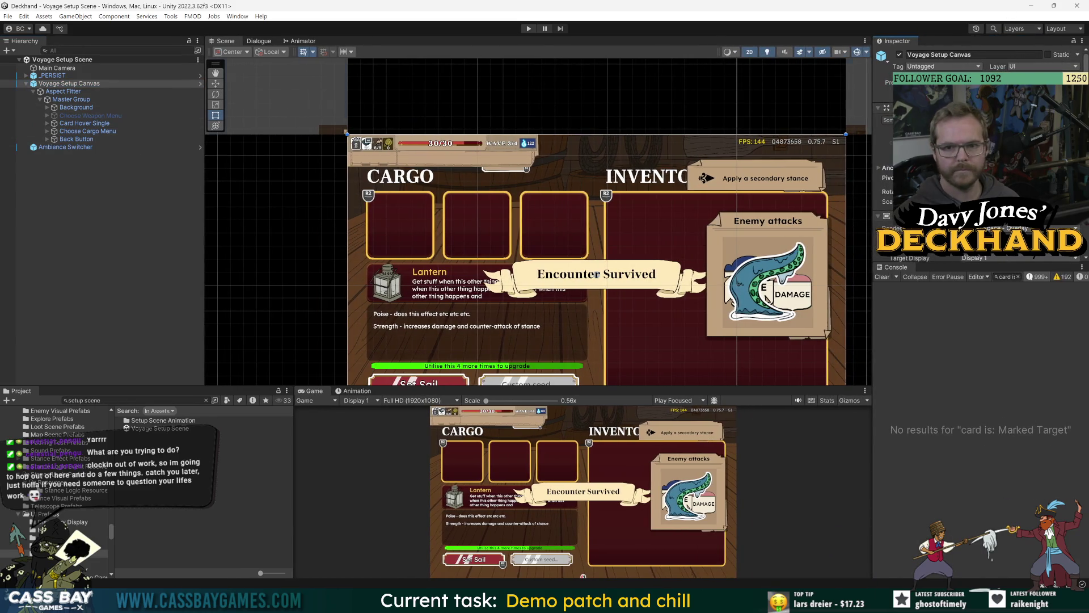
Step: Open the Voyage Setup Canvas prefab and select Cargo Panel's Keywords Panel
left_click(200, 83)
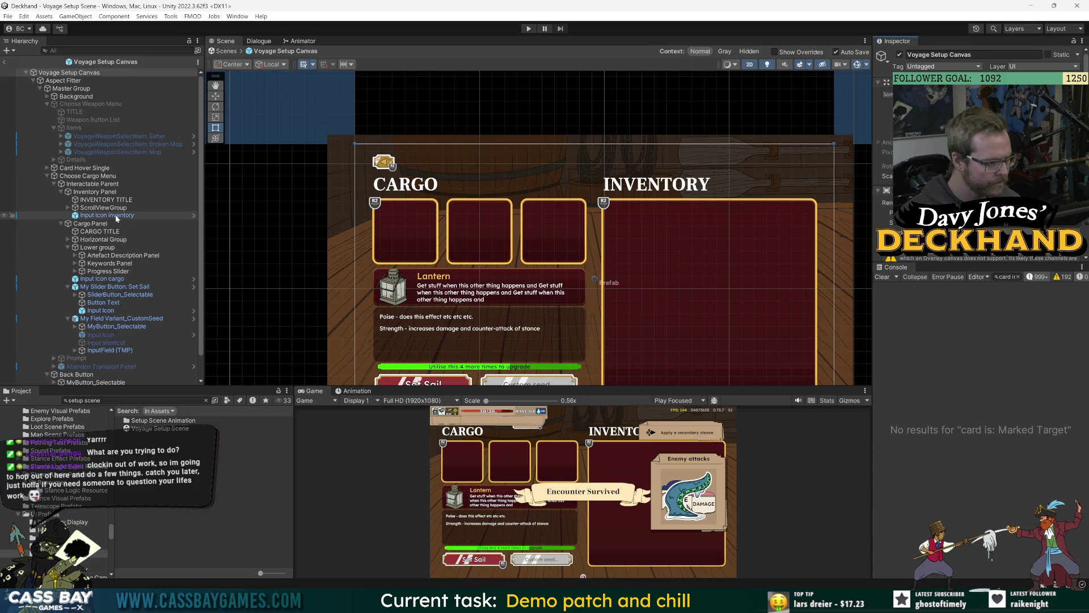
key("Down")
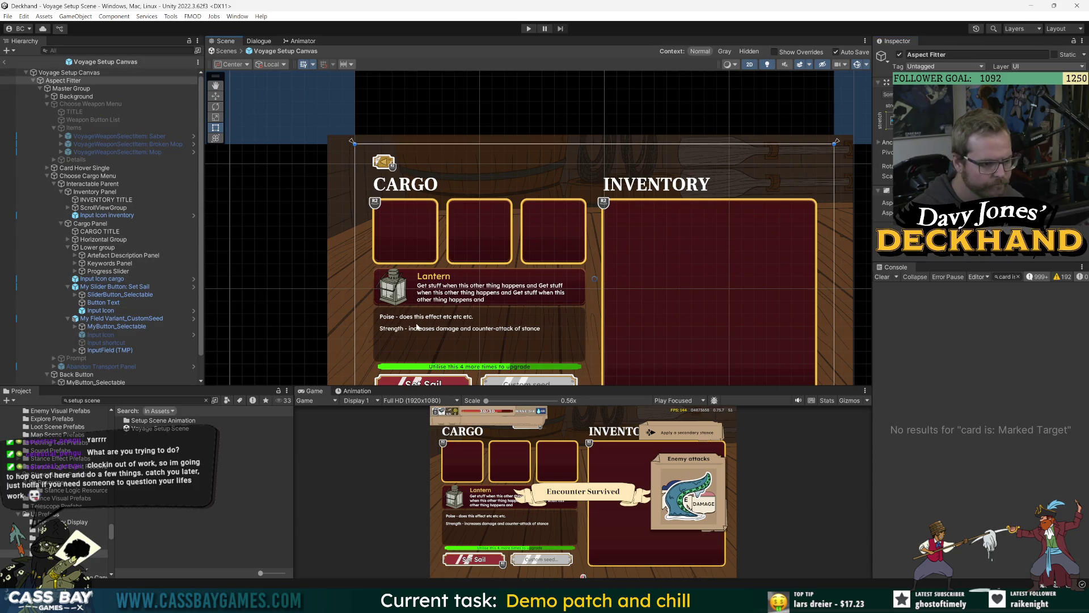
left_click(85, 176)
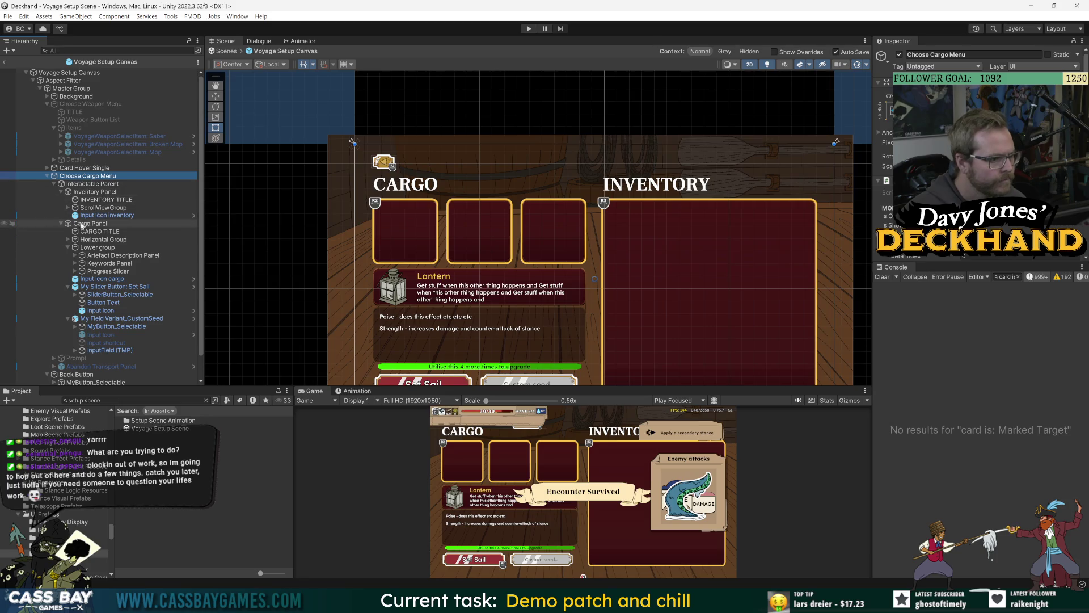
left_click(86, 224)
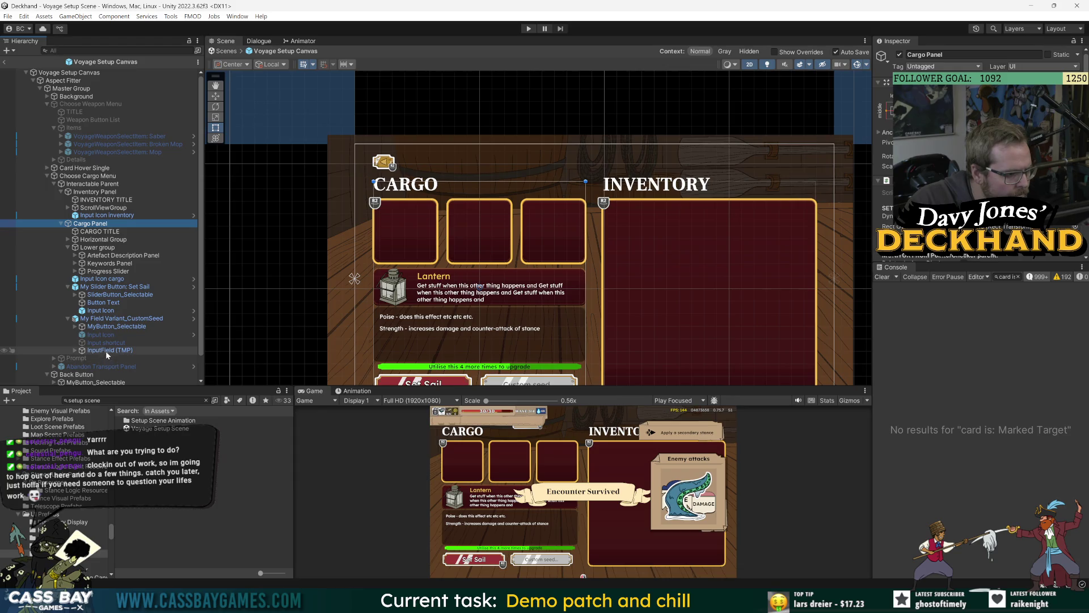
scroll(104, 288, "down", 1)
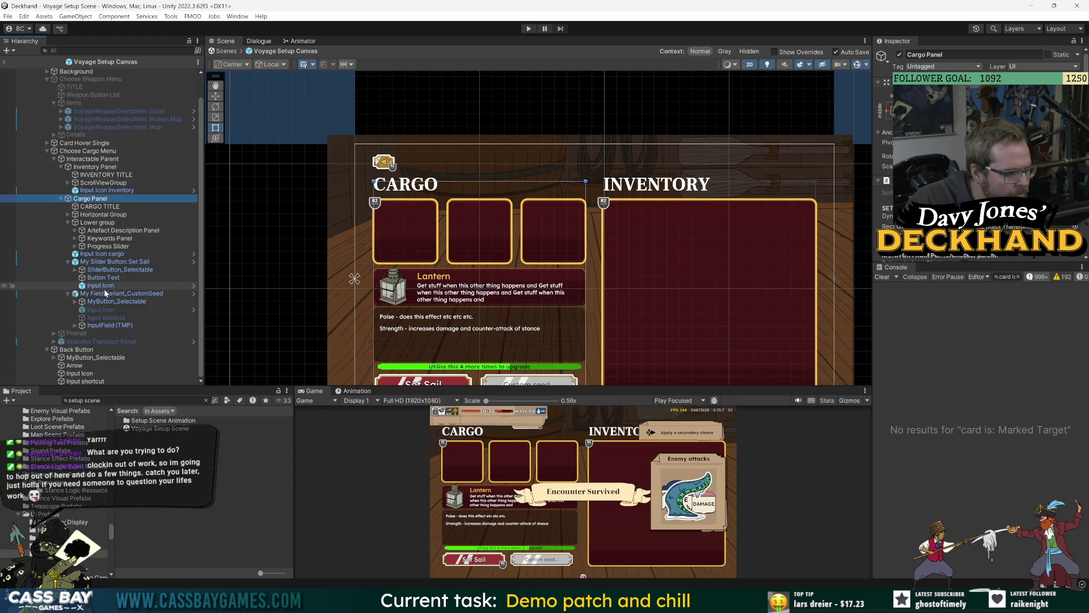
left_click(105, 241)
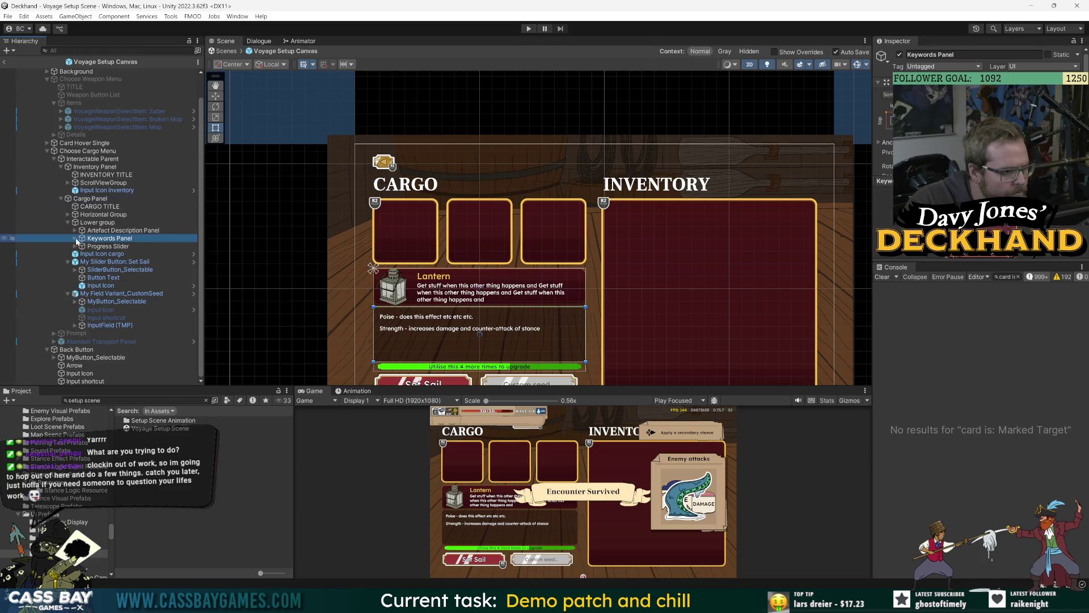
left_click(75, 238)
left_click(100, 206)
left_click(106, 240)
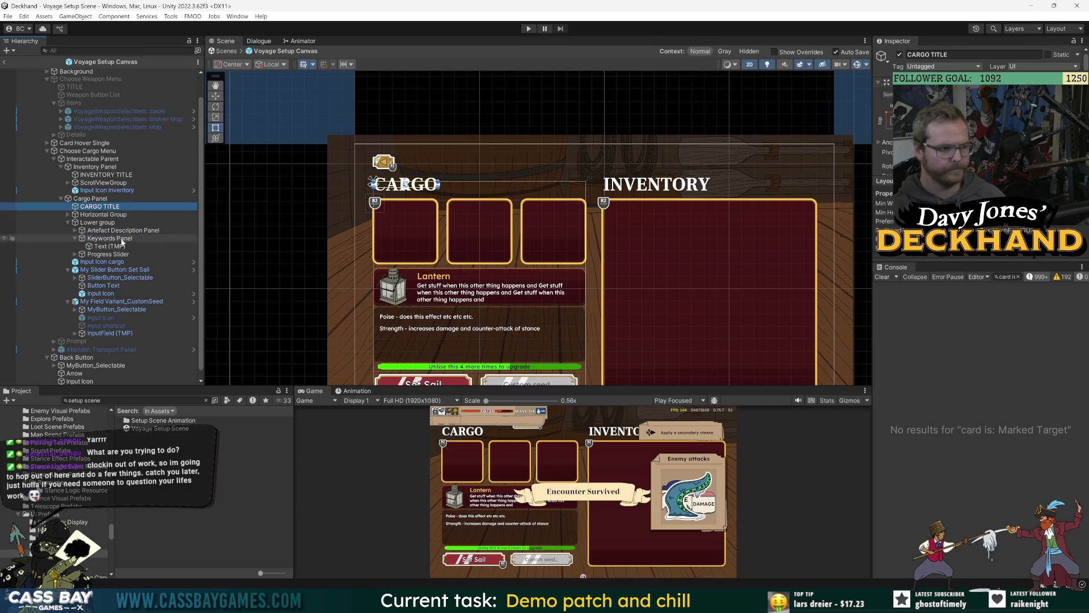
Step: Review the Keywords Panel's layout settings, reselect it for copying, and start a project search
scroll(979, 159, "down", 5)
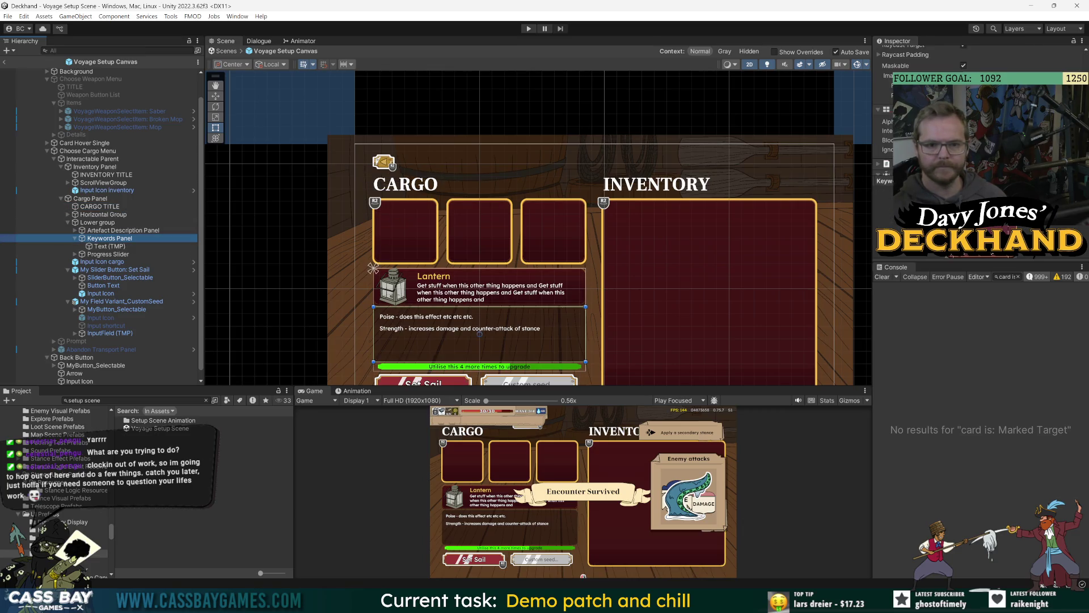
left_click_drag(960, 264, 960, 402)
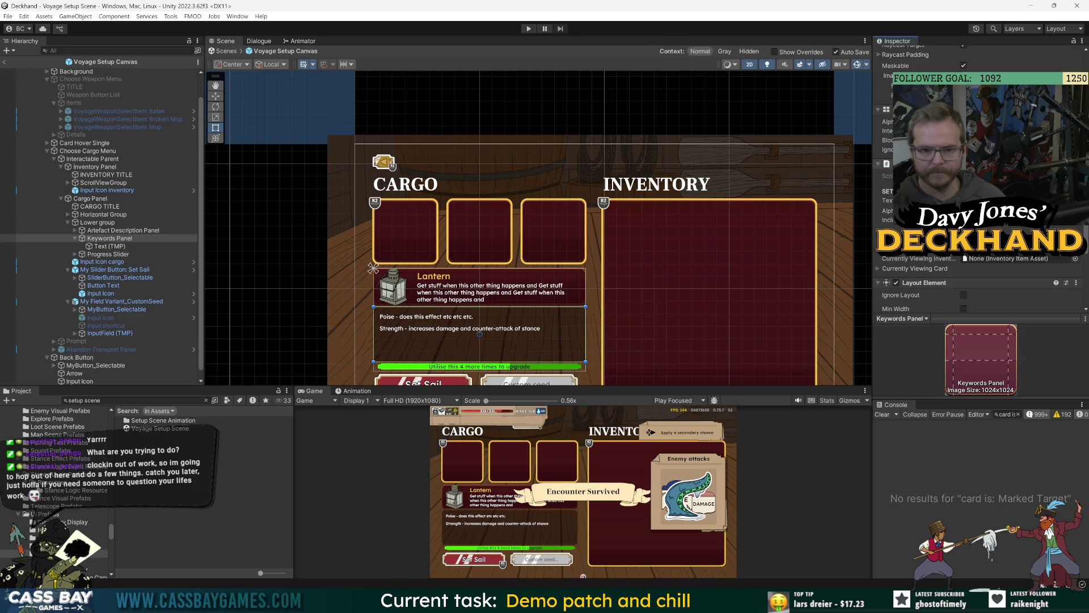
left_click(879, 269)
left_click(878, 269)
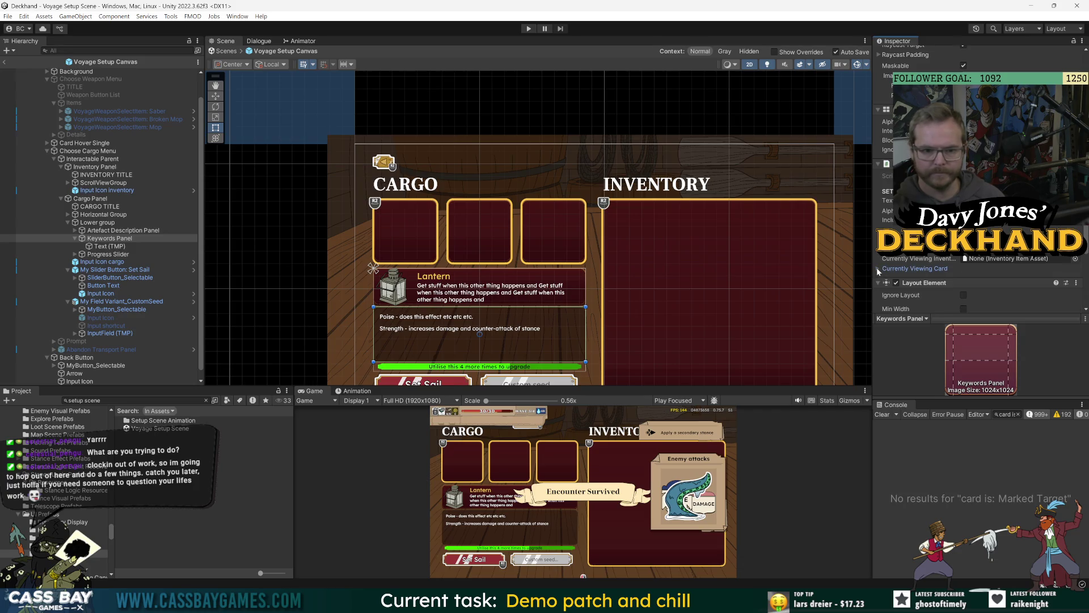
left_click(130, 199)
left_click(117, 239)
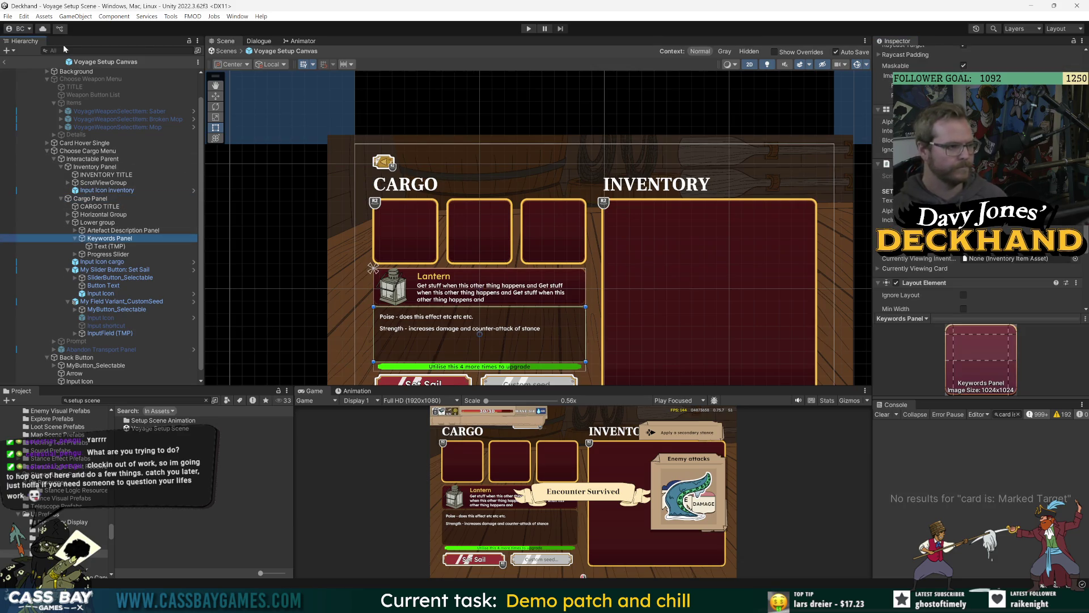
left_click(85, 400)
Step: Open _Loot Canvas via 'loot canv' and paste the Keywords Panel under Darken Image
type("loot canv")
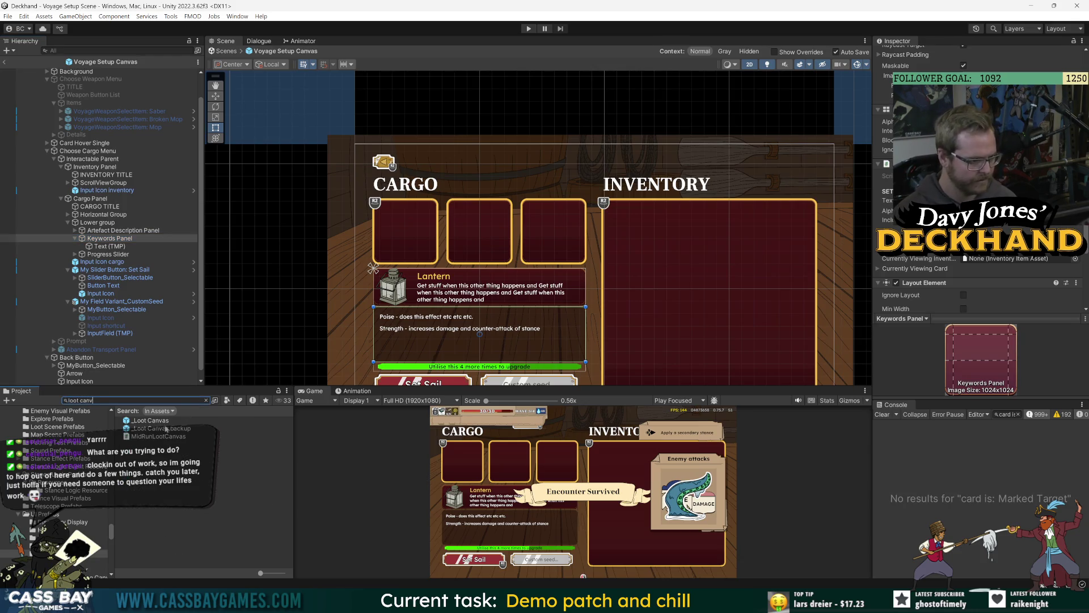
double_click(151, 420)
left_click(101, 346)
key("ctrl+v")
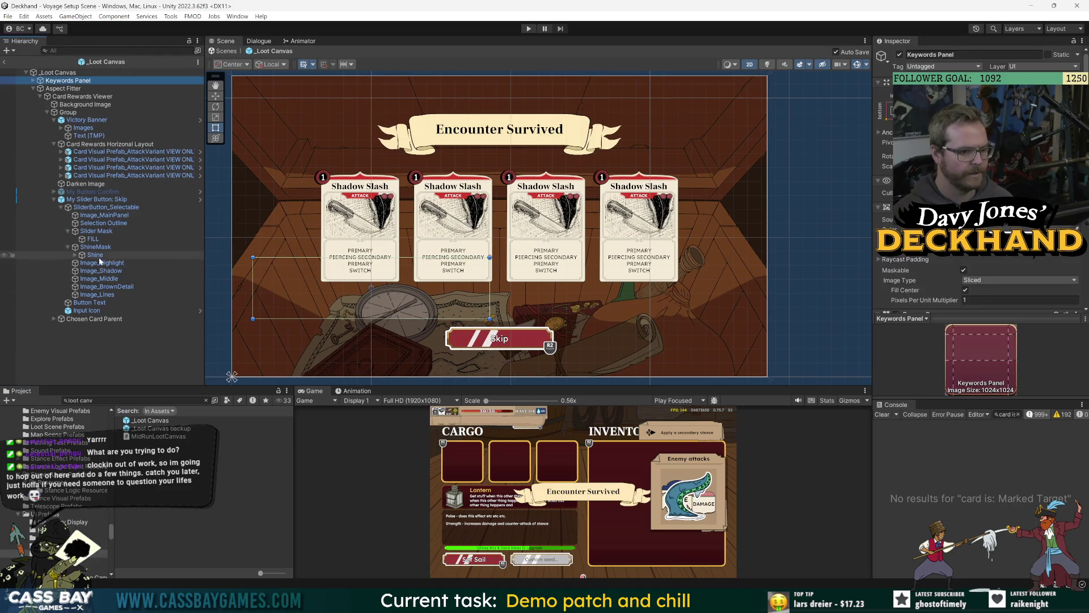
left_click_drag(102, 155, 89, 192)
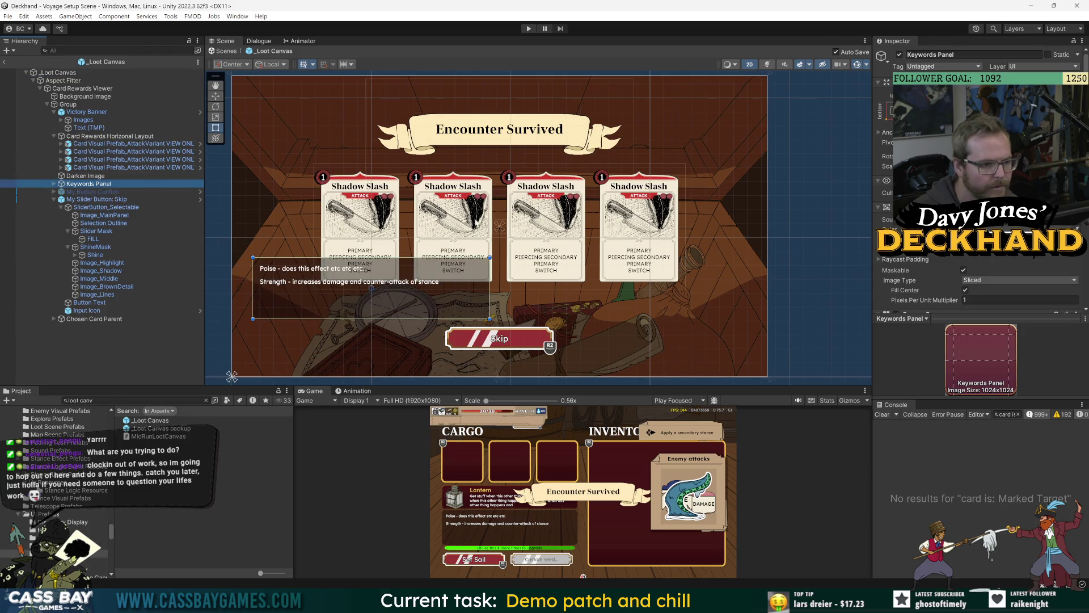
scroll(478, 217, "down", 1)
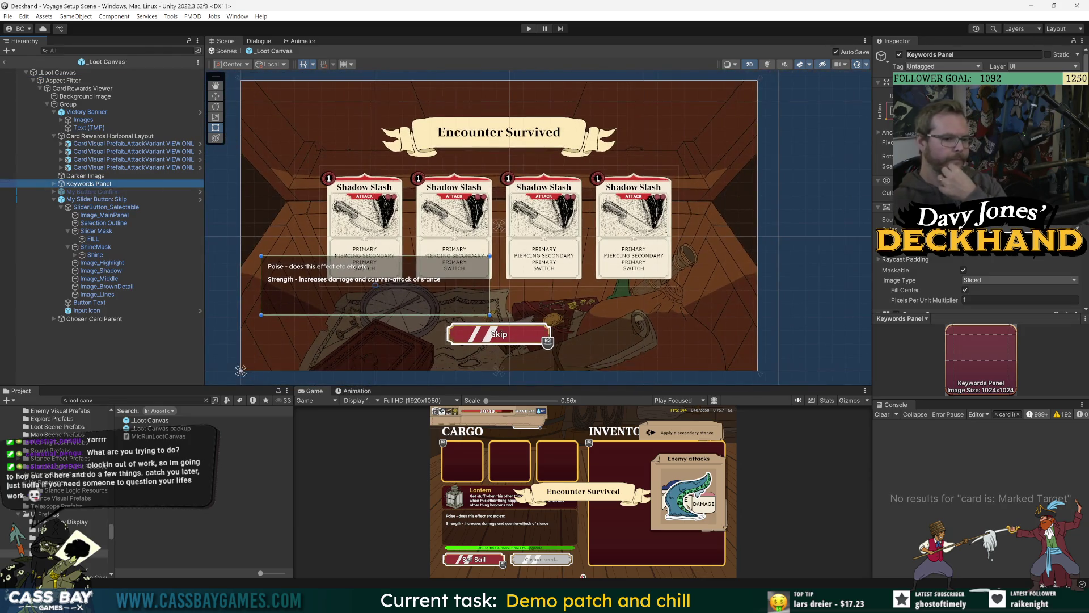
Step: Anchor the Keywords Panel to the bottom-left corner with a 200 offset
left_click(892, 111)
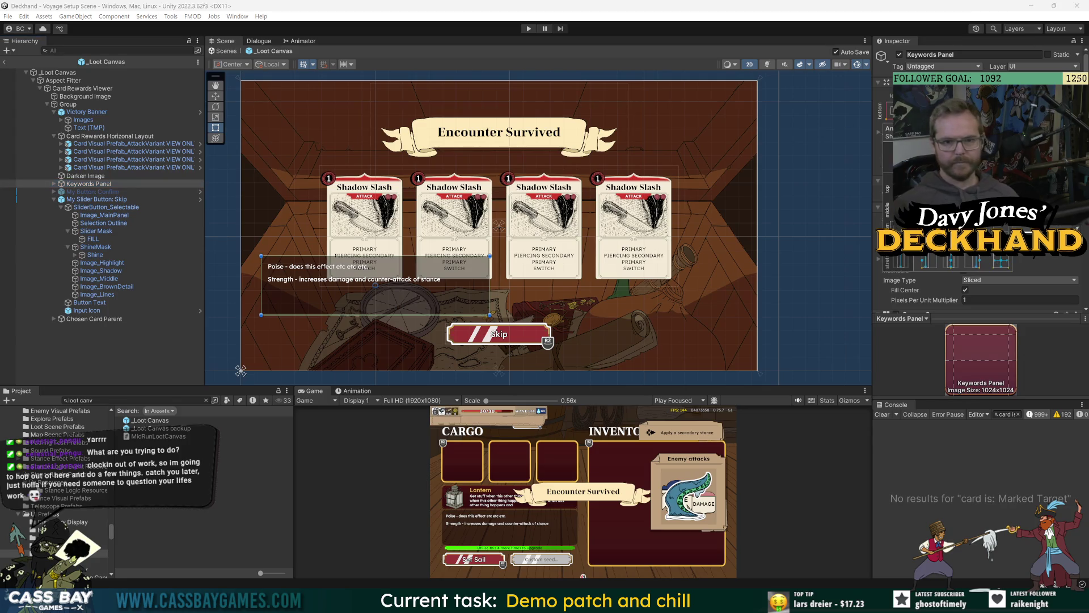
left_click(933, 194, "alt")
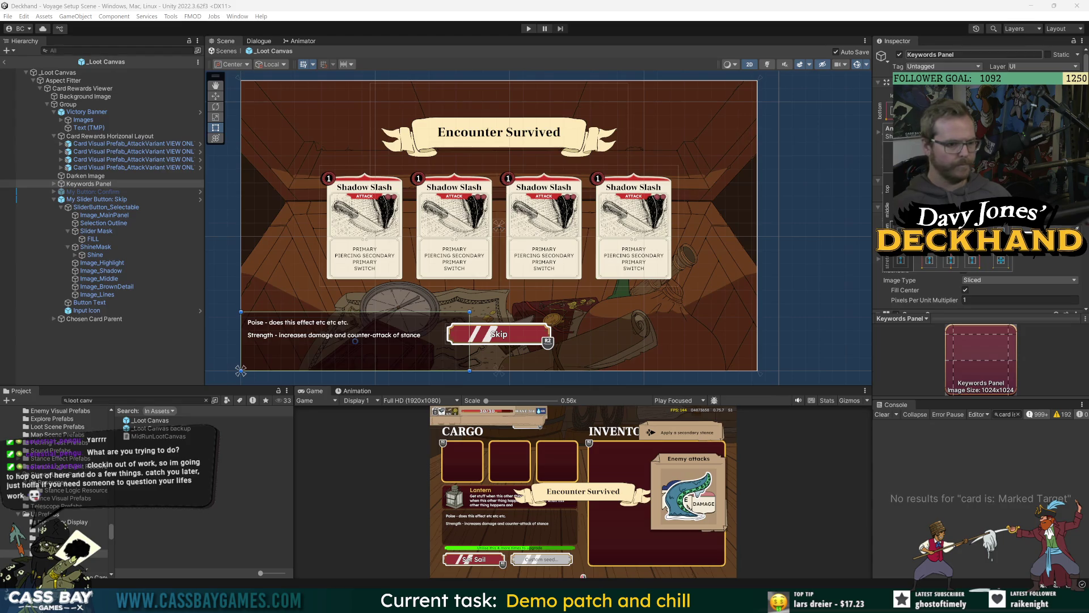
left_click(881, 106, "alt")
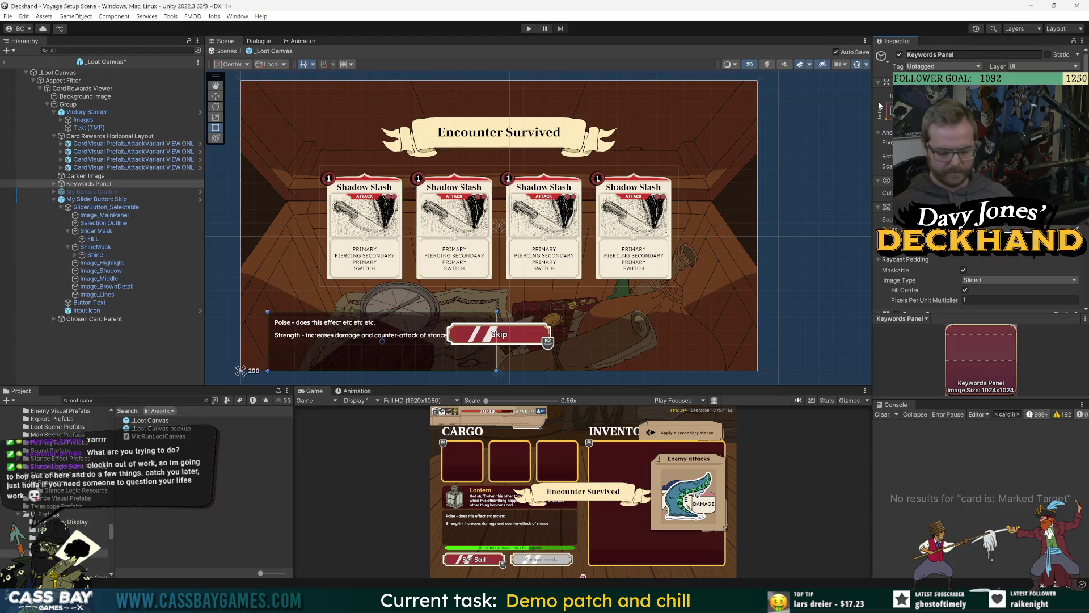
key("BackSpace")
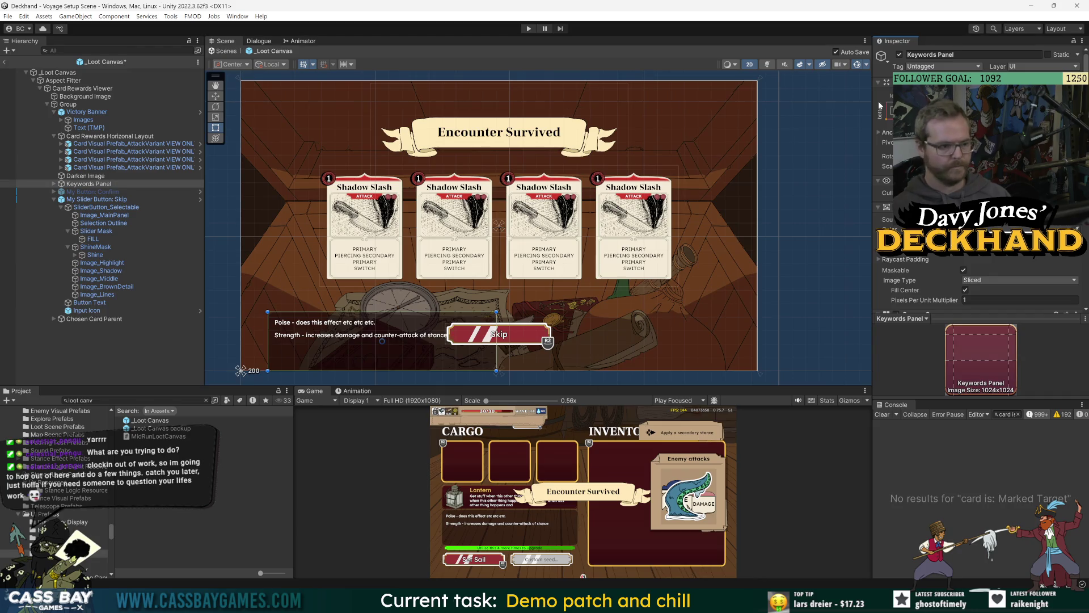
type("200")
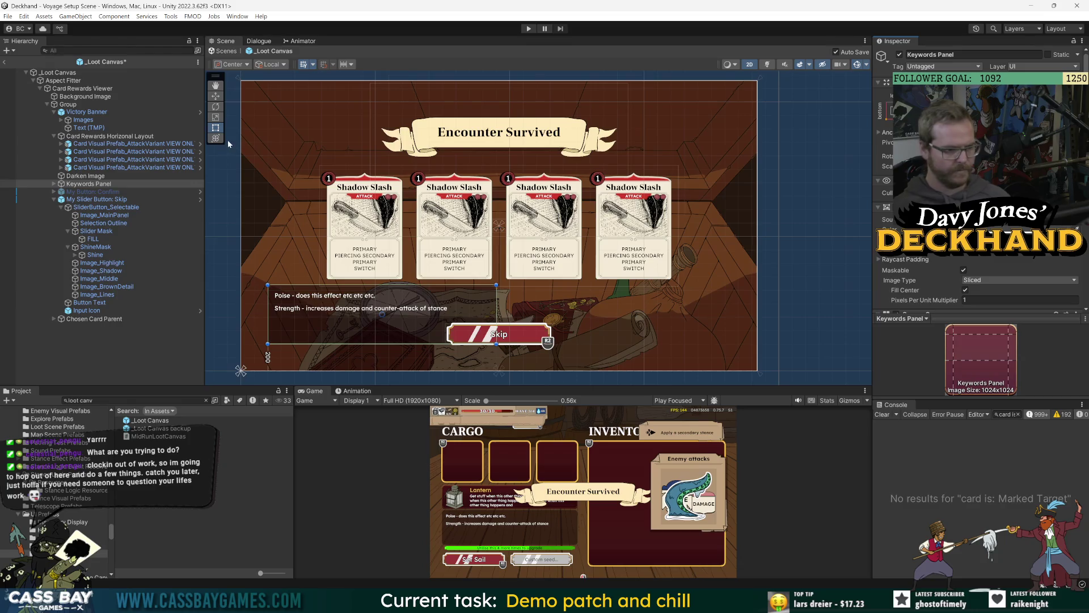
Step: Reselect the Keywords Panel and expose its Layout Element height fields
left_click(84, 208)
left_click(82, 184)
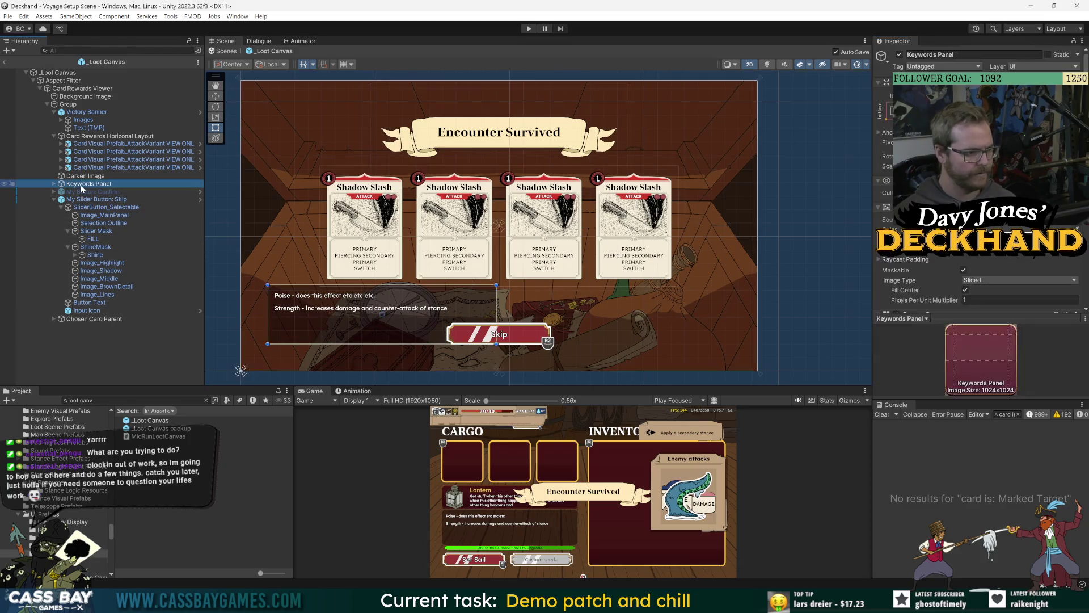
scroll(925, 260, "down", 5)
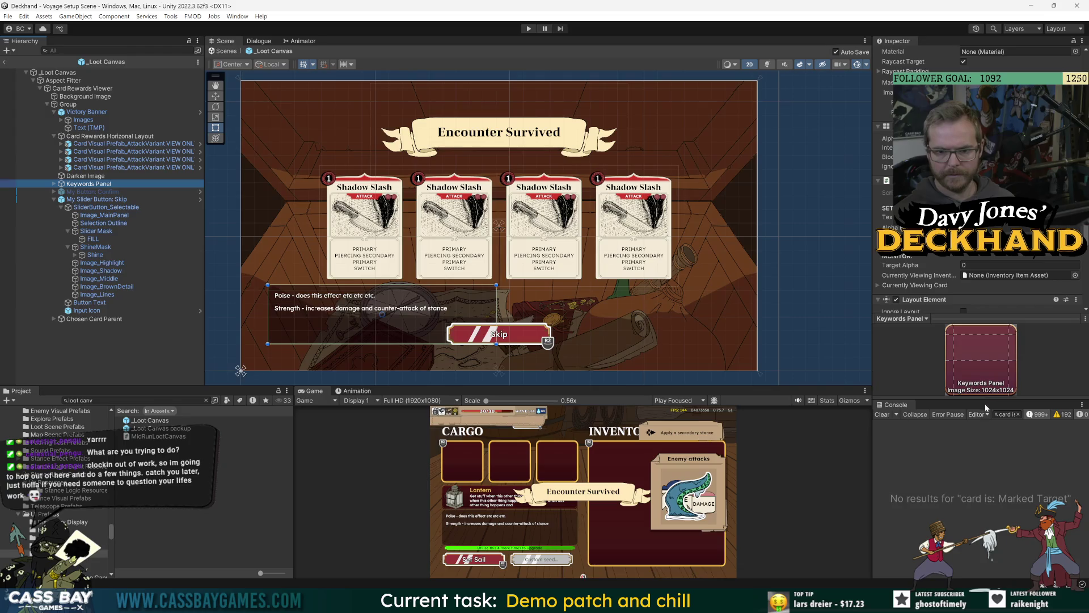
left_click_drag(975, 396, 977, 479)
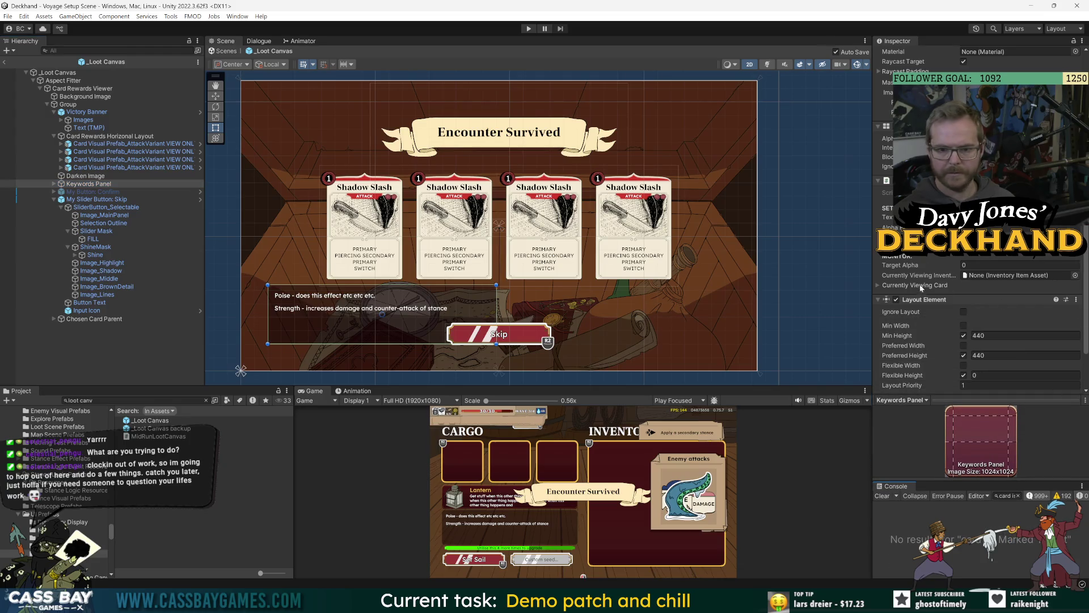
scroll(948, 288, "down", 2)
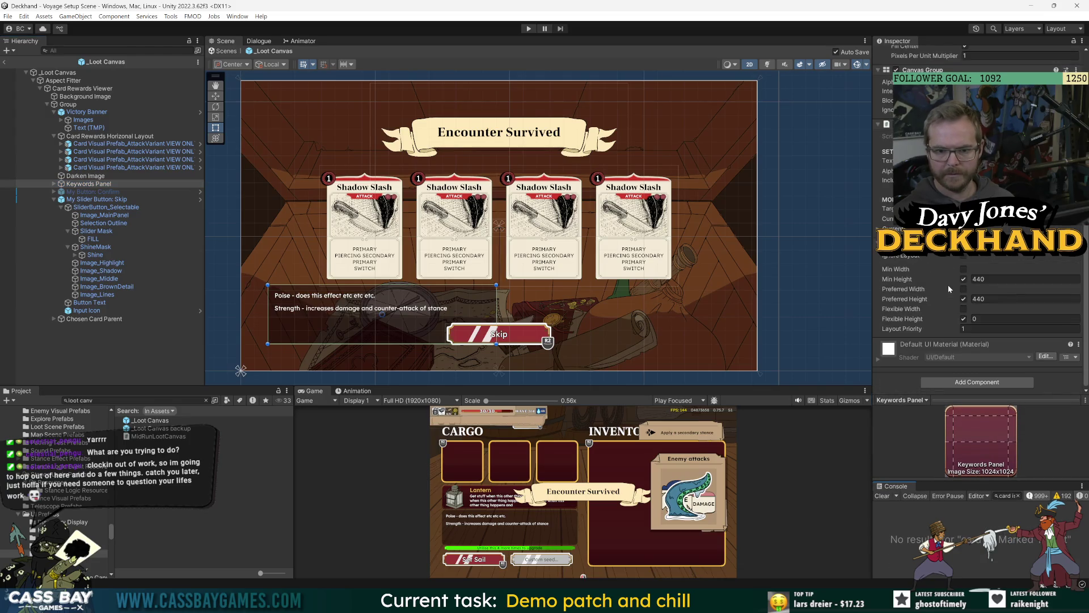
Step: Anchor My Slider Button: Skip bottom-right, offset it 200 inward, and save the prefab
left_click(110, 200)
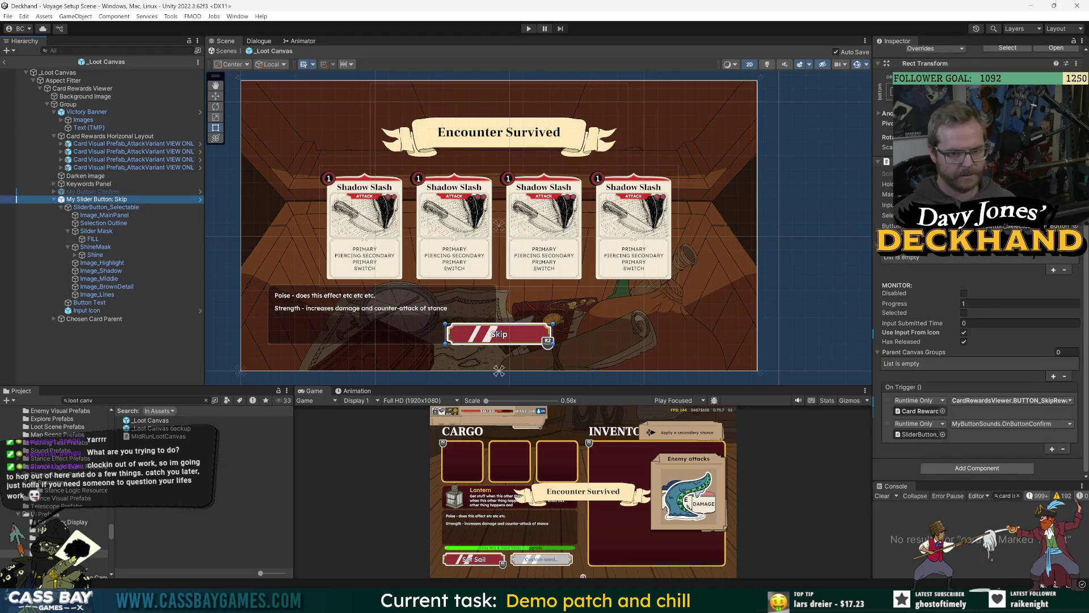
left_click(887, 94)
left_click(959, 213, "alt+shift")
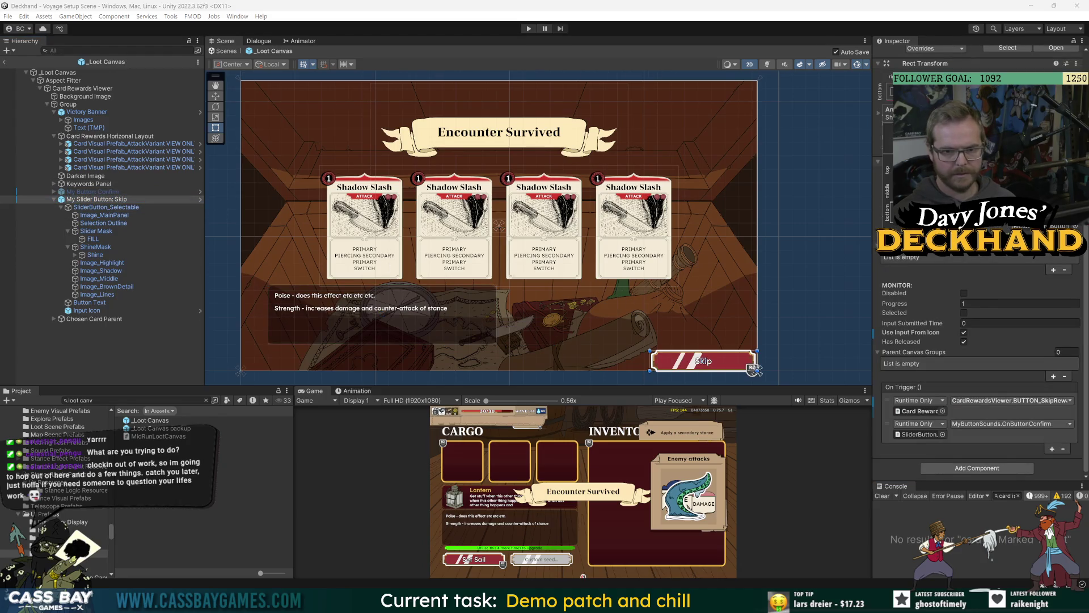
key("Return")
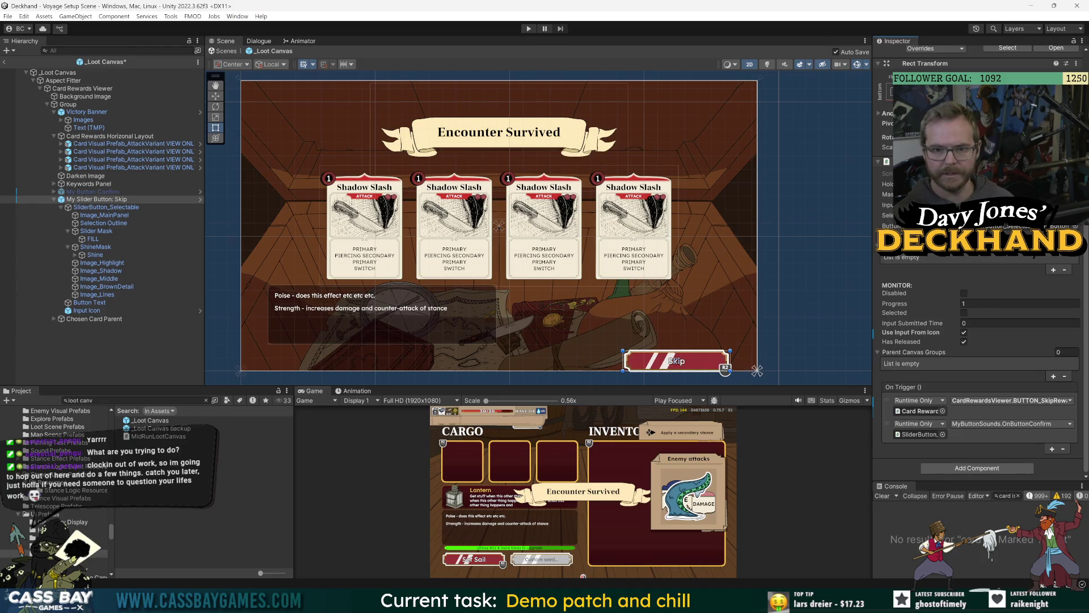
type("200")
key("Return")
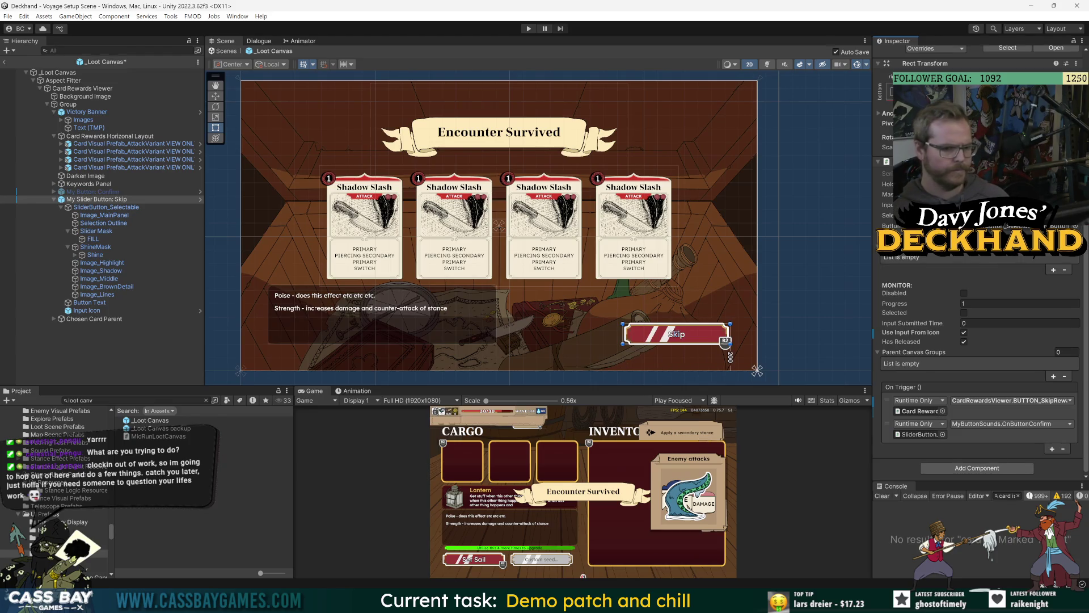
key("ctrl+s")
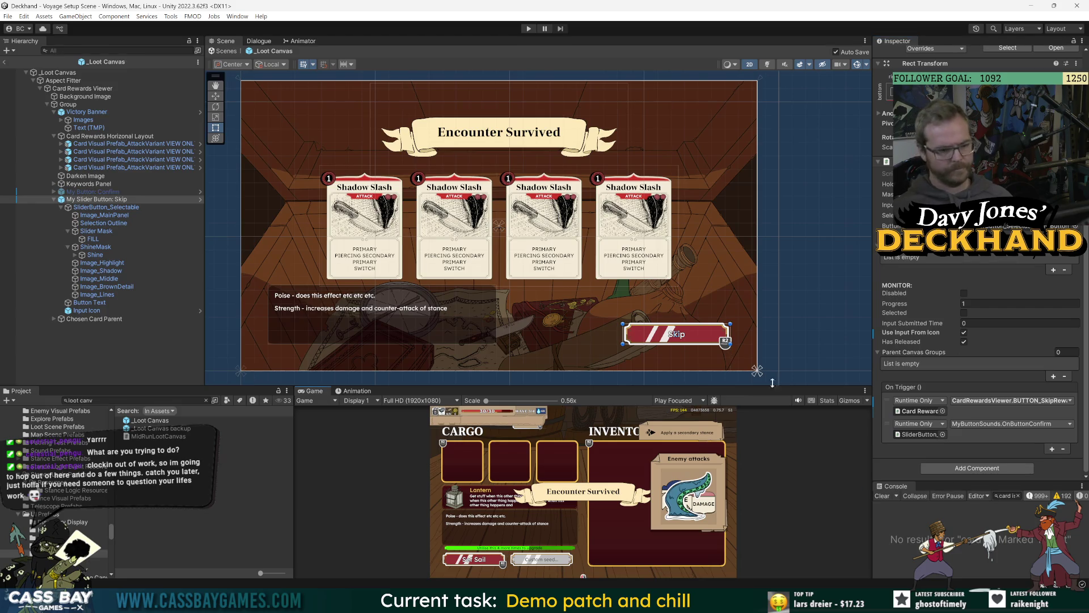
left_click_drag(764, 385, 732, 303)
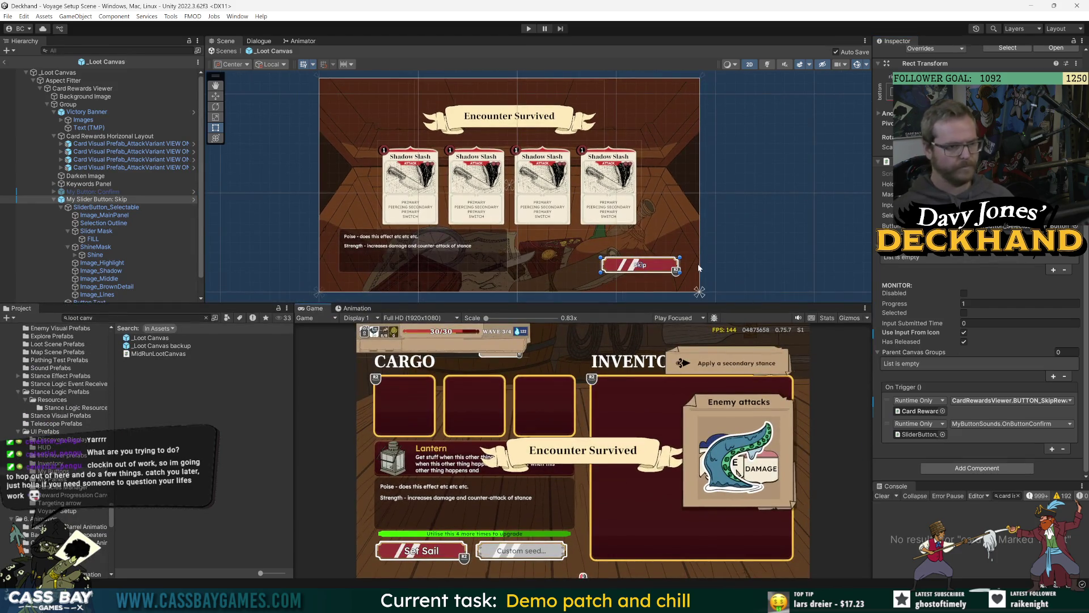
Step: Open Main Menu Scene via a 'main menu sc' search and save it
left_click(80, 318)
type("main menu s")
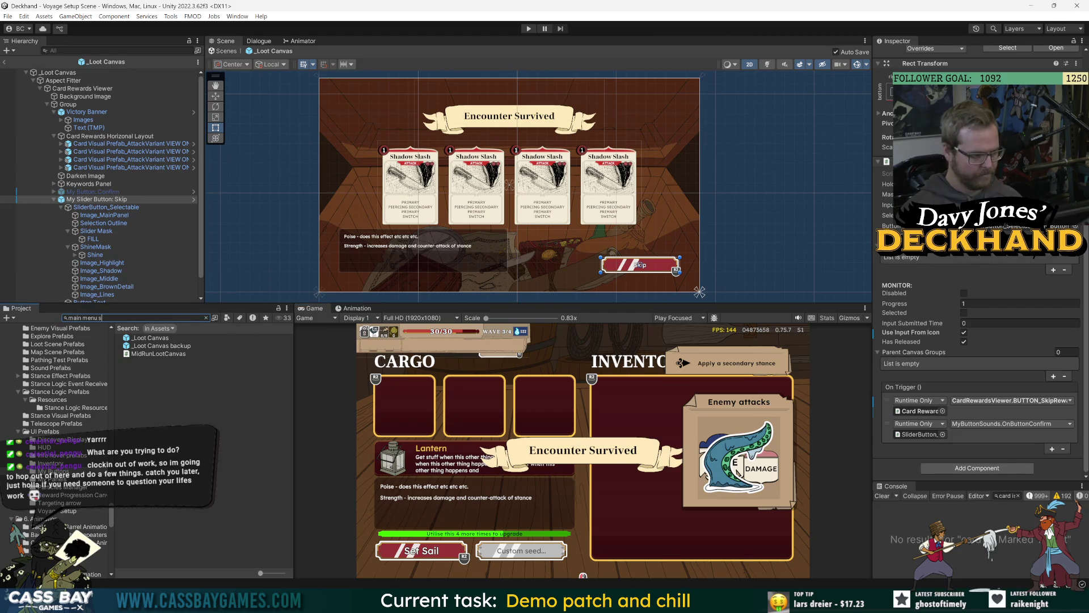
type("c")
double_click(156, 338)
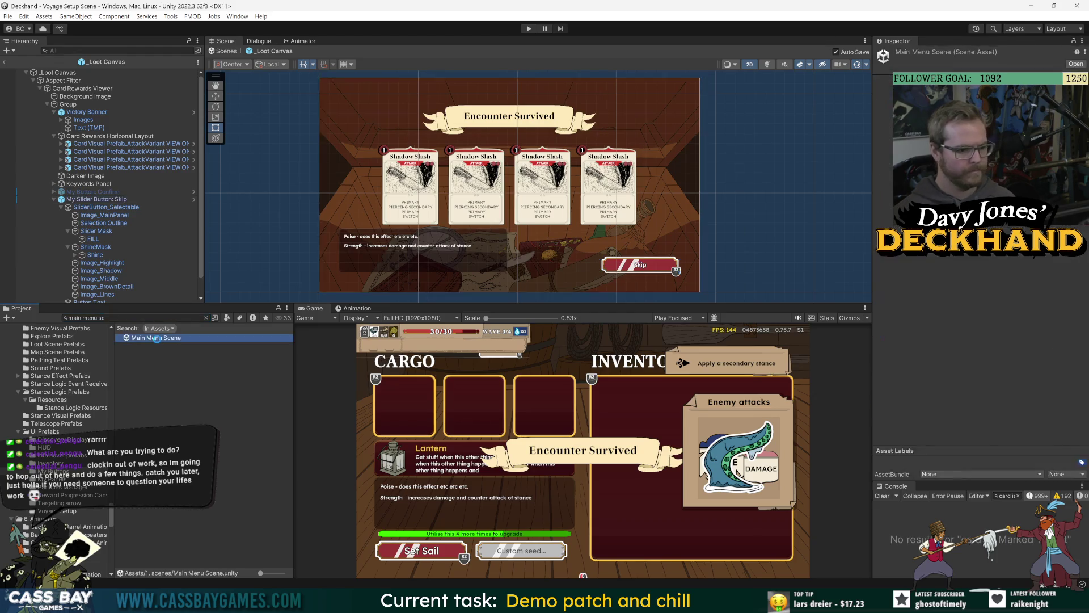
key("ctrl+s")
Step: Search 'loot', reopen the _Loot Canvas prefab, and select its Confirm button
key("ctrl+f")
type("canvas")
key("ctrl+a")
type("loot")
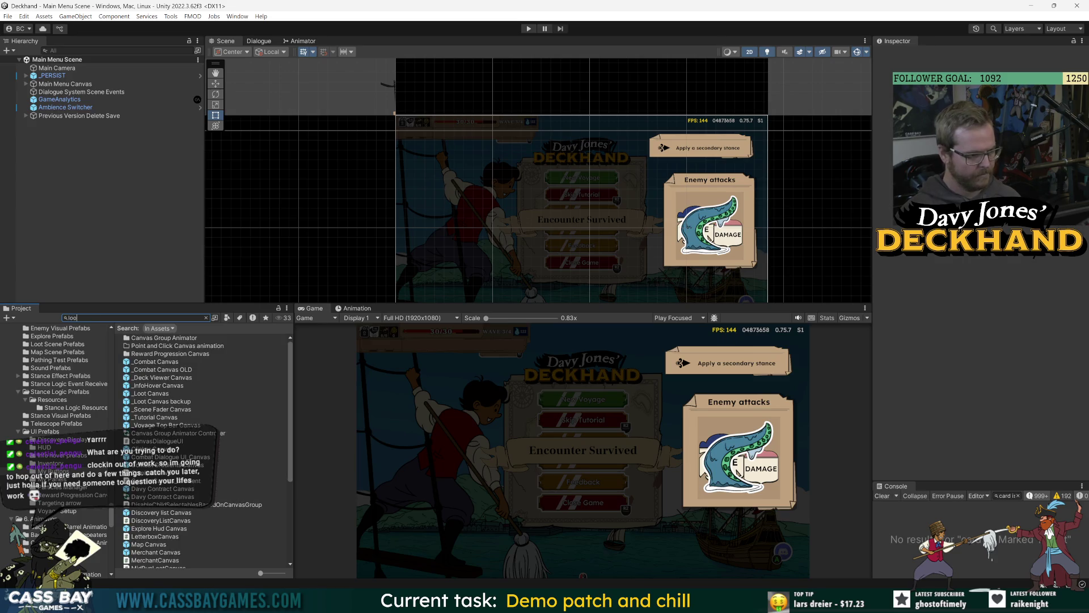
type("t canv")
double_click(136, 338)
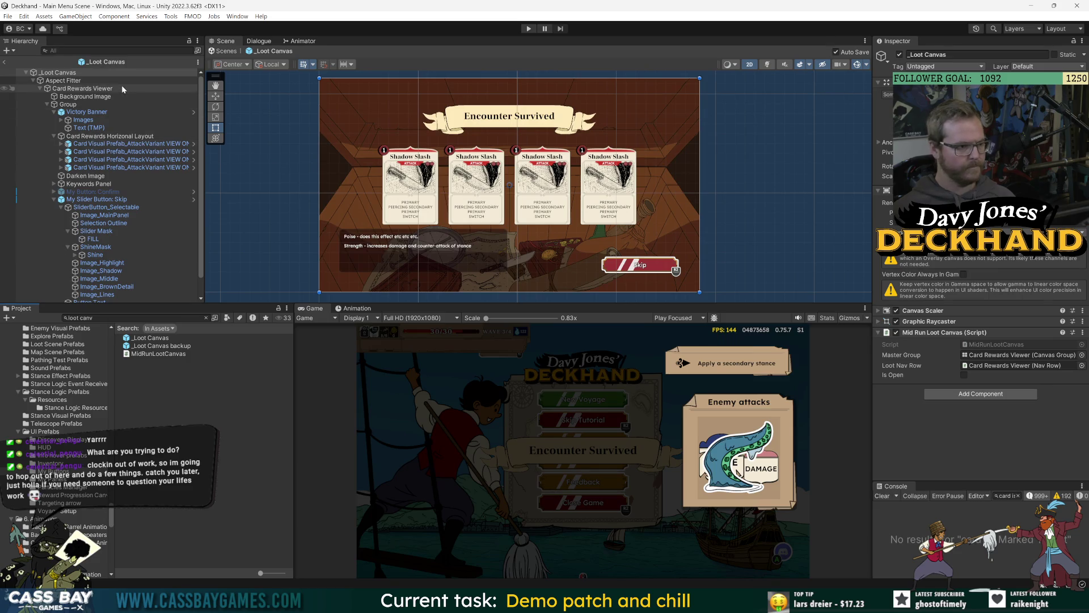
left_click(113, 192)
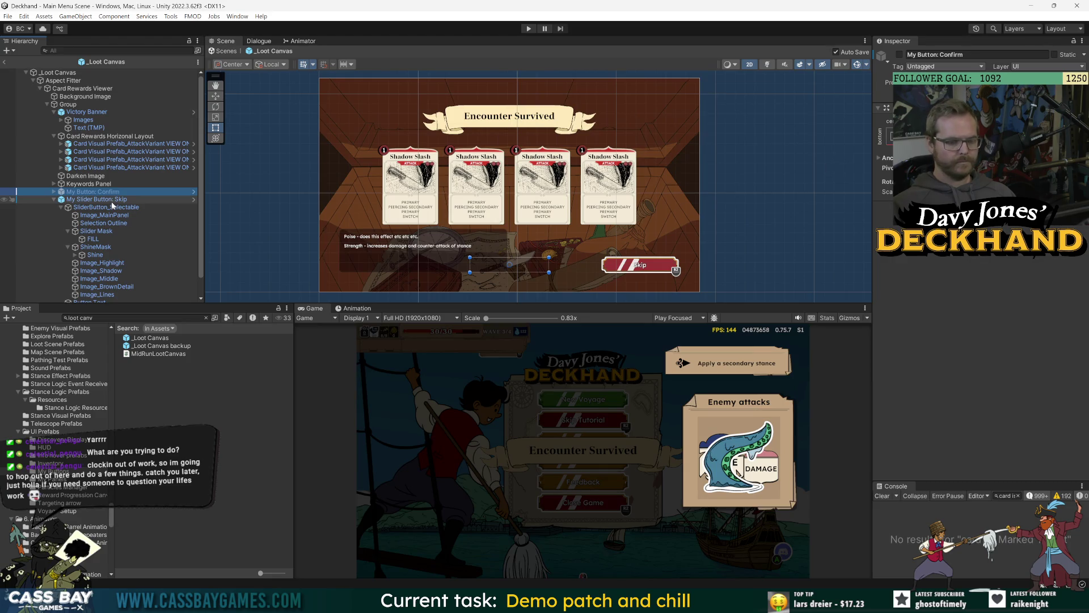
Step: Paste the Skip button's Rect Transform values onto the Confirm button
left_click(111, 202)
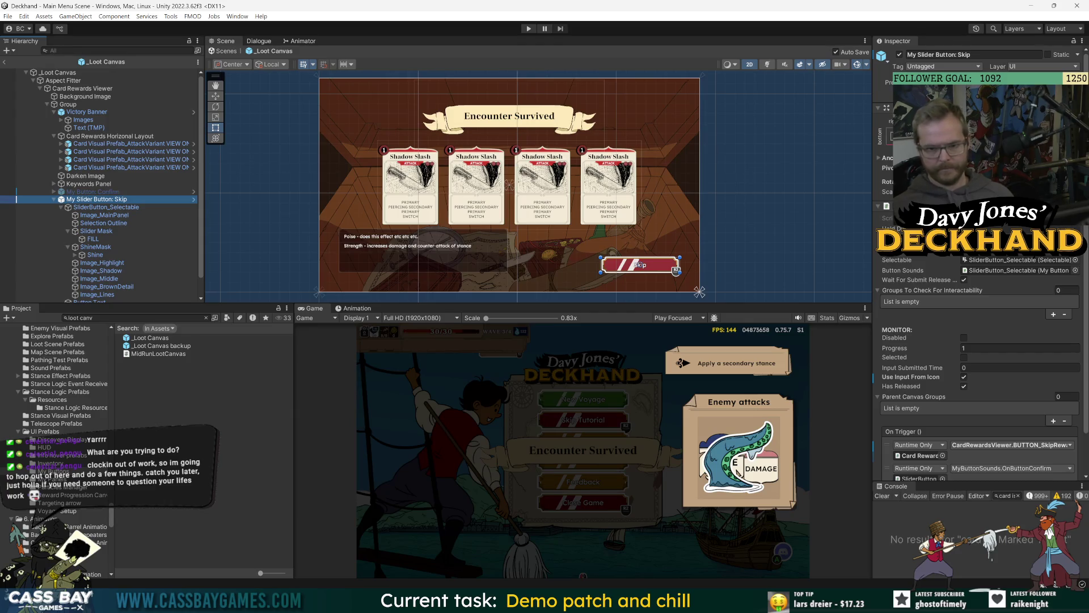
scroll(979, 340, "down", 3)
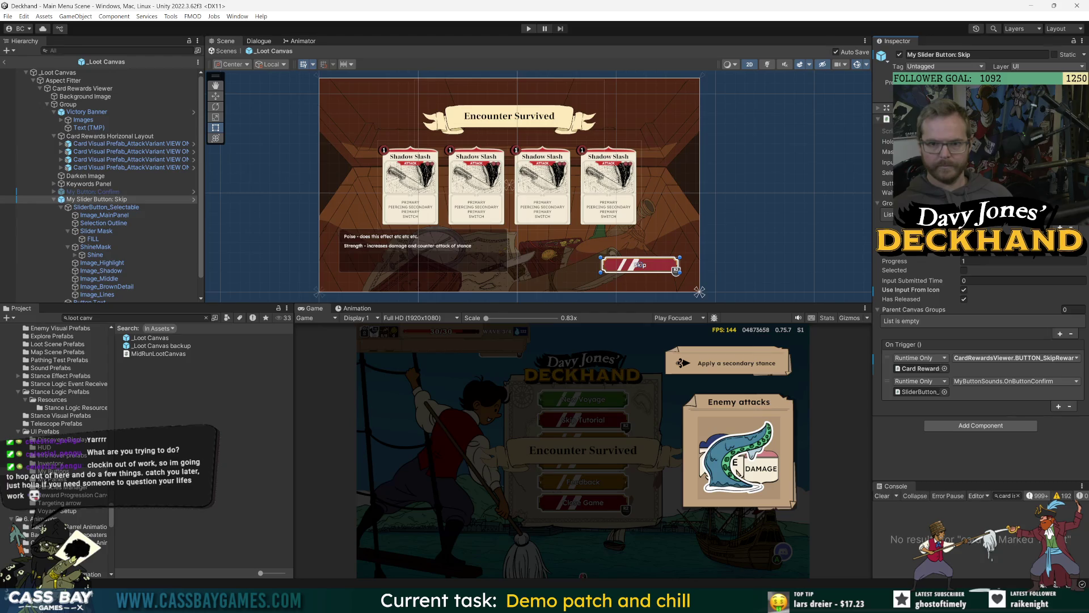
scroll(979, 341, "up", 3)
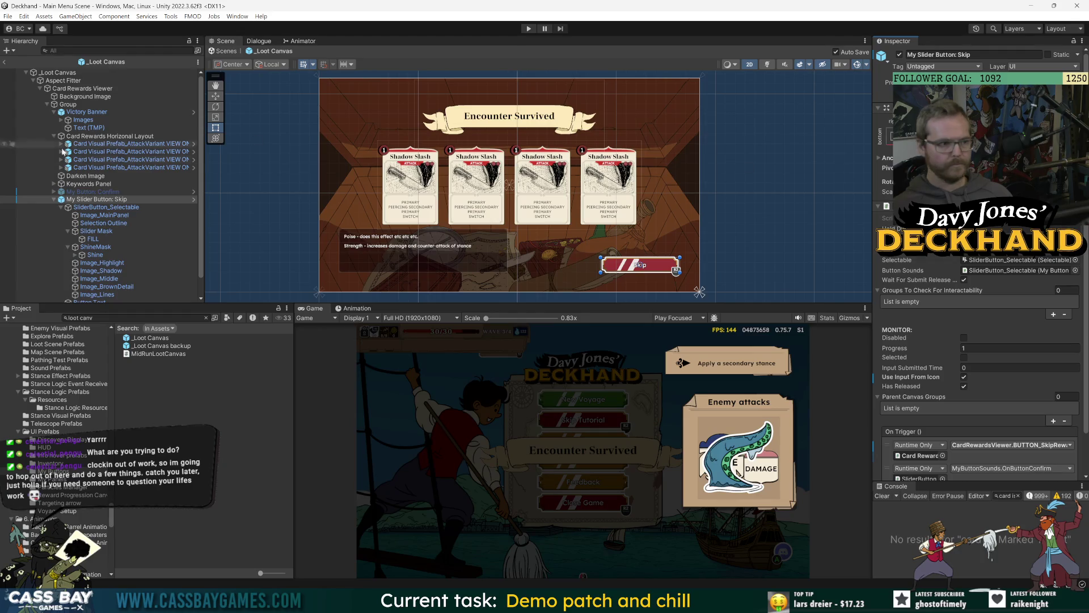
left_click(93, 192)
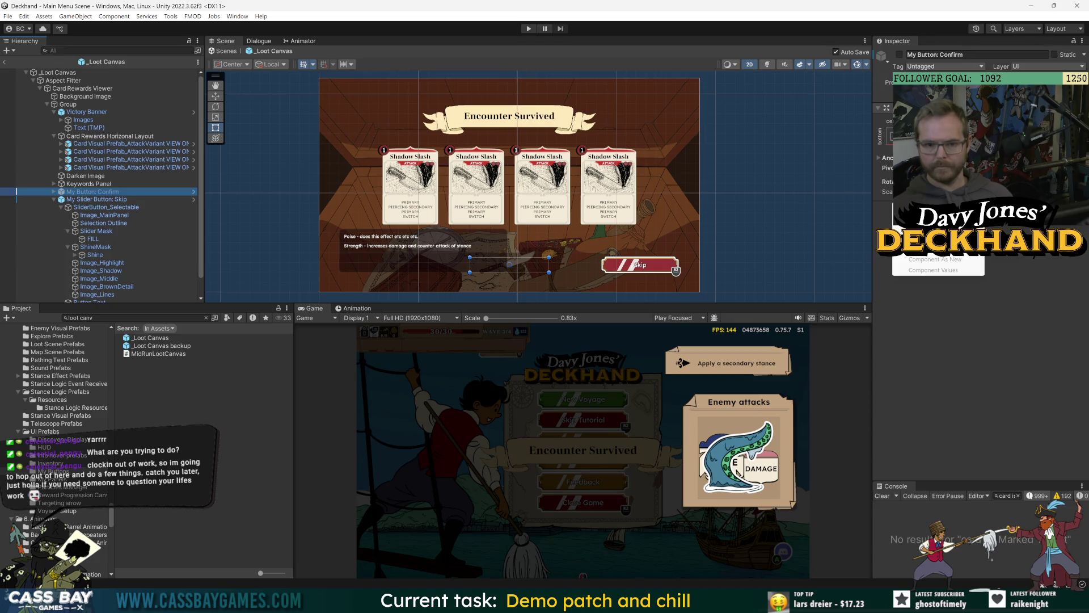
left_click(933, 270)
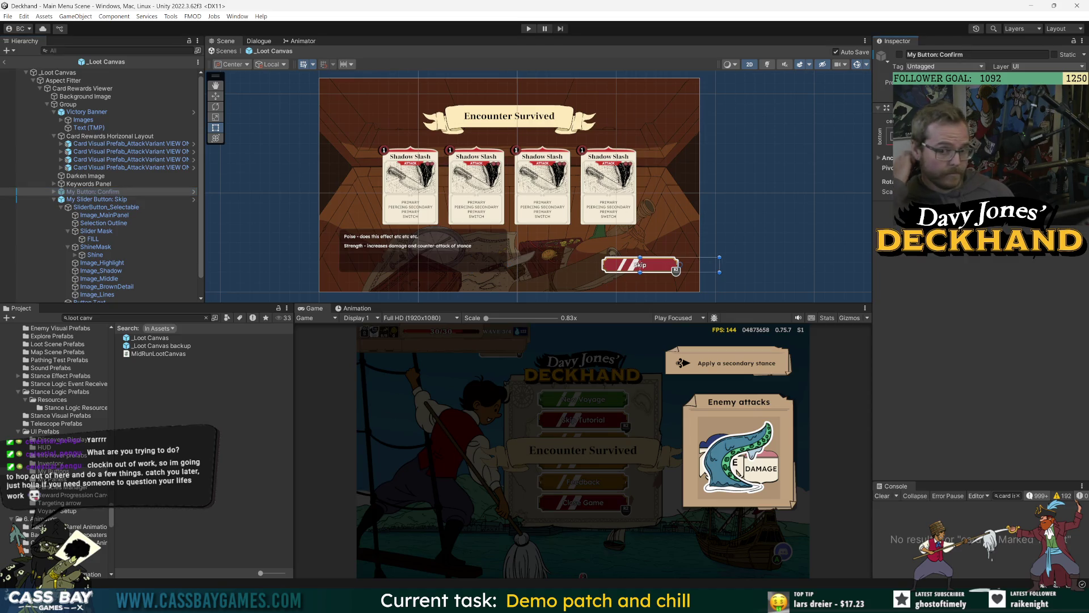
Step: Anchor Confirm bottom-right, reapply Skip's position values, then open _Loot Canvas's MidRunLootCanvas script
left_click(105, 192)
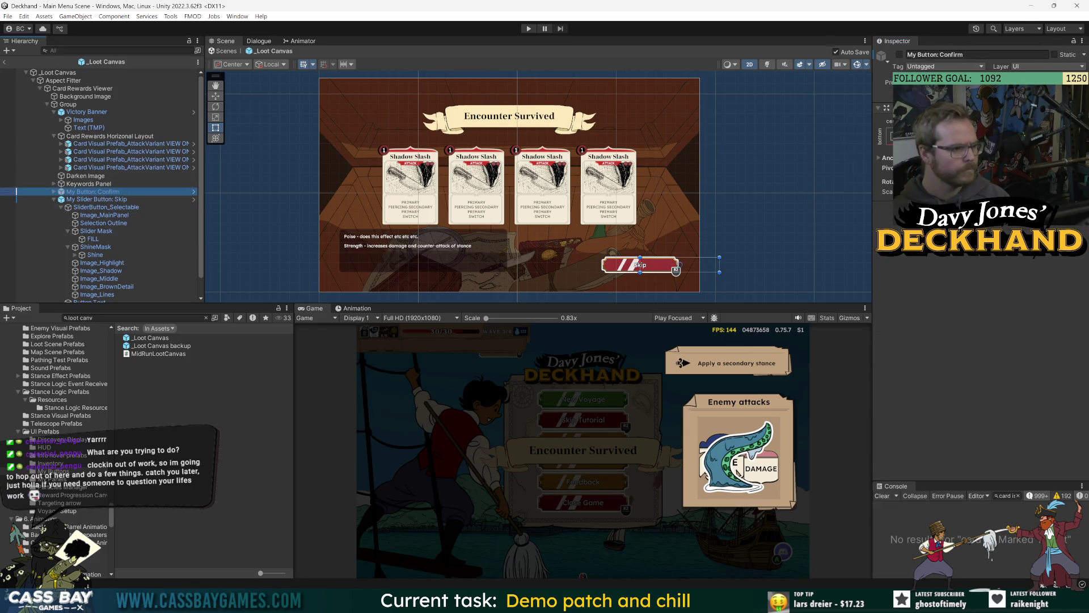
left_click(895, 136)
left_click(975, 261, "alt")
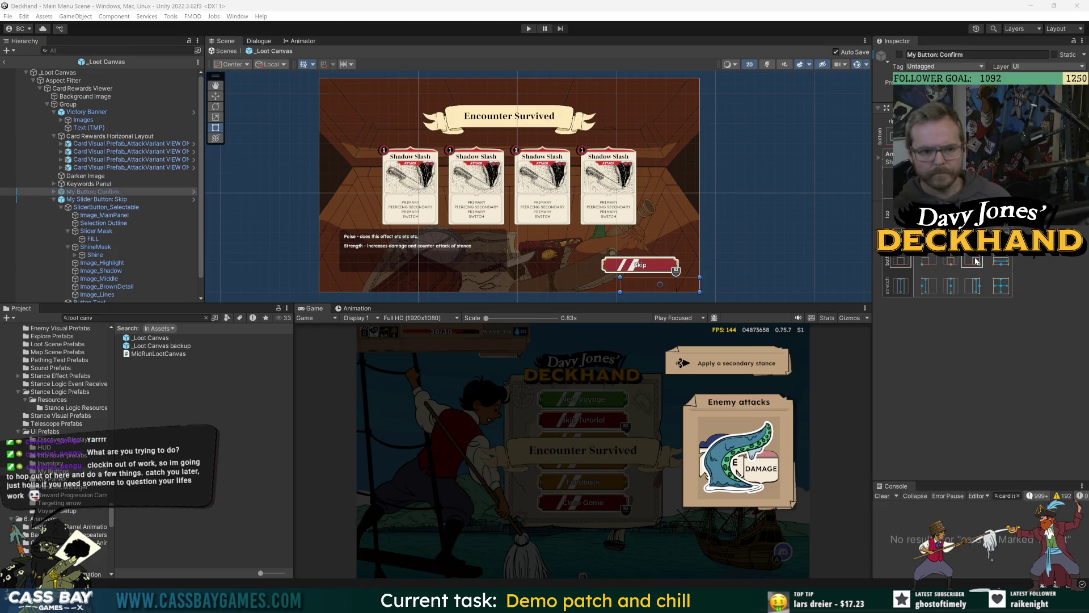
key("Escape")
right_click(894, 107)
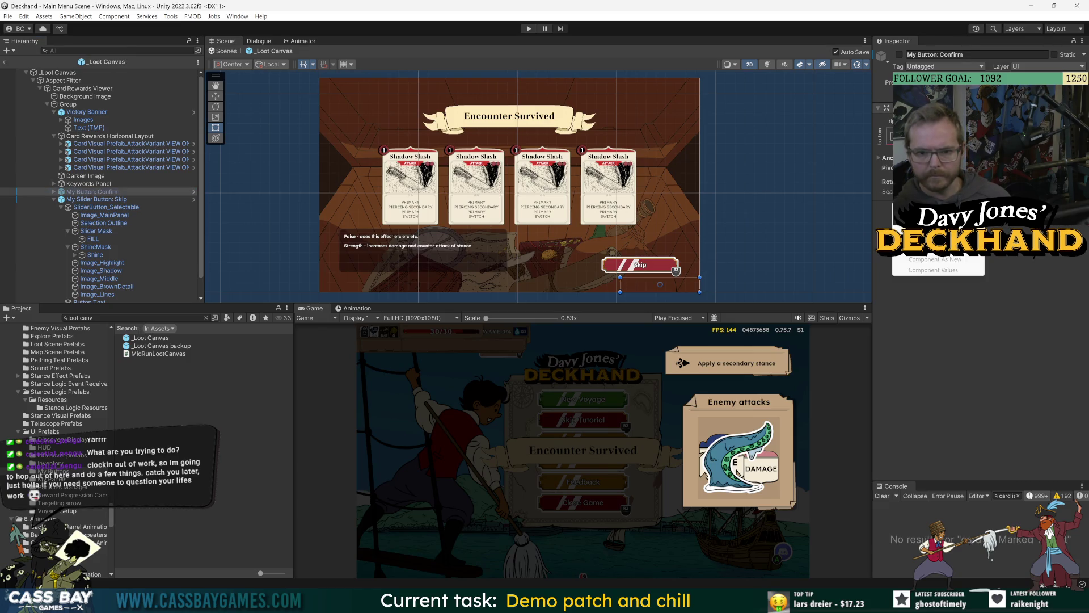
left_click(934, 270)
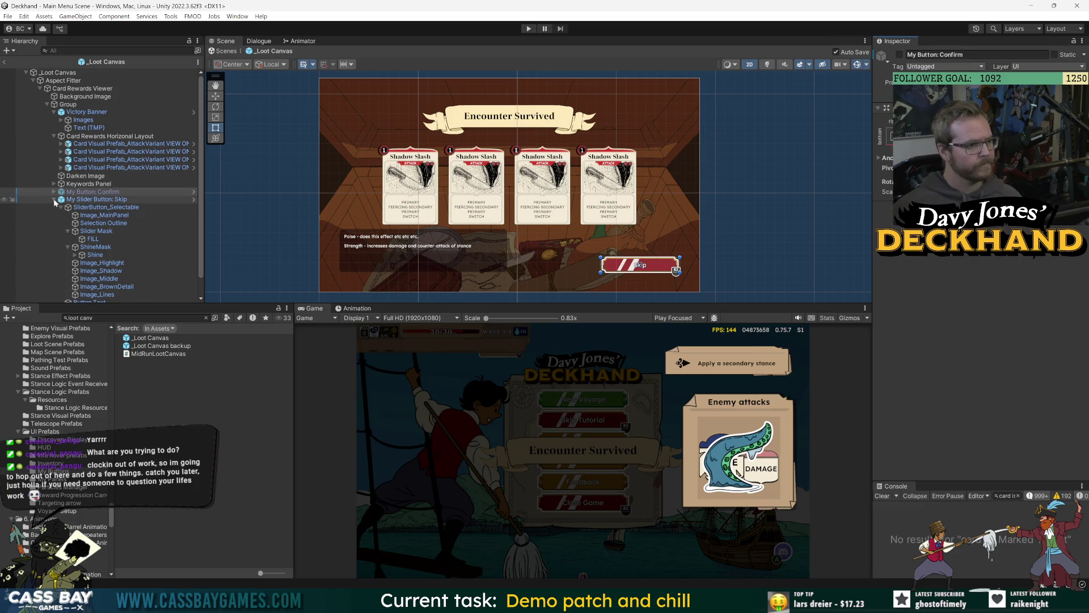
left_click(57, 72)
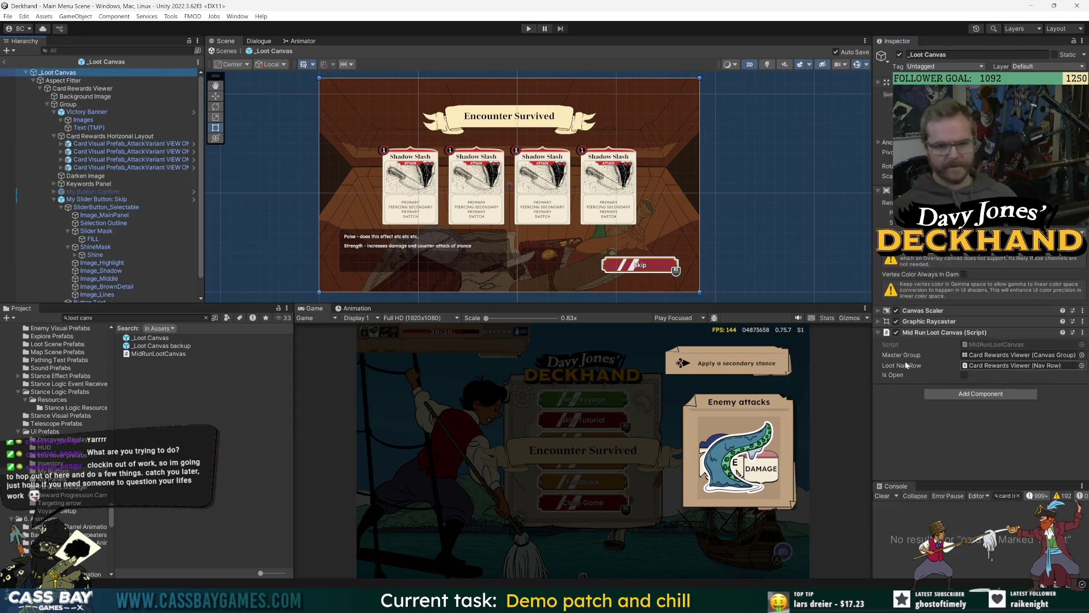
double_click(998, 346)
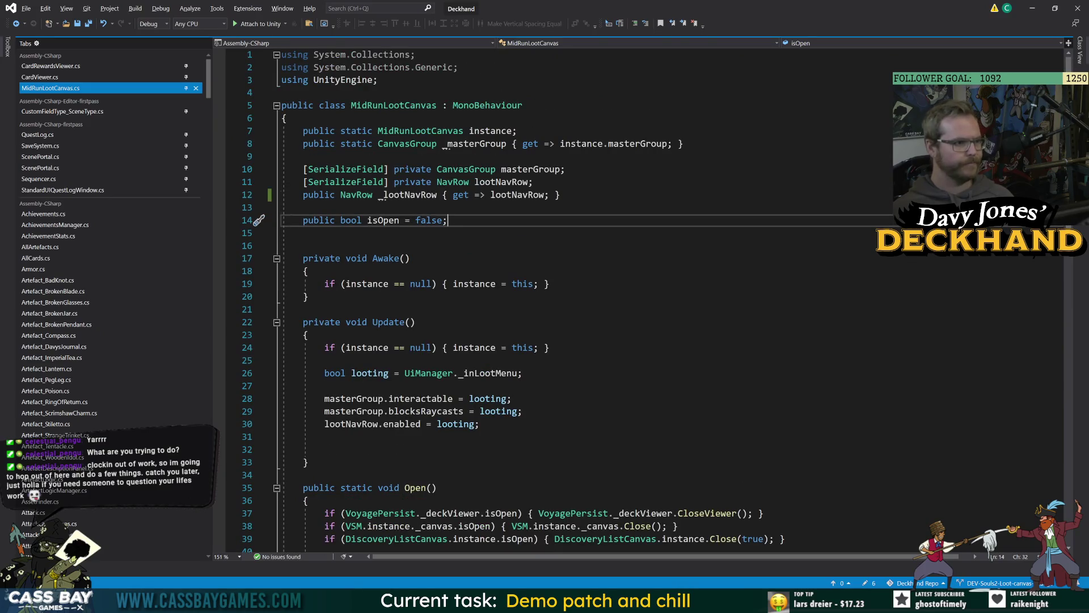
Step: Check MidRunLootCanvas's lootNavRow field and the CardRewardsViewer script, then return to Unity
left_click(533, 182)
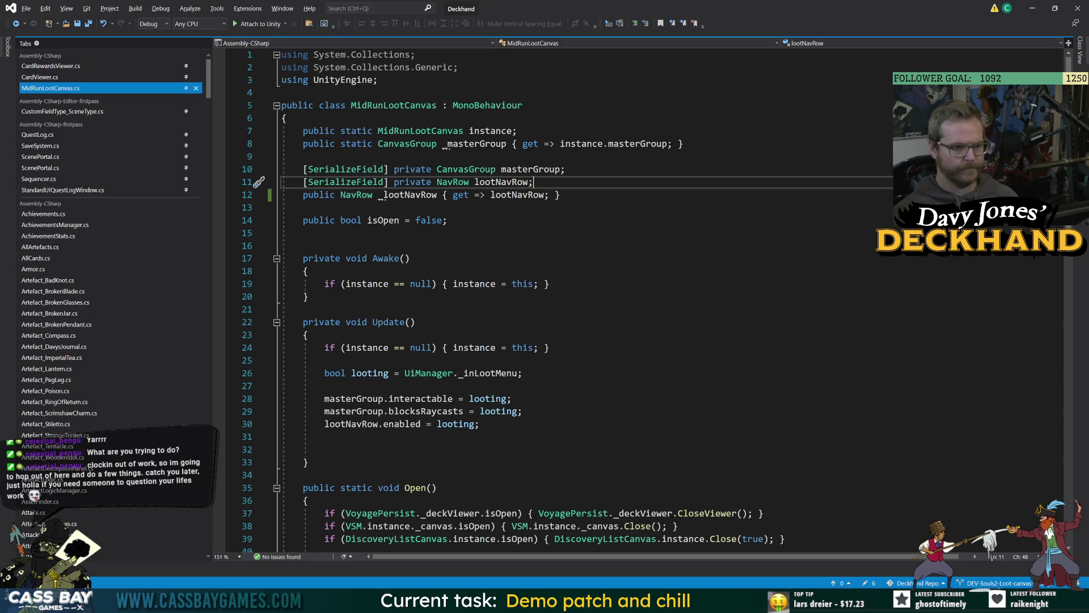
left_click(51, 67)
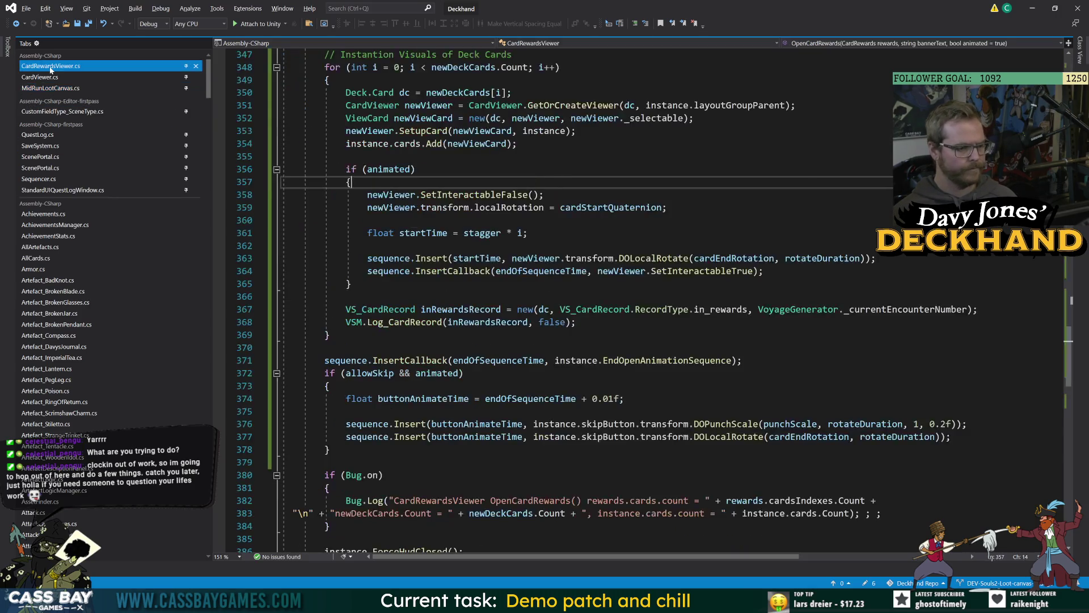
key("alt+Tab")
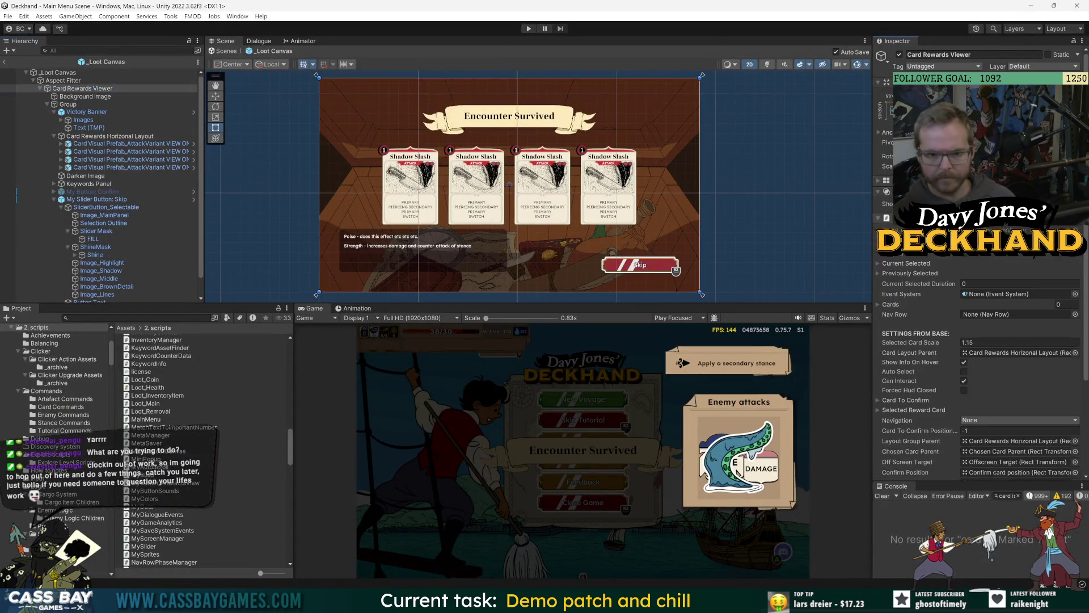
Step: Review the Card Rewards Viewer's Skip/Confirm button fields, then view OpenCardRewards in CardRewardsViewer.cs
scroll(933, 318, "down", 4)
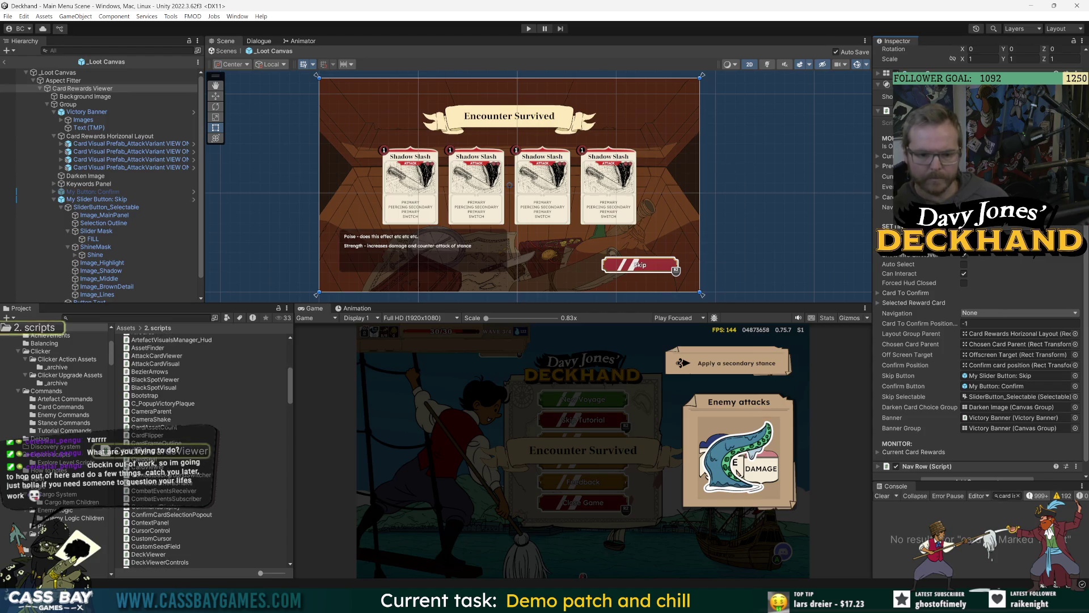
key("alt+Tab")
scroll(641, 301, "up", 8)
scroll(641, 300, "up", 20)
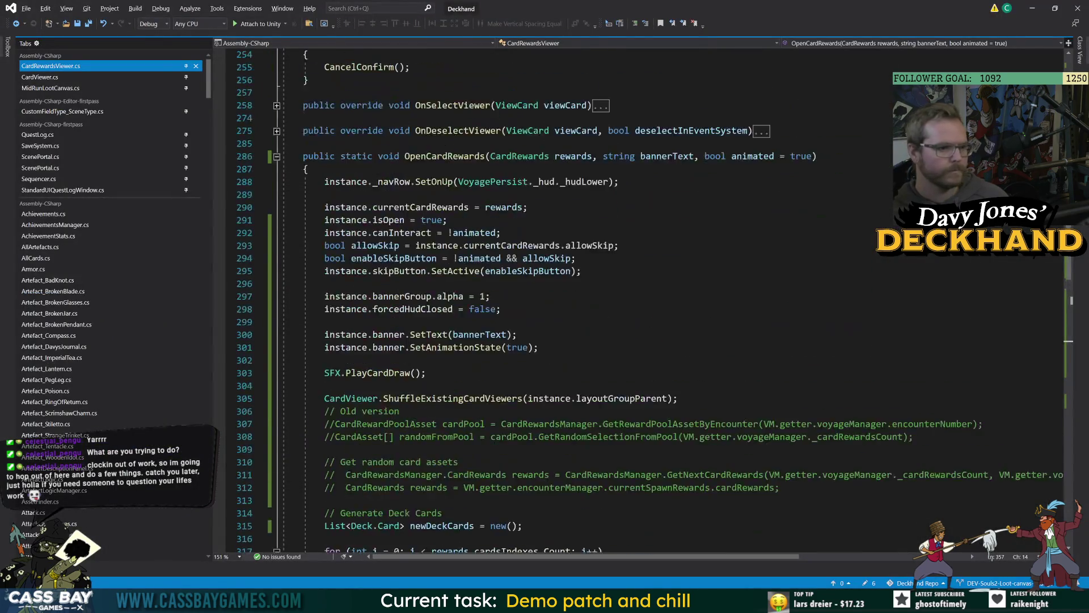
Step: Add a [SerializeField] private KeywordsPanel keywordsPanel; field after the bannerGroup declaration
left_click(566, 475)
key("Return")
type("[SerializeField] private Keywor")
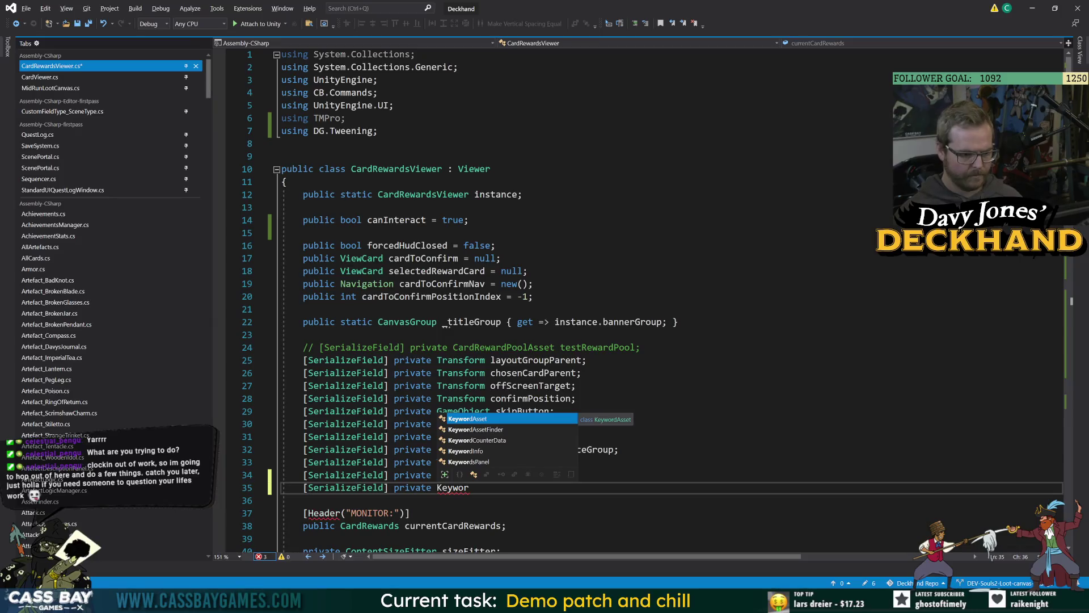
key("Down")
key("Down")
key("Down")
key("Tab")
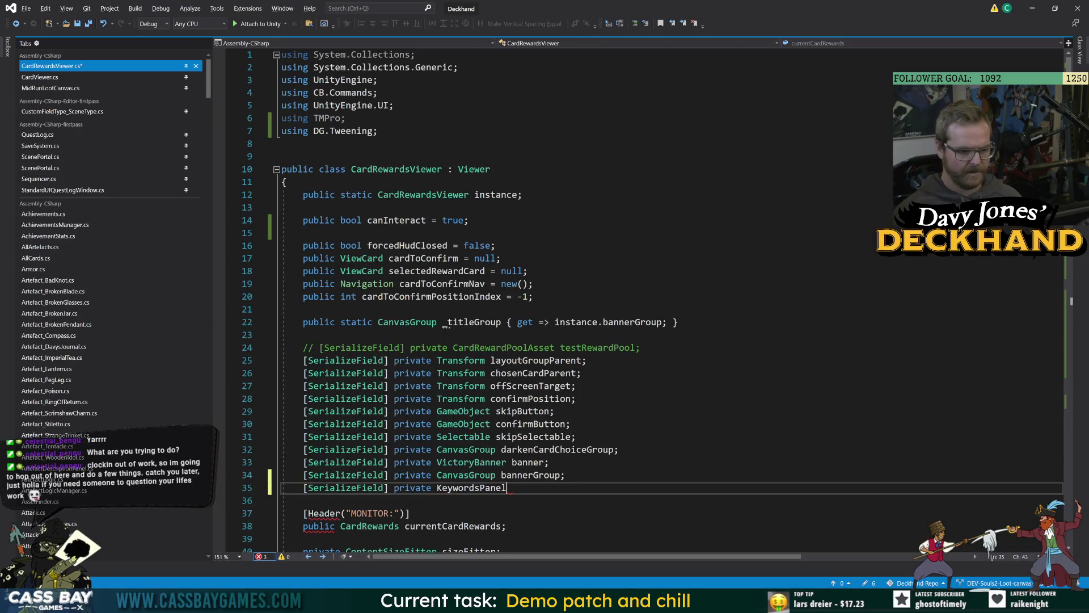
type("keywordsPanel;")
double_click(550, 489)
Step: Expand the collapsed OnSelectViewer method and trace its uses of viewCard
scroll(550, 489, "down", 13)
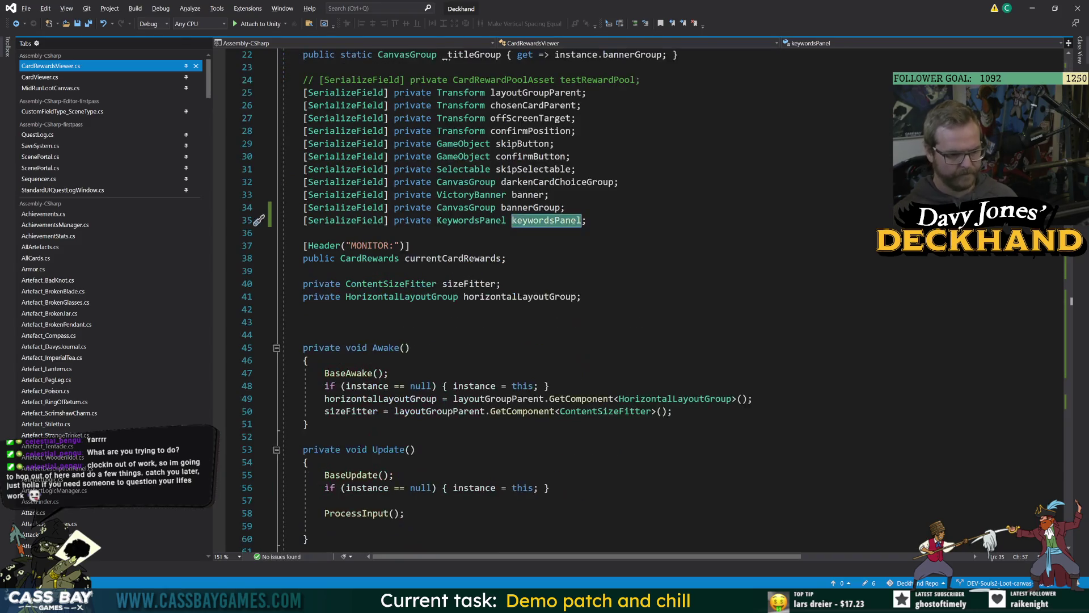
scroll(550, 489, "down", 6)
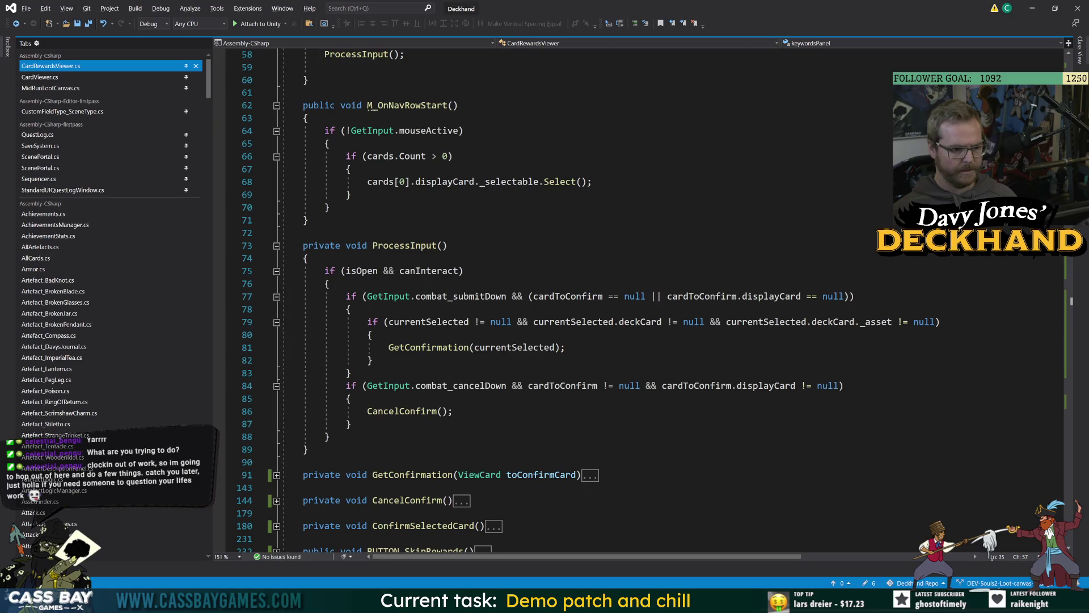
double_click(423, 349)
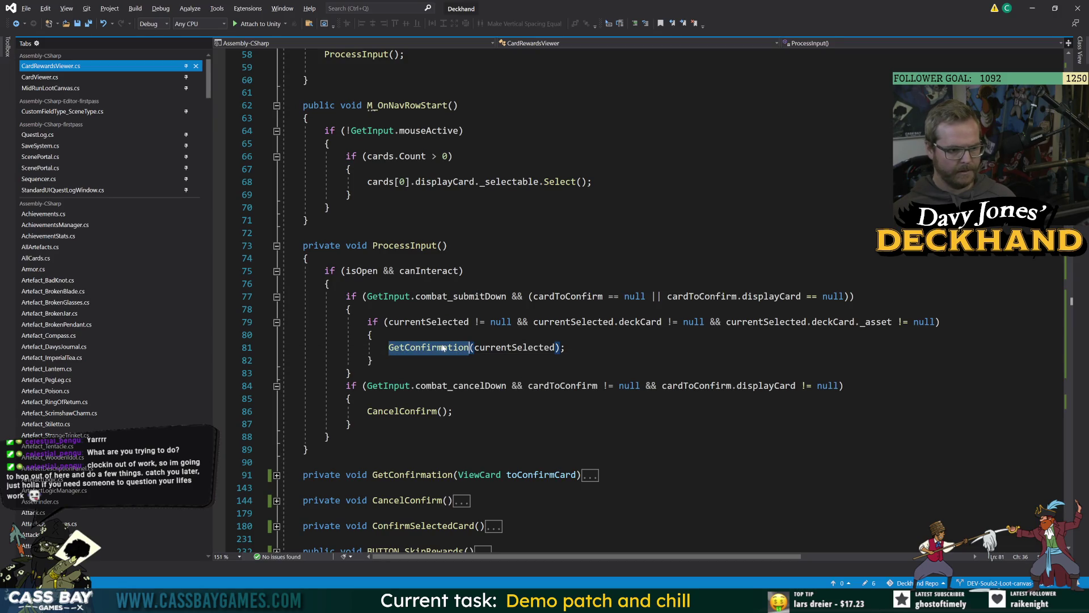
scroll(423, 349, "down", 6)
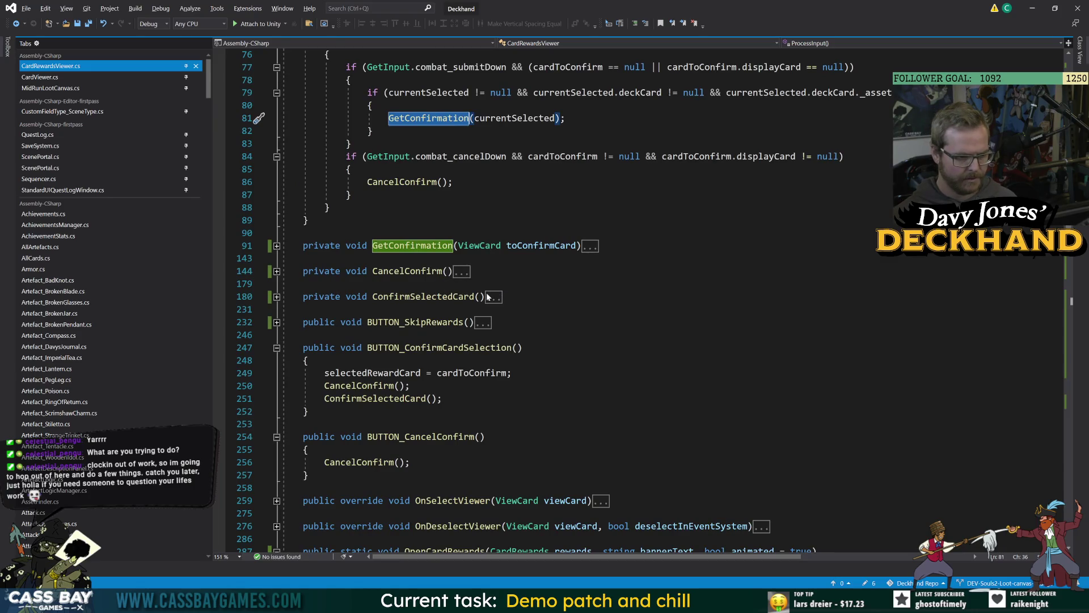
scroll(469, 347, "down", 4)
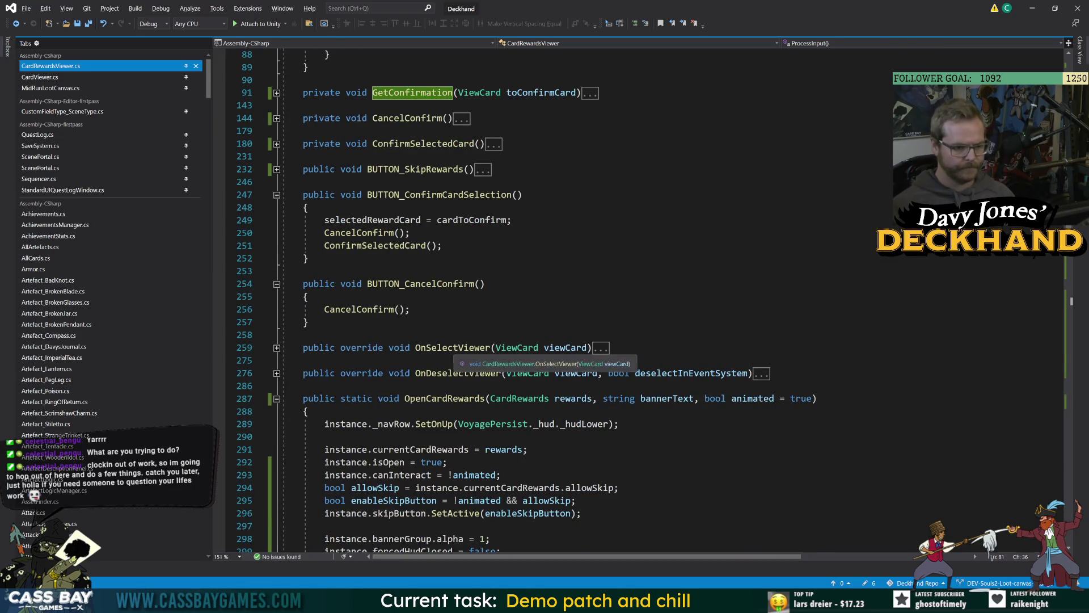
left_click(470, 348)
double_click(469, 347)
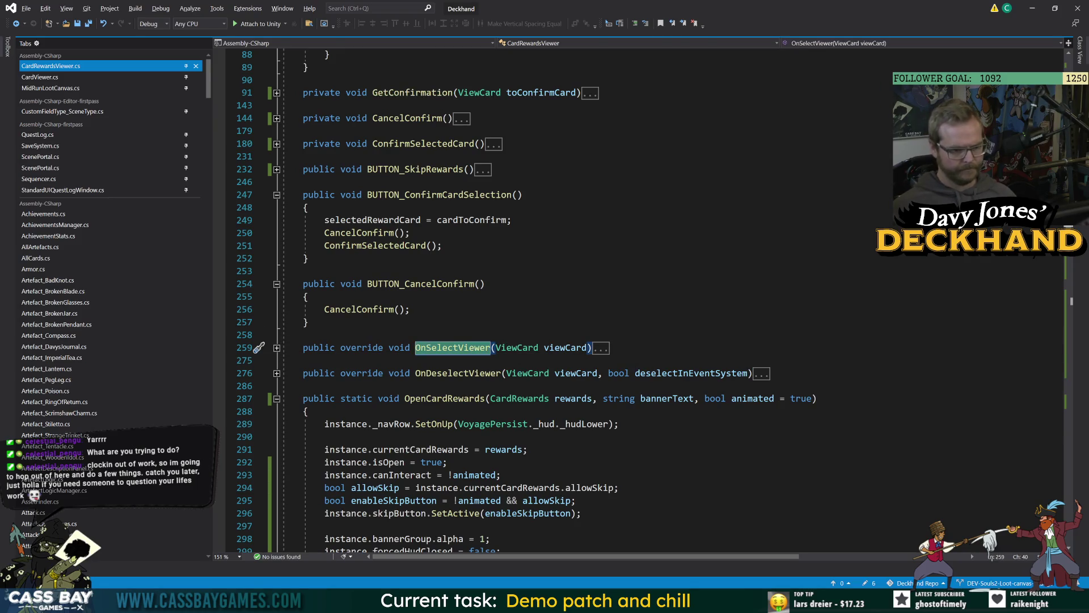
left_click(277, 348)
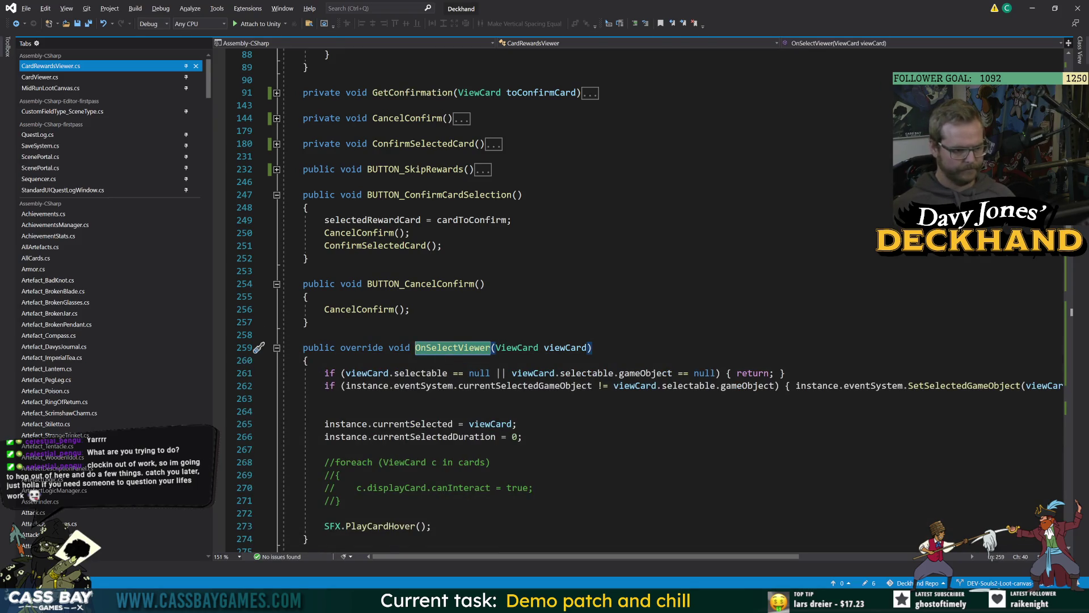
scroll(624, 301, "down", 4)
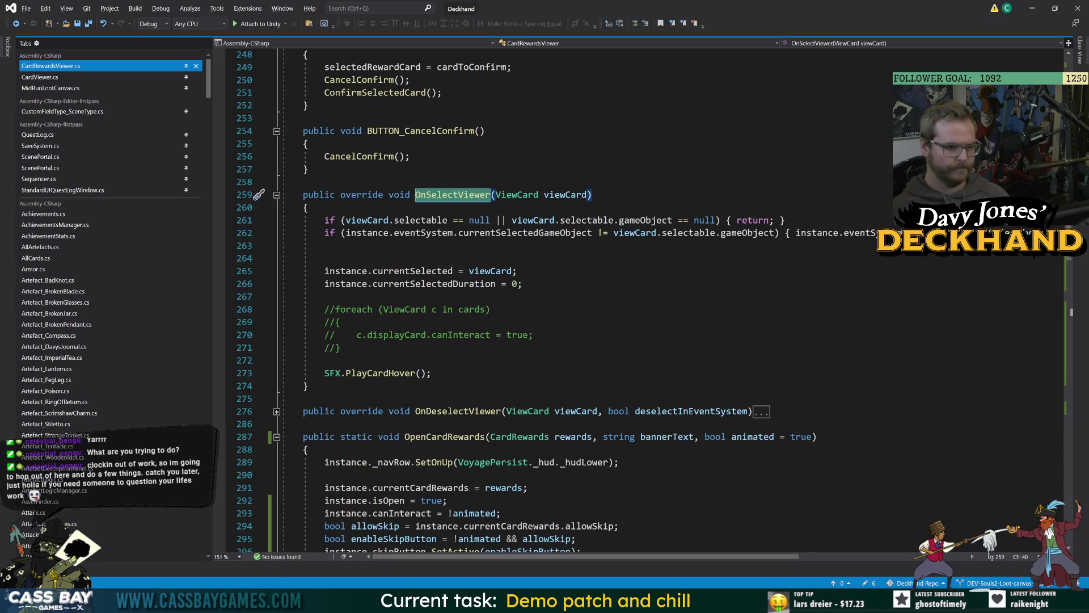
left_click(491, 270)
double_click(491, 271)
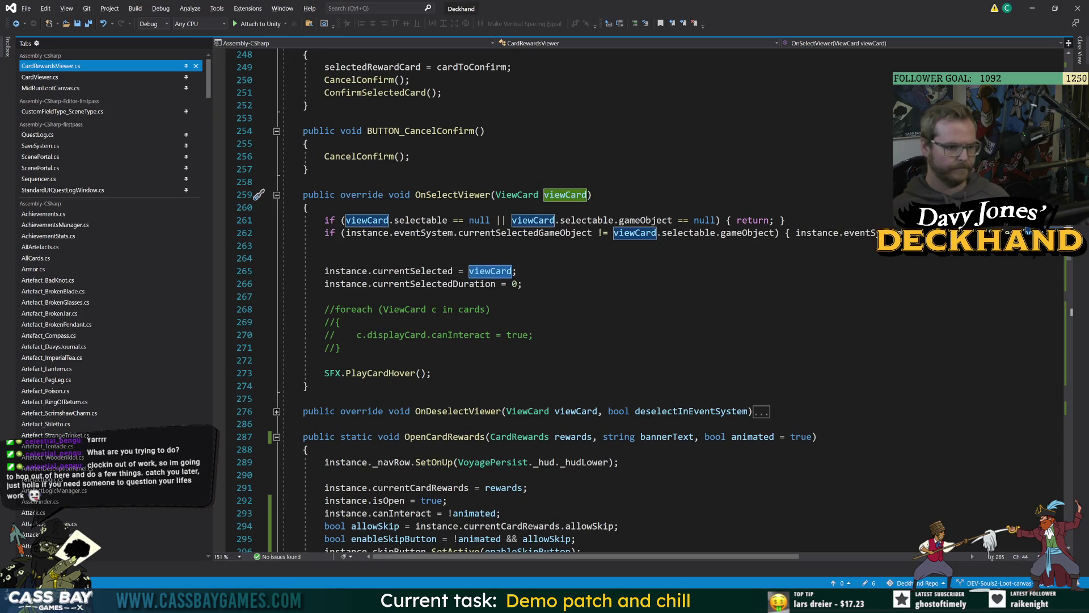
double_click(455, 200)
scroll(456, 199, "up", 5)
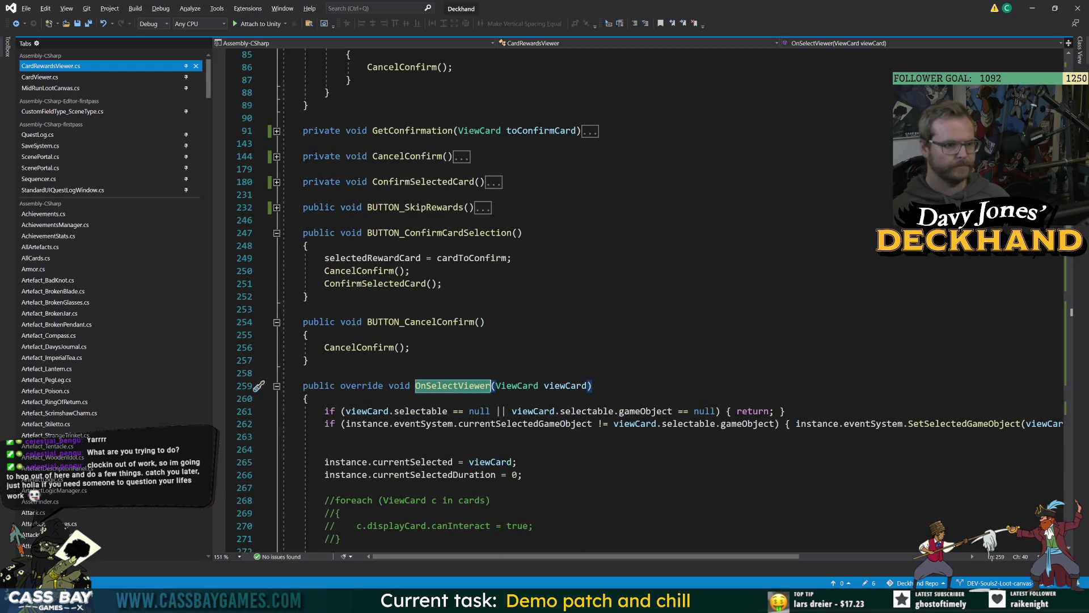
Step: Inspect BUTTON_ConfirmCardSelection and expand the GetConfirmation method body
double_click(440, 233)
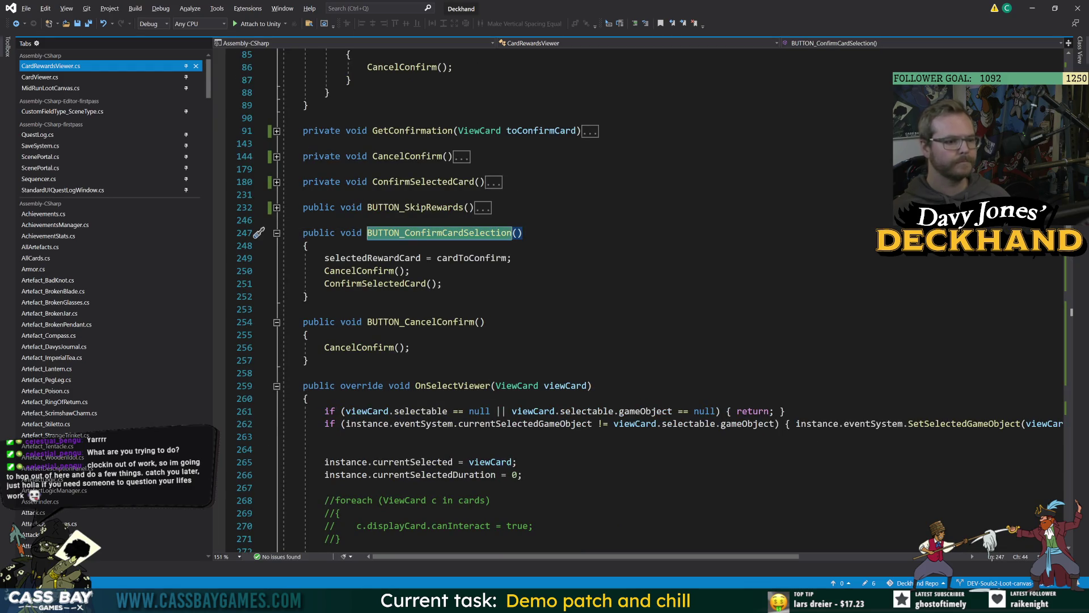
double_click(392, 283)
double_click(412, 130)
key("ctrl+m")
key("ctrl+m")
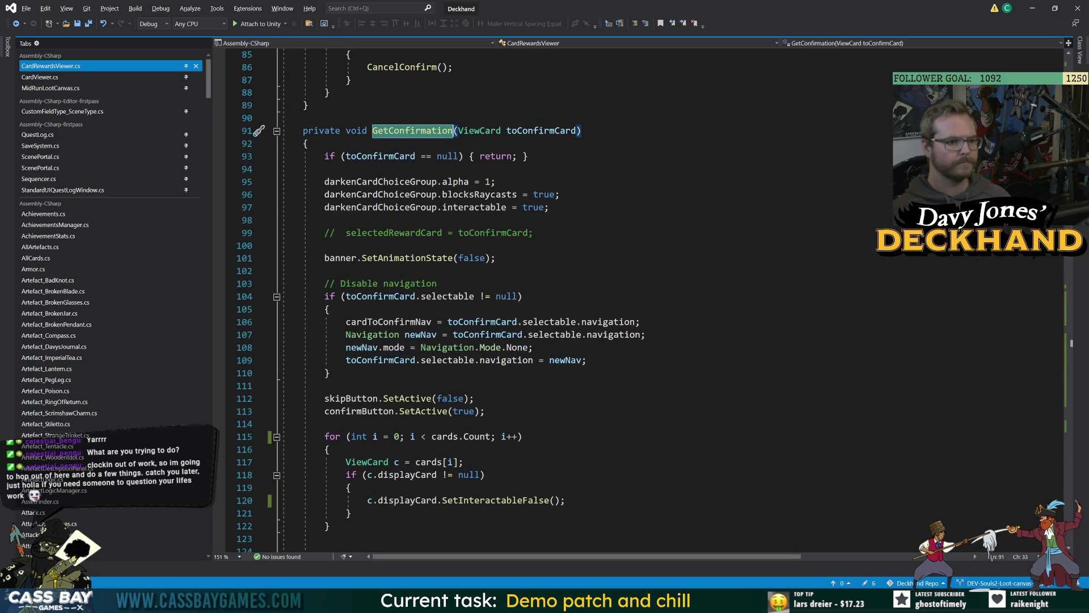
scroll(259, 131, "down", 10)
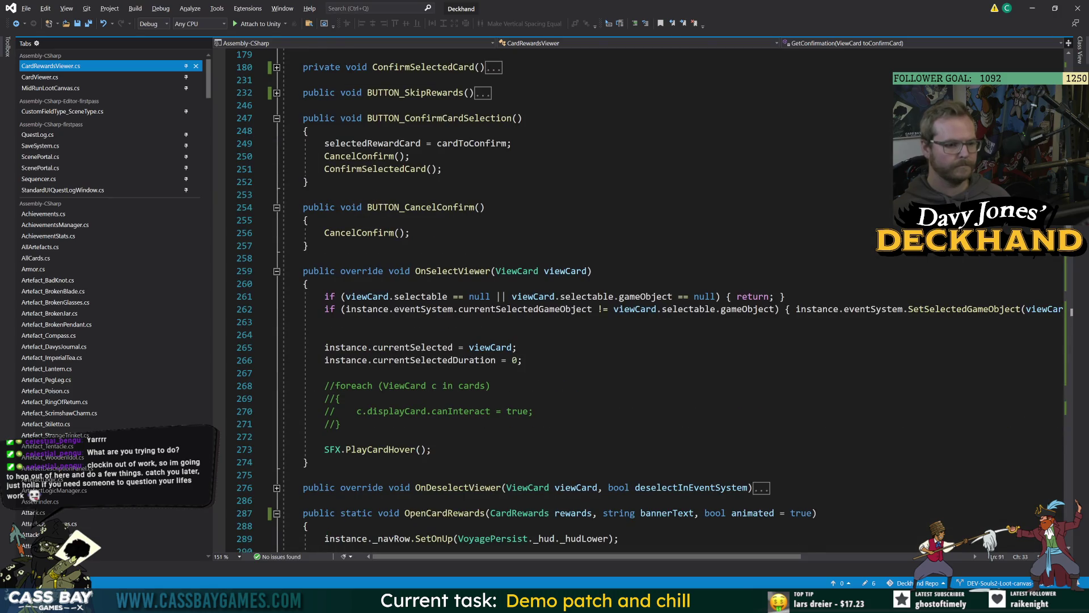
double_click(452, 271)
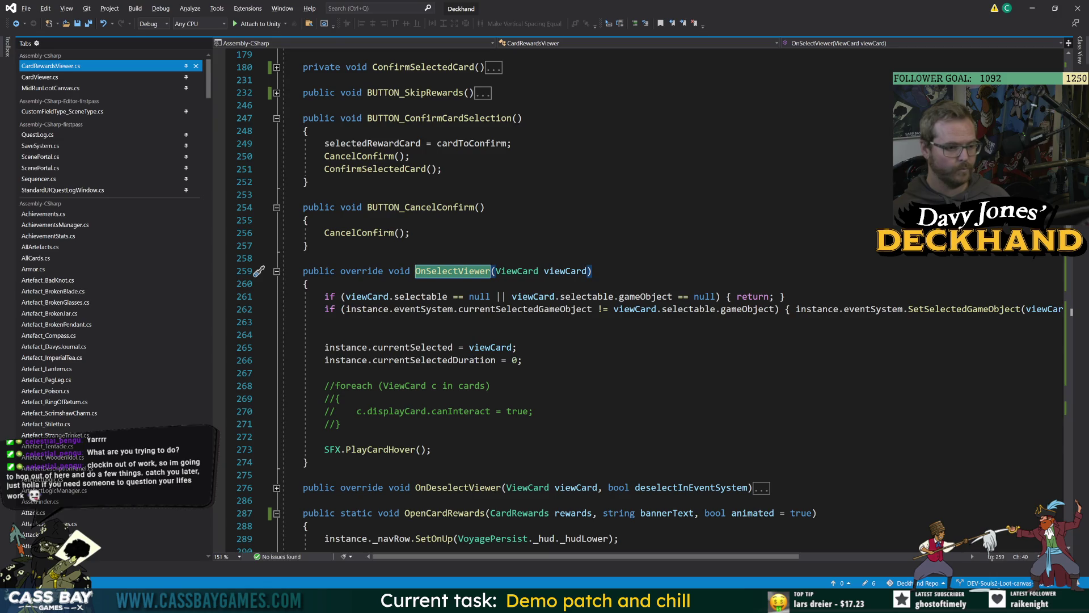
Step: Add line 268 in OnSelectViewer: if (keywordsPanel != null) { keywordsPanel.SetCard(viewCard.deckCard); }
double_click(412, 347)
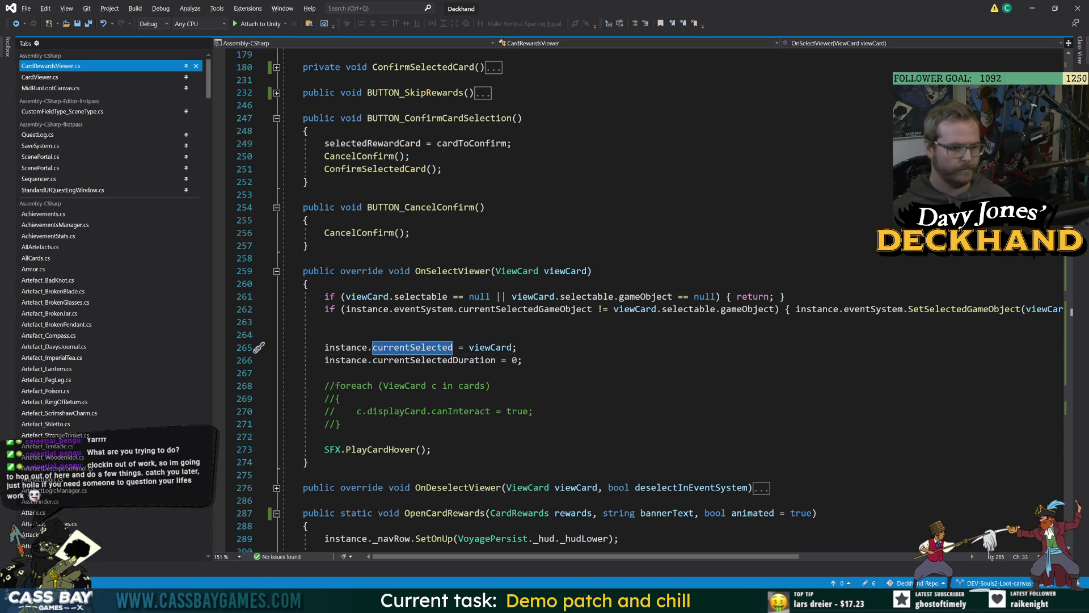
key("End")
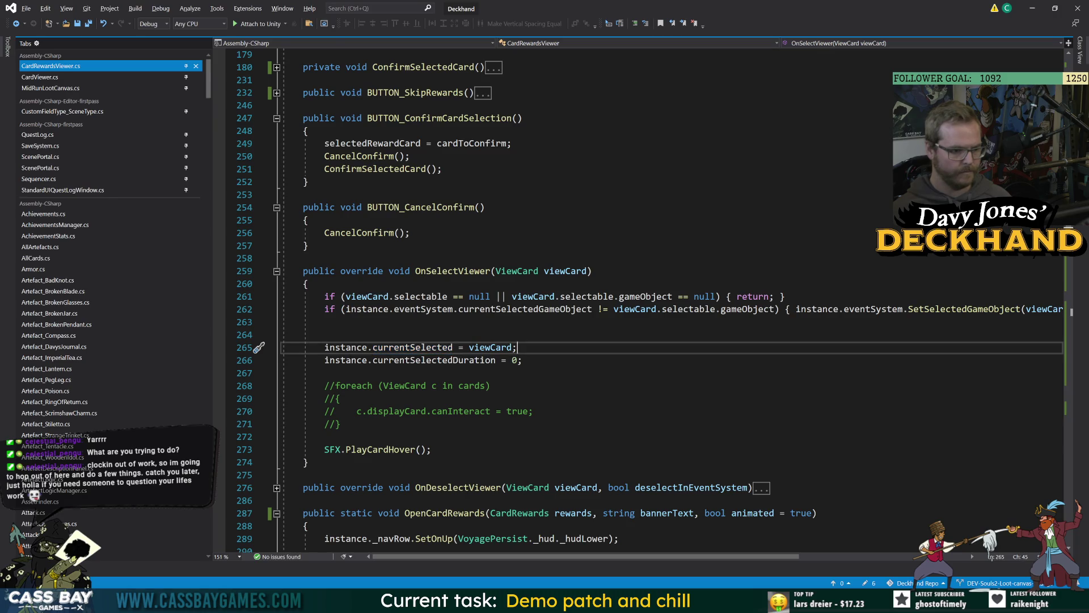
key("Return")
key("Return")
key("BackSpace")
key("BackSpace")
key("Down")
key("End")
key("Return")
key("Return")
type("if (key")
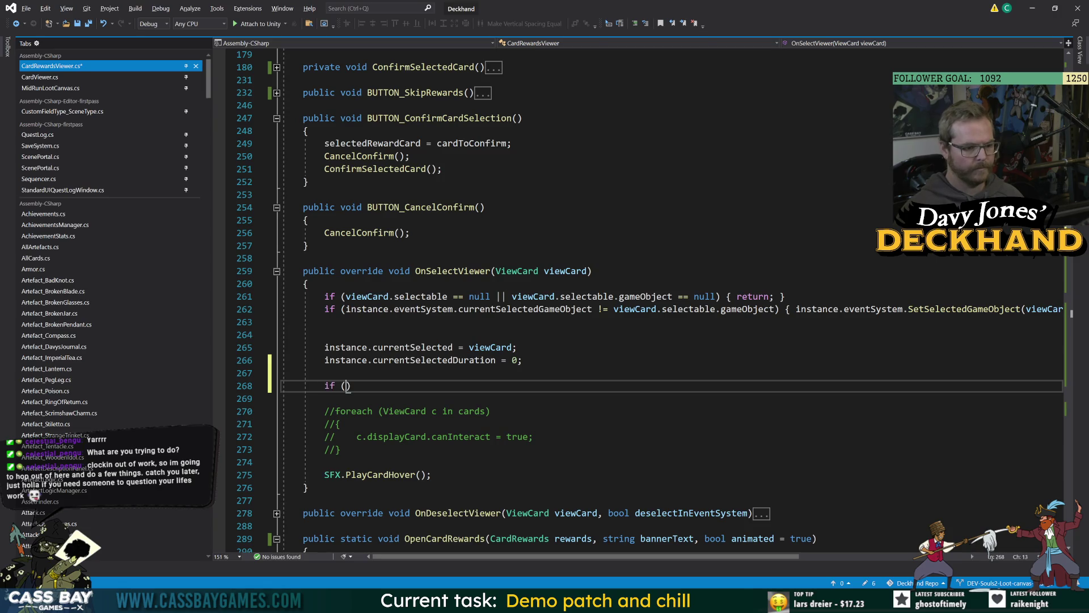
key("Tab")
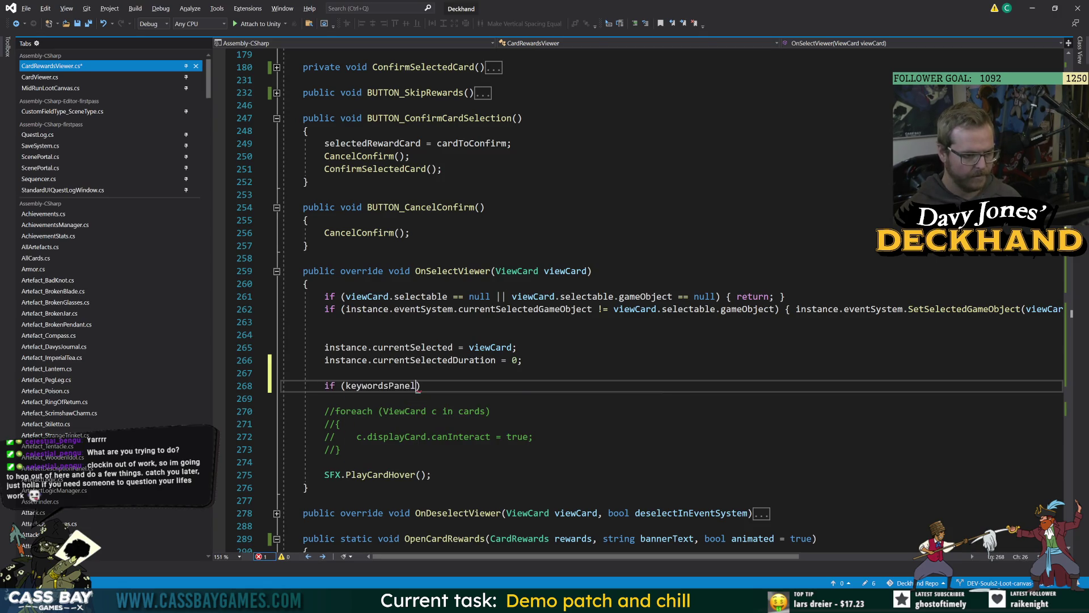
type("!= null) { keywordsPanel.")
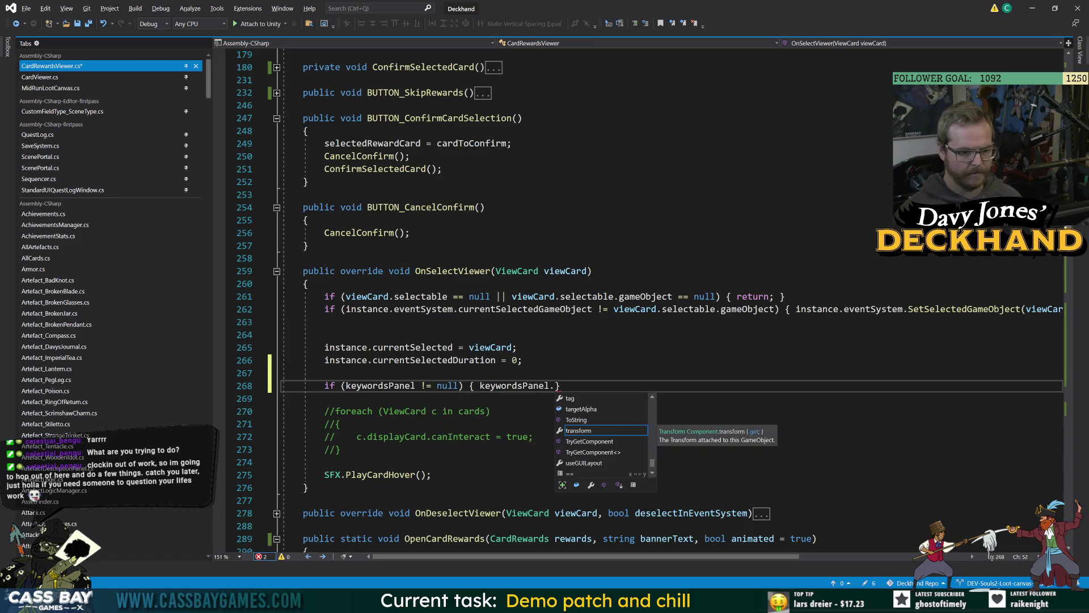
type("SetCard(")
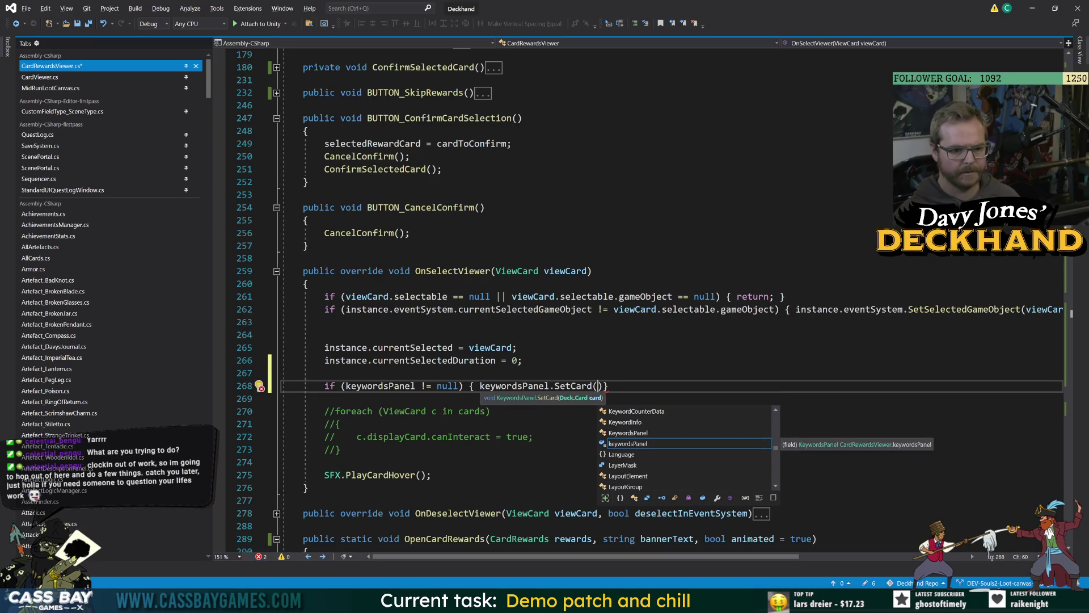
type("viewCard.deec")
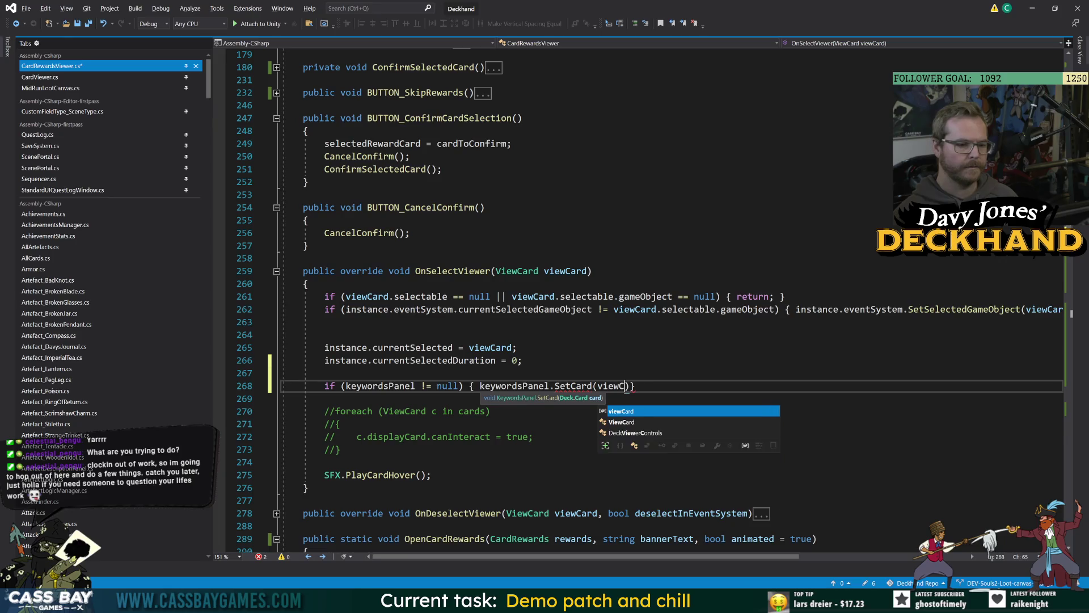
key("Tab")
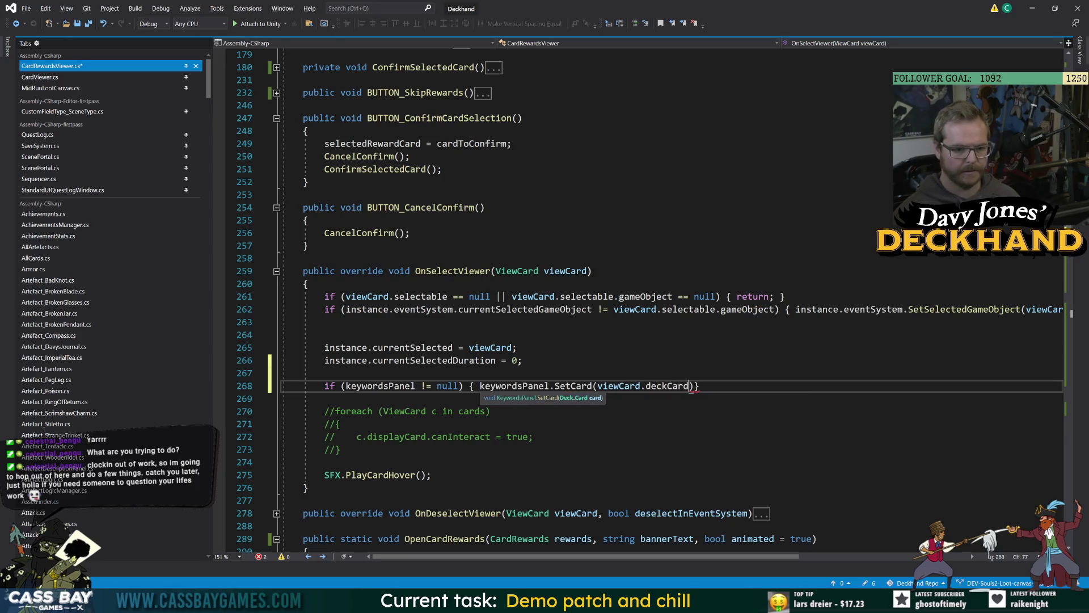
type(");")
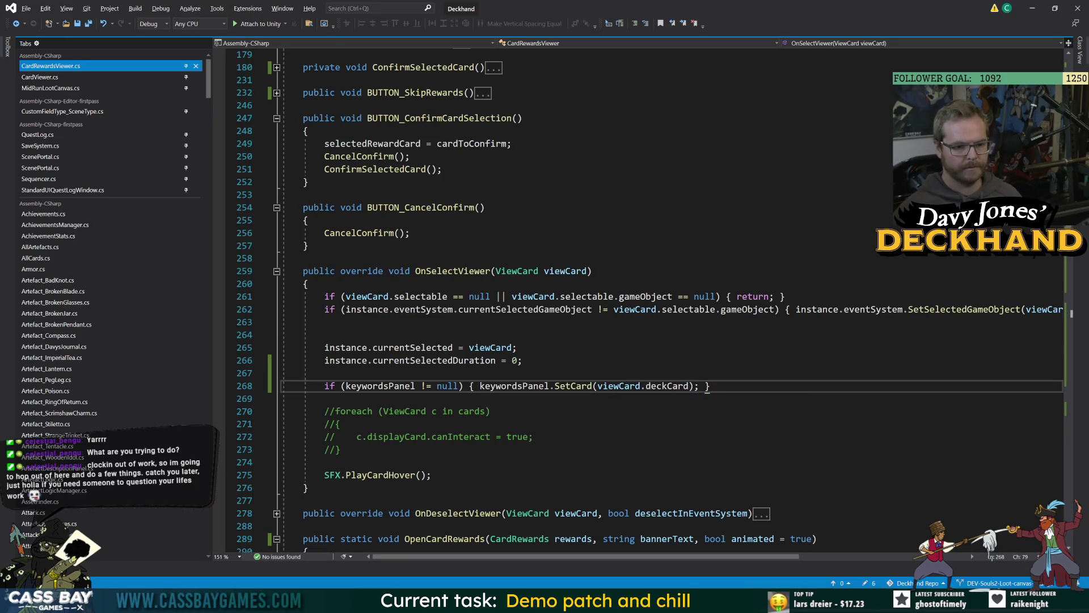
left_click(340, 424)
mouse_move(710, 386)
left_mouse_down()
mouse_move(280, 376)
mouse_move(259, 386)
left_mouse_up()
key("ctrl+c")
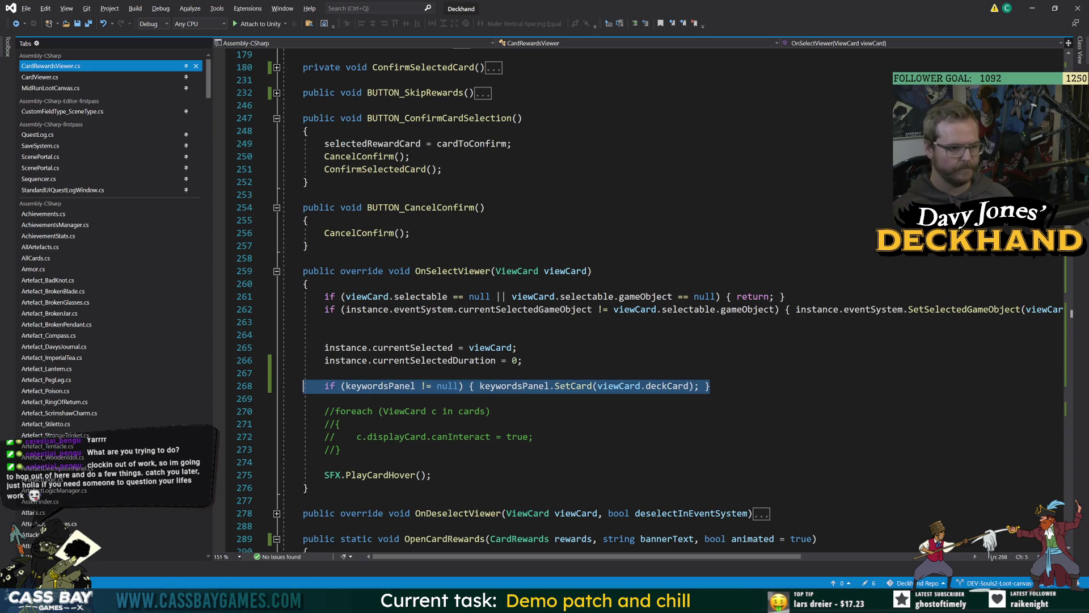
Step: Expand OnDeselectViewer and place the caret after its early-return check
left_click(276, 513)
scroll(277, 513, "down", 5)
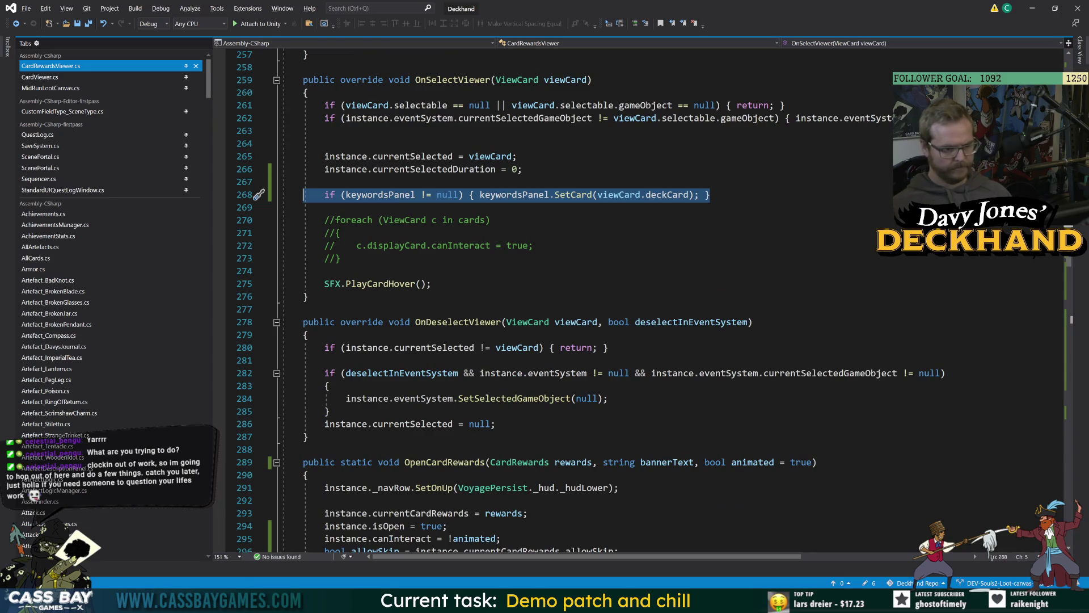
left_click(259, 347)
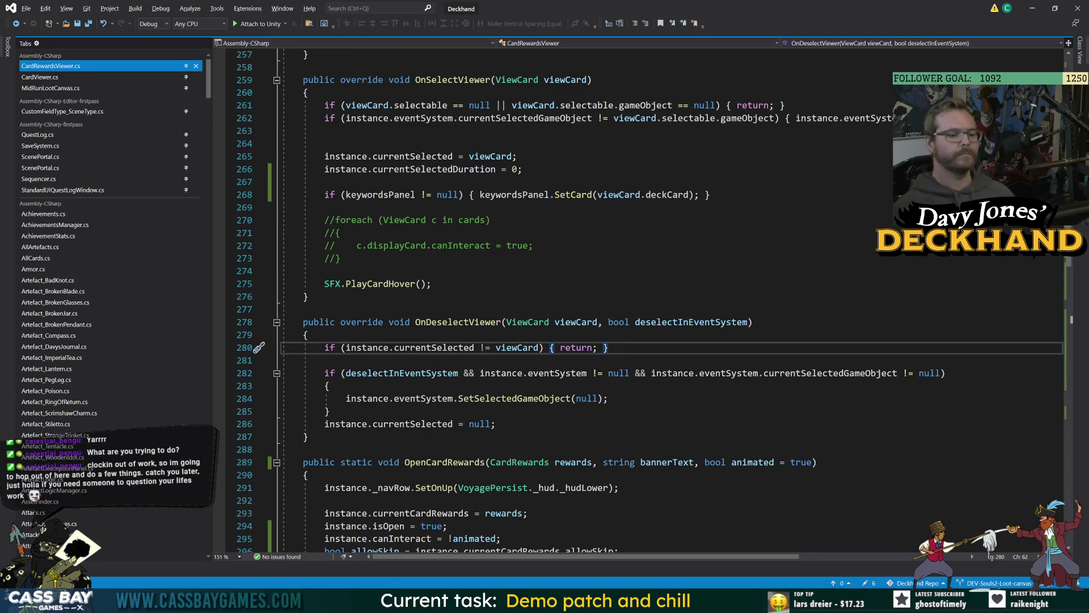
Step: Paste the keywords-panel line into OnDeselectViewer at line 289, changing its argument to null
key("Return")
key("Return")
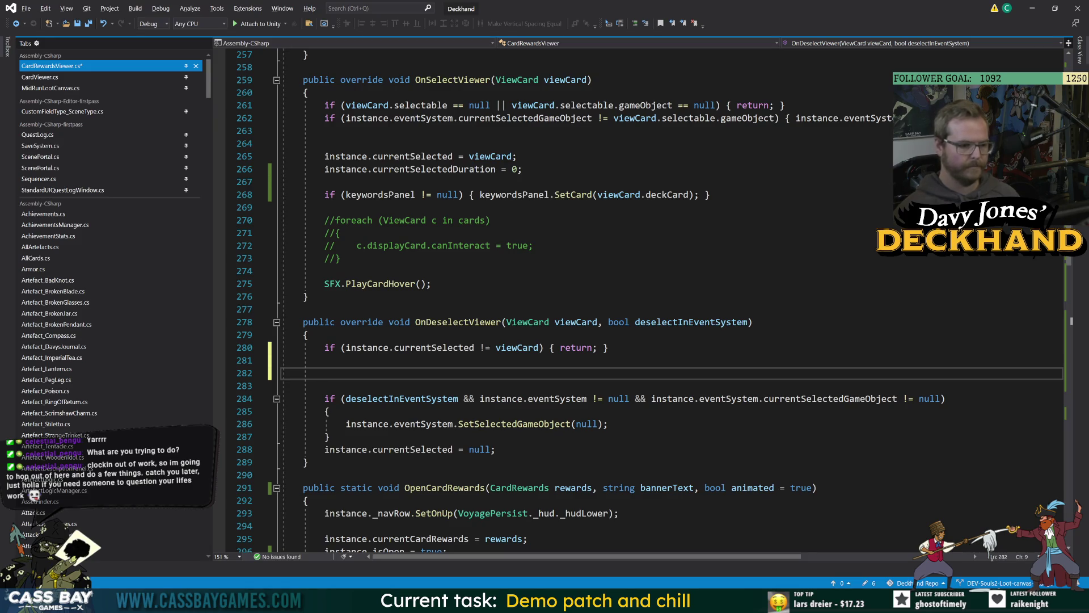
left_click(495, 449)
key("Return")
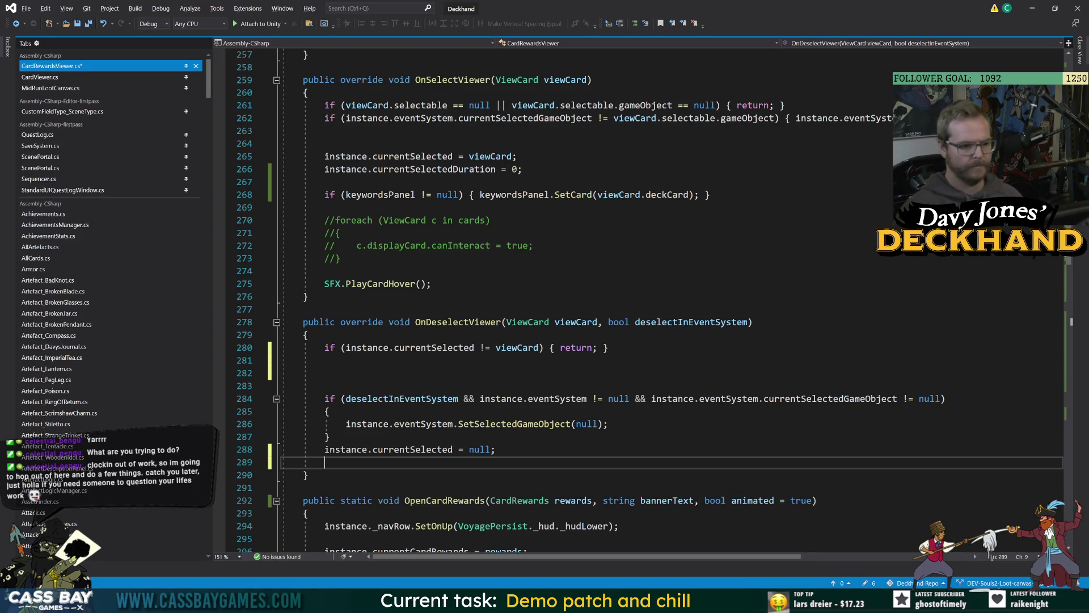
key("ctrl+v")
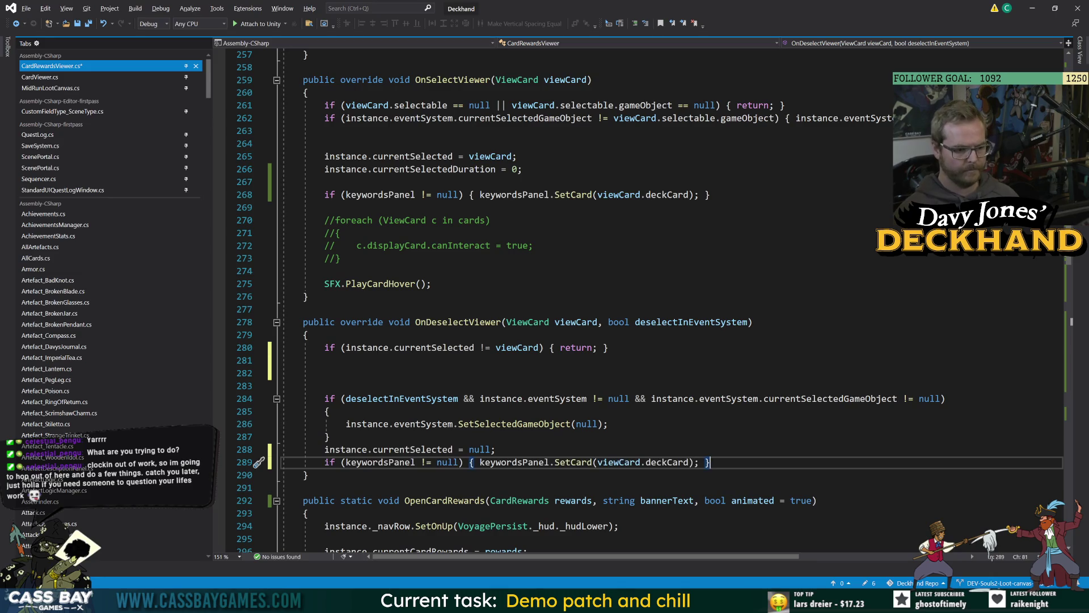
left_click_drag(689, 463, 600, 464)
type("null")
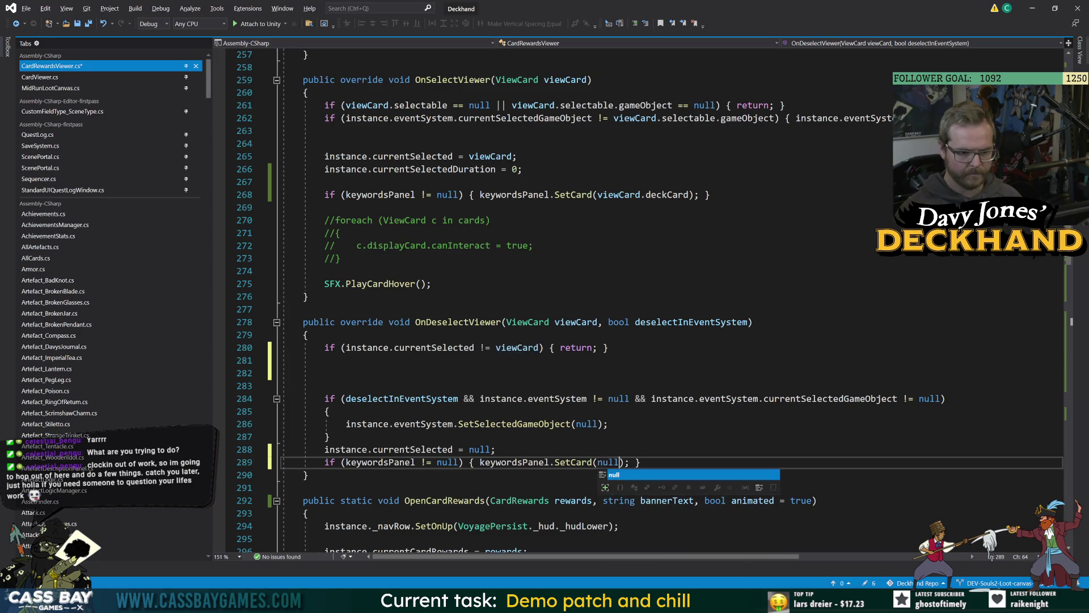
Step: Review the SetCard definition in KeywordsPanel, then return to CardRewardsViewer
double_click(574, 463)
key("F12")
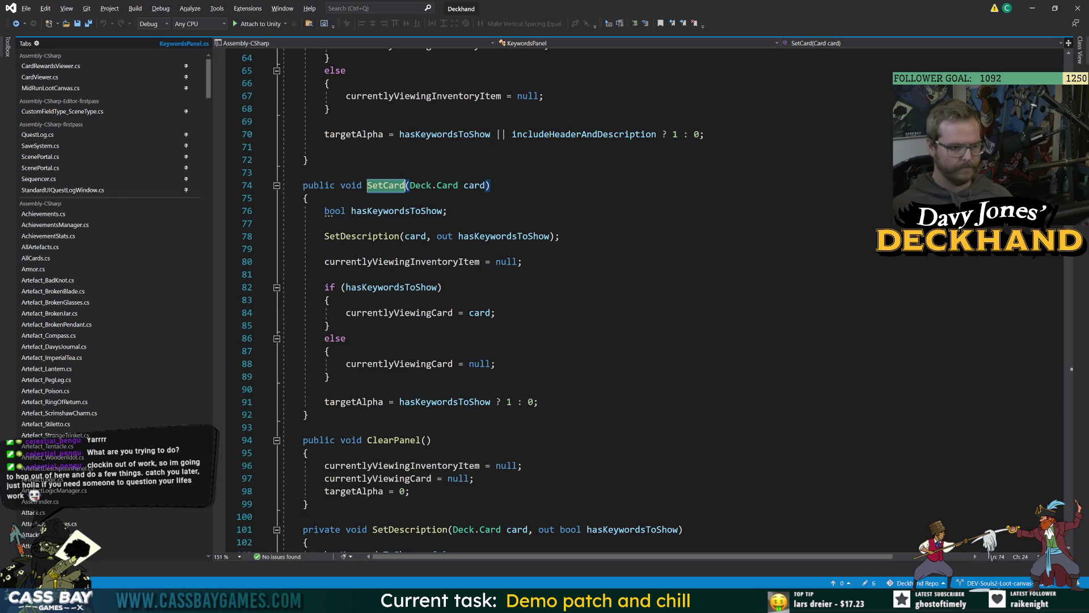
left_click(259, 275)
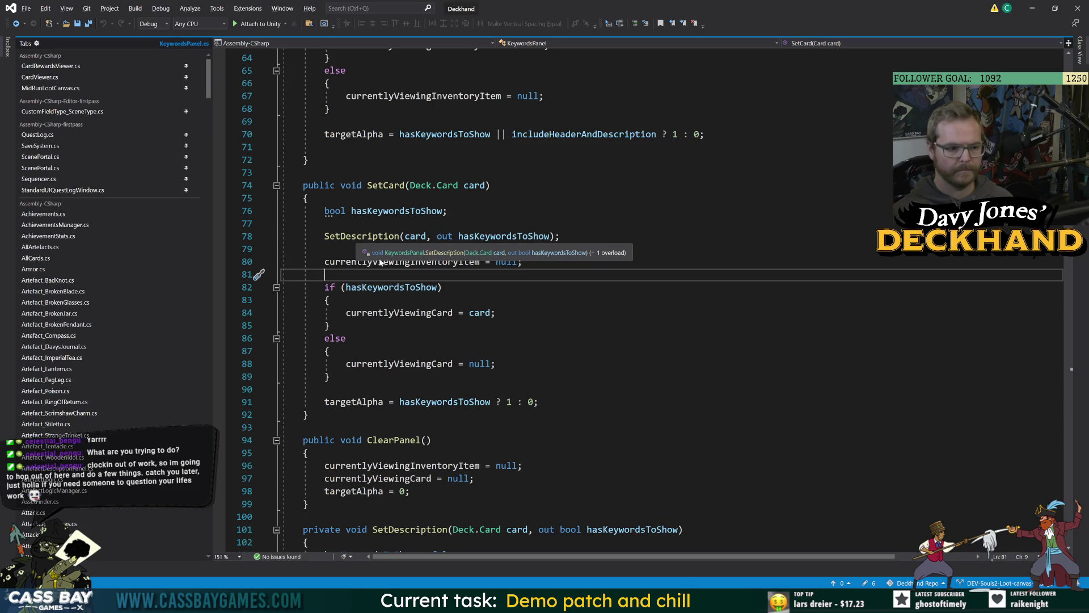
key("Up")
key("Up")
key("Up")
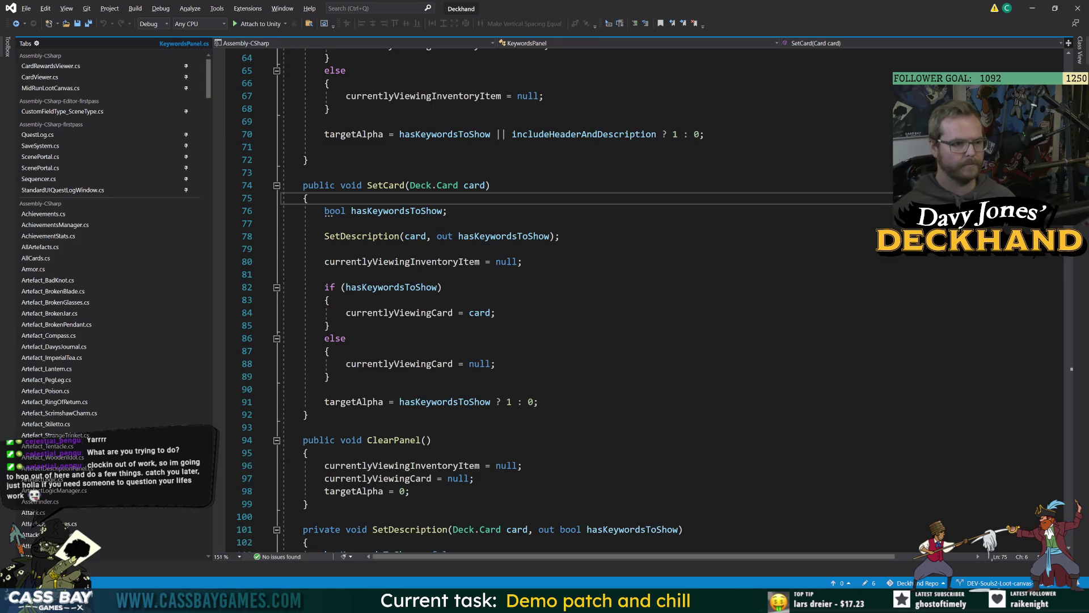
left_click(16, 24)
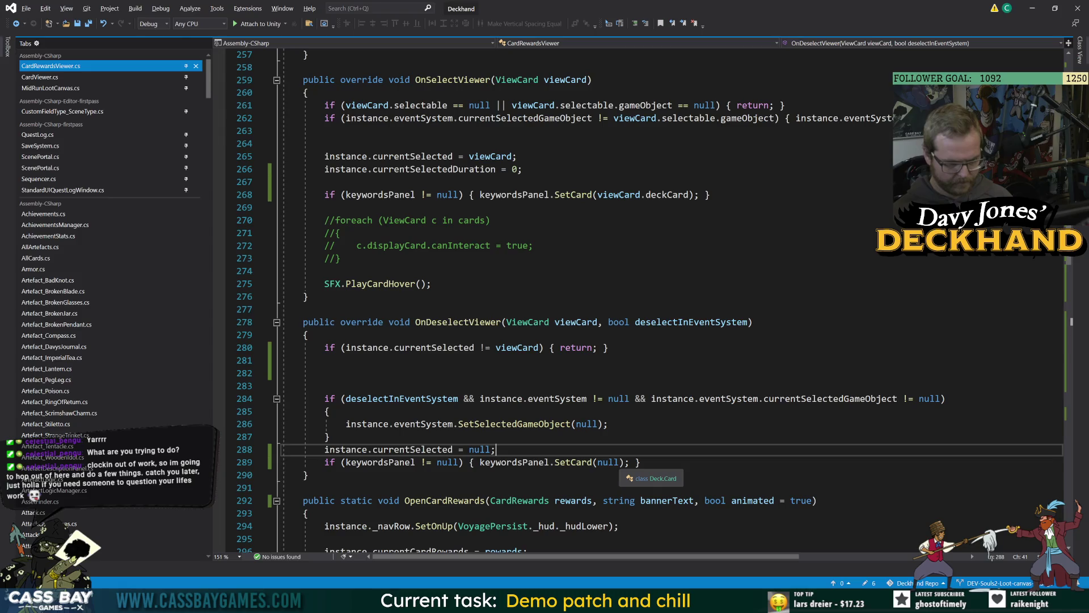
Step: Replace SetCard(null) with ClearPanel() and view ClearPanel's definition in KeywordsPanel
left_click_drag(624, 462, 555, 462)
type("cle")
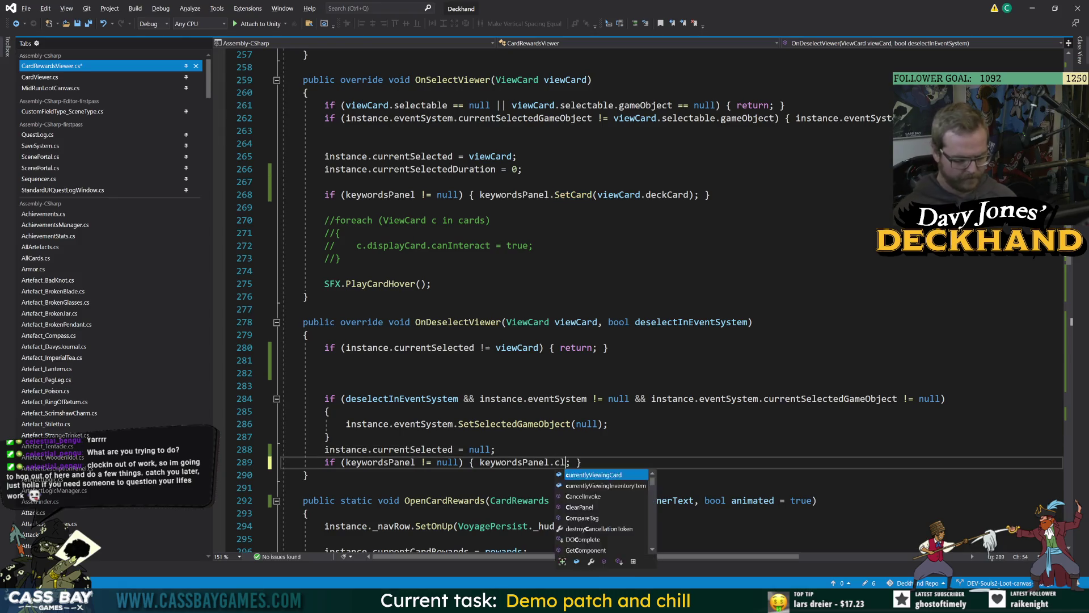
key("Tab")
type("()")
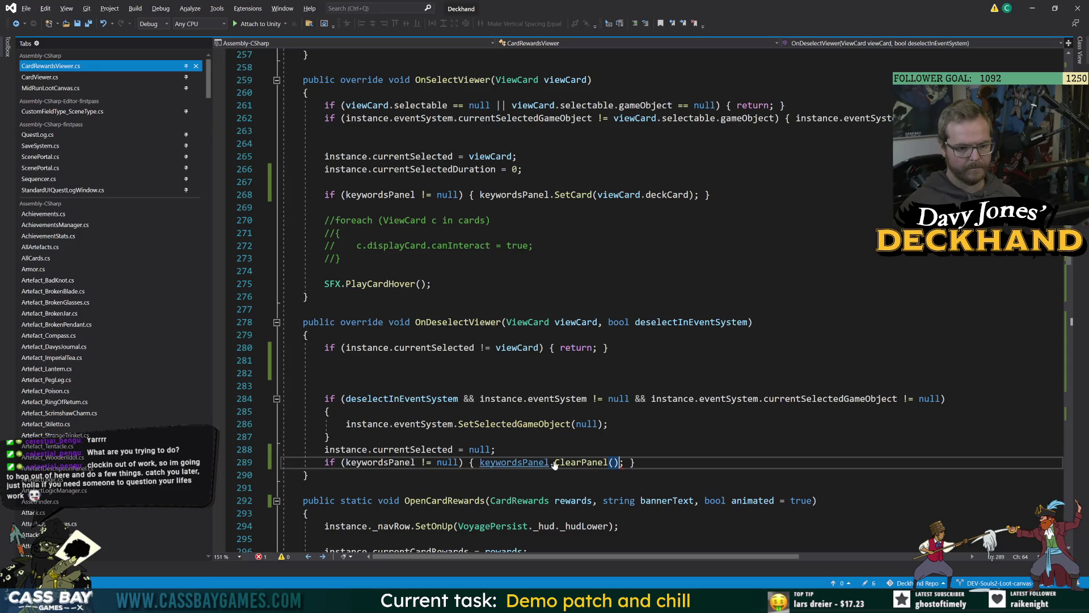
key("Right")
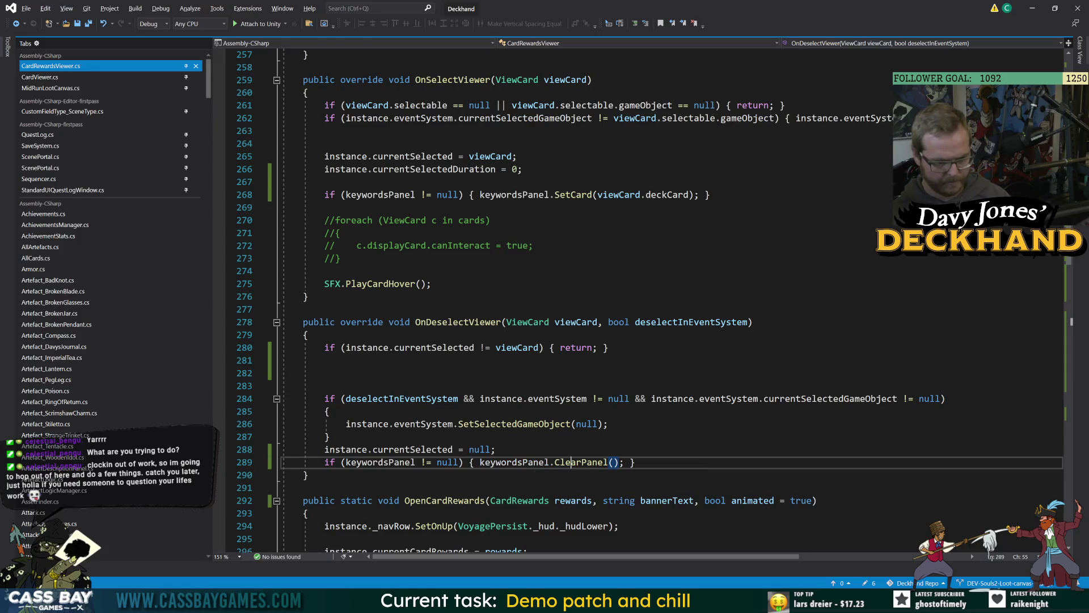
key("F12")
scroll(599, 298, "down", 1)
Step: Add an if (card == null) { ClearPanel(); } block at the start of SetDescription
left_click(309, 363)
key("Return")
key("Return")
key("Up")
type("if (card == null)")
key("Return")
type("{")
key("Return")
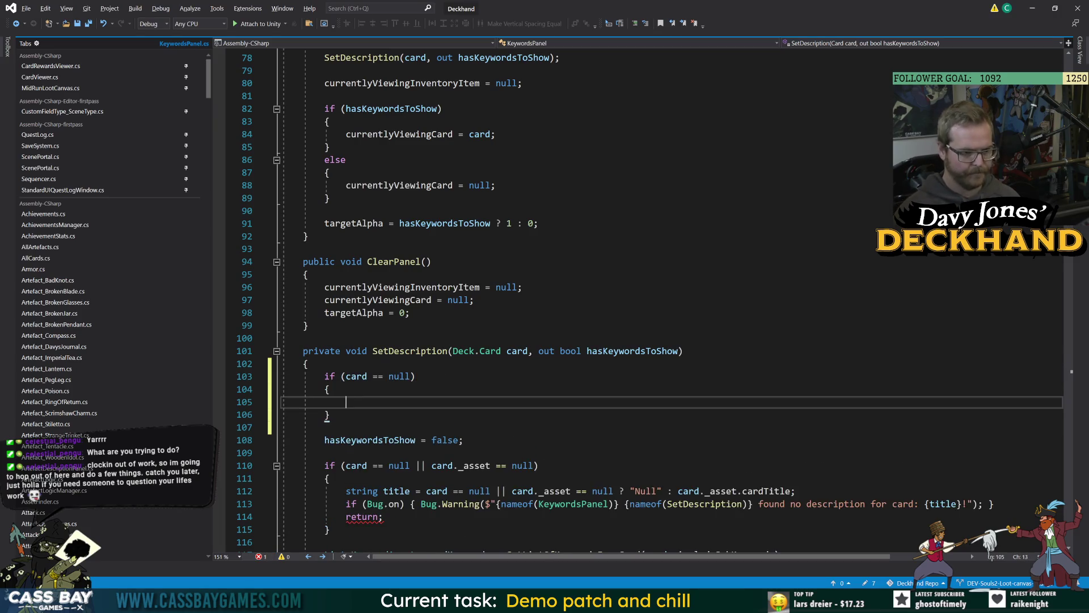
type("ClearPanel();")
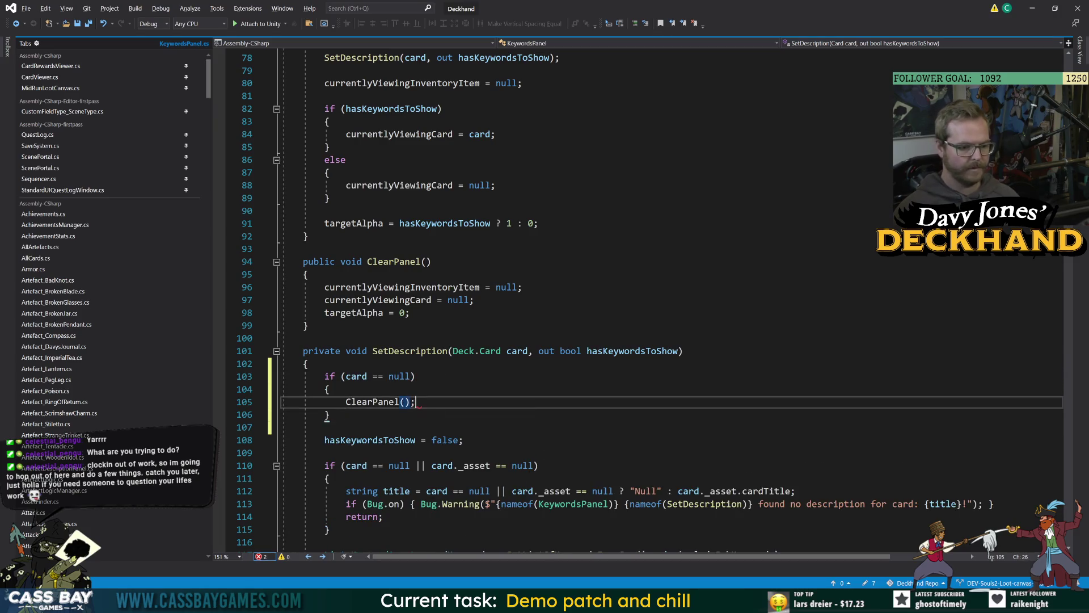
left_click(683, 350)
Step: Delete the null-card ClearPanel block again, save KeywordsPanel.cs, and return to Unity
left_click(464, 440)
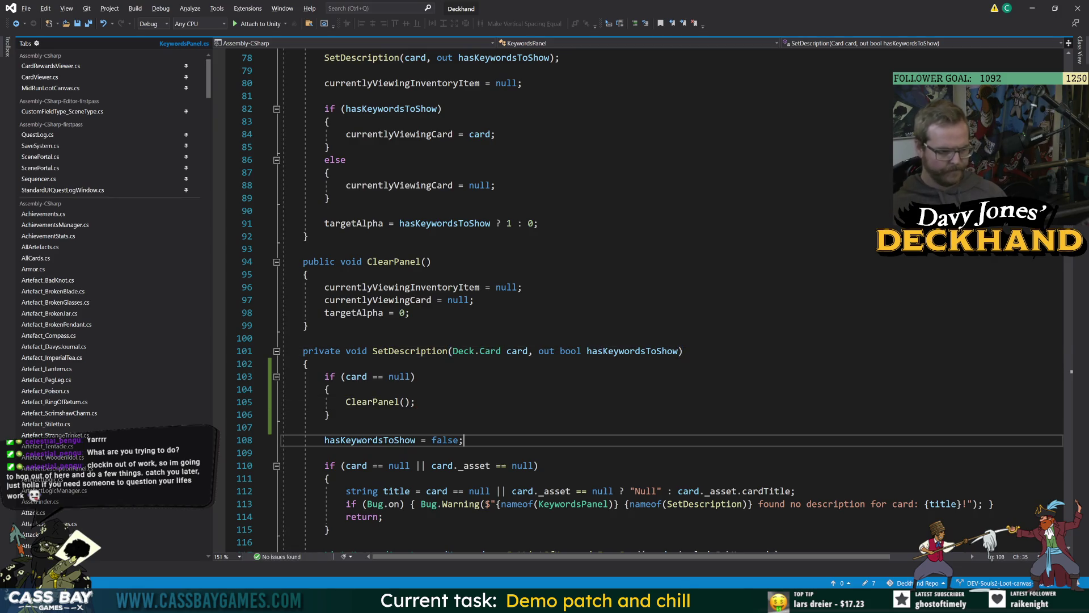
scroll(644, 298, "down", 2)
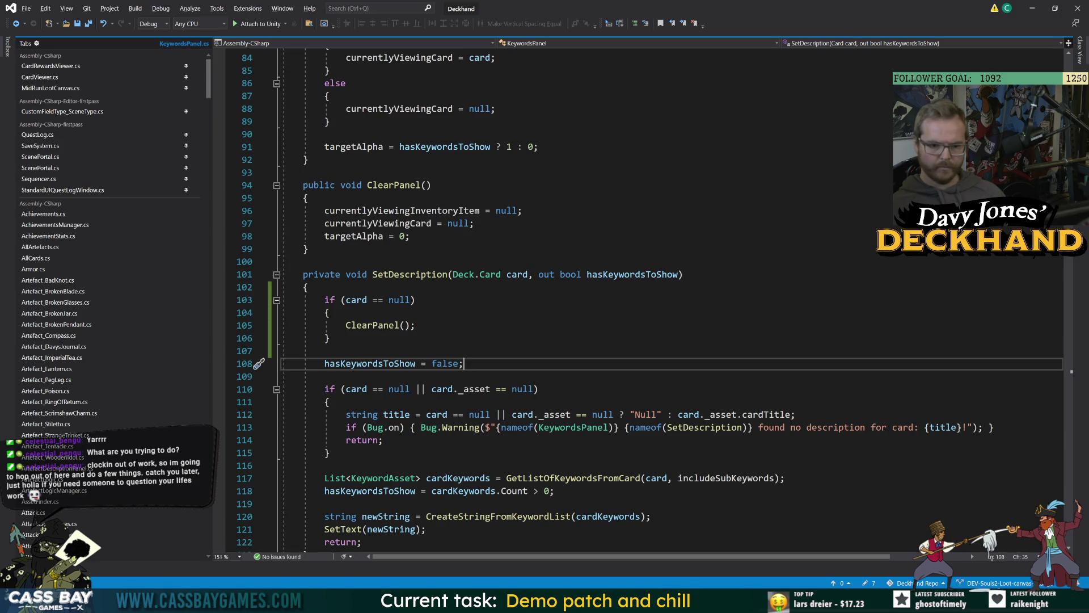
left_click_drag(283, 351, 283, 299)
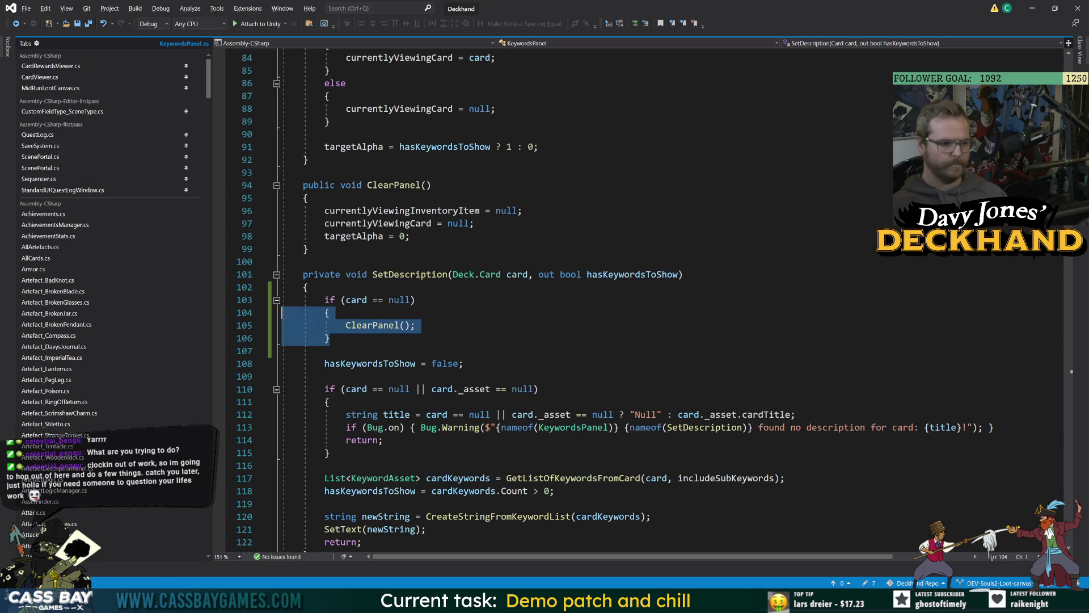
key("Delete")
left_click(720, 313)
key("ctrl+s")
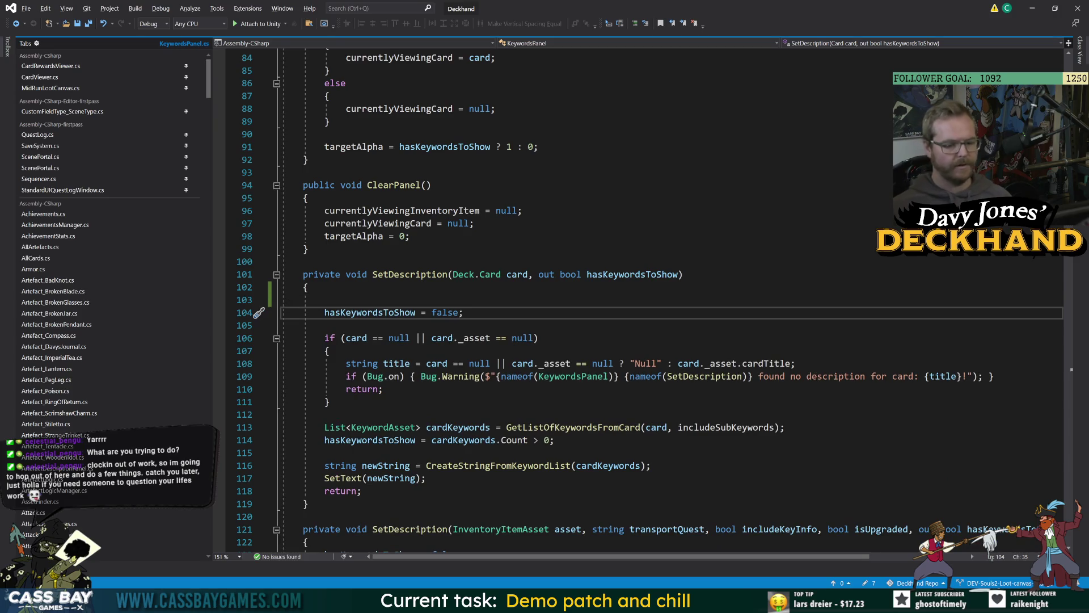
key("alt+Tab")
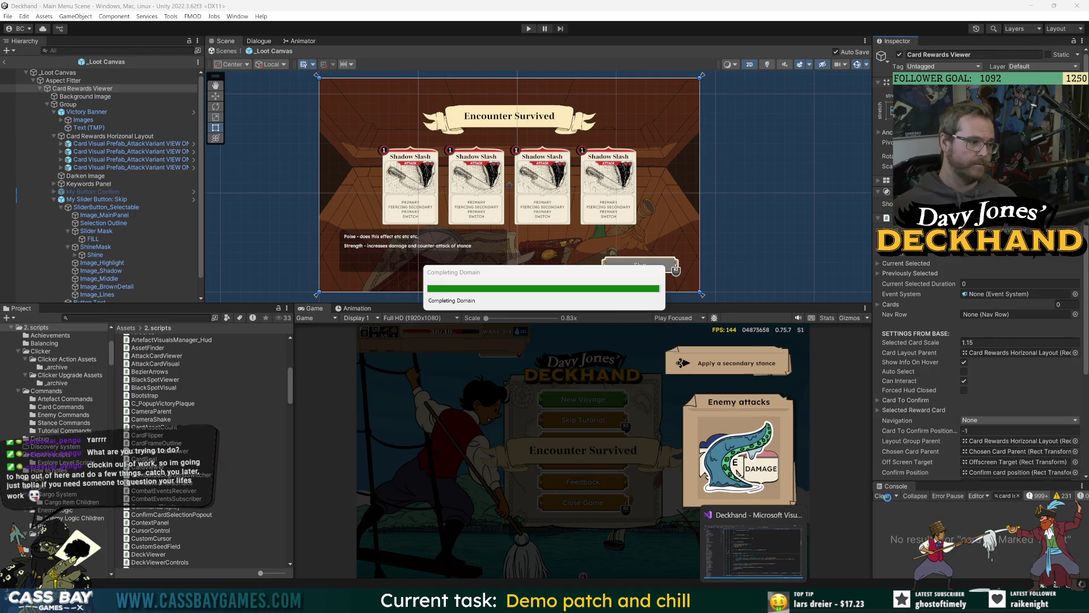
Step: Assign Keywords Panel to the Card Rewards Viewer's Keywords Panel field and deactivate My Slider Button: Skip
scroll(939, 392, "down", 5)
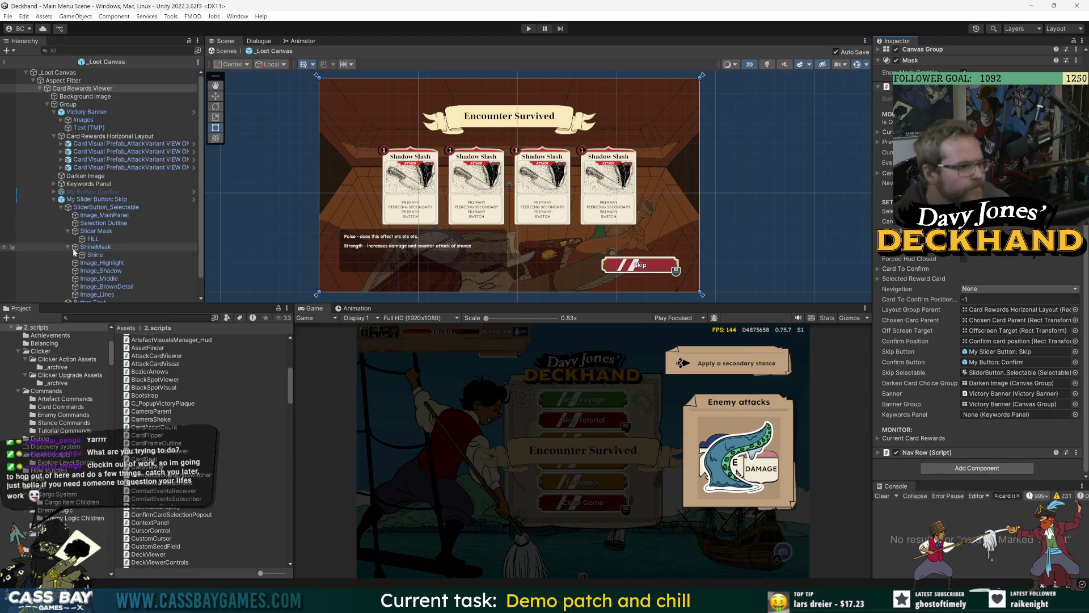
mouse_move(88, 184)
left_mouse_down()
mouse_move(999, 352)
mouse_move(1023, 418)
left_mouse_up()
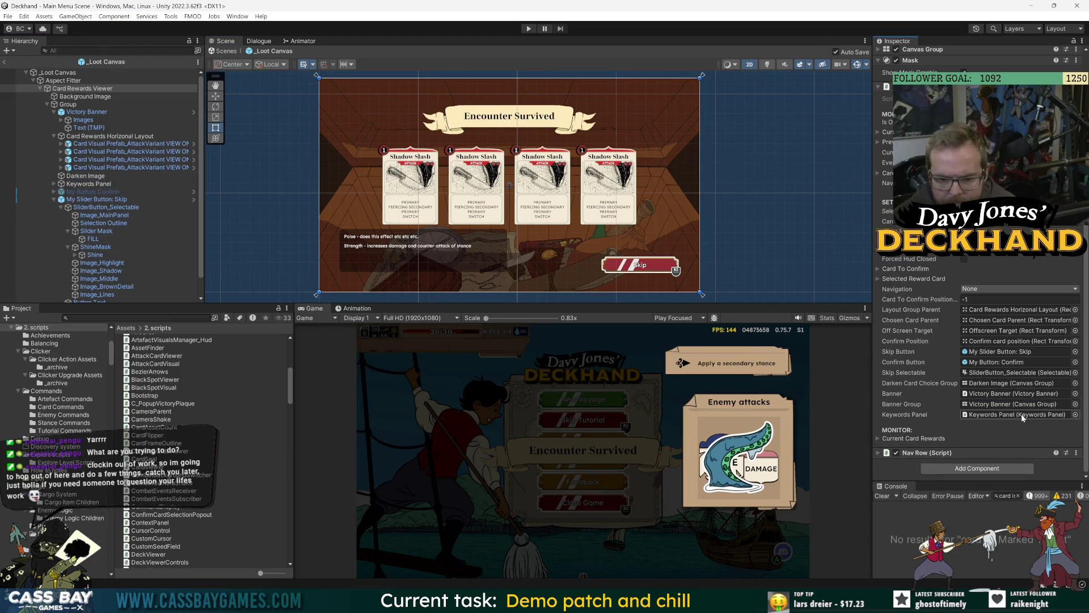
left_click(55, 199)
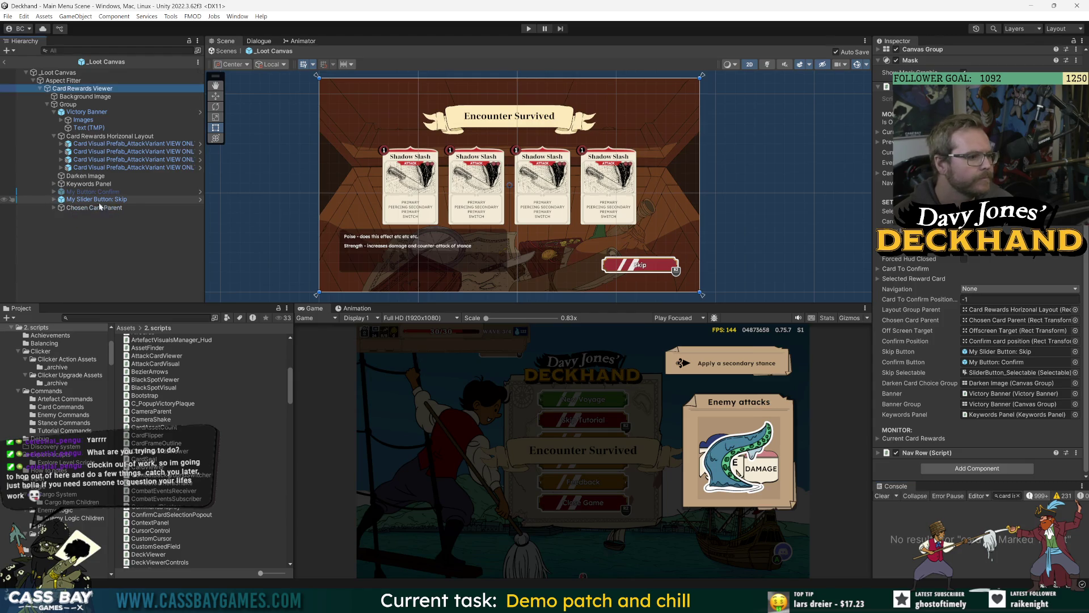
left_click(96, 199)
left_click(899, 54)
Step: Check the viewer's Canvas Group, select _Loot Canvas, enter play mode and ignore the prefab warning
left_click(83, 88)
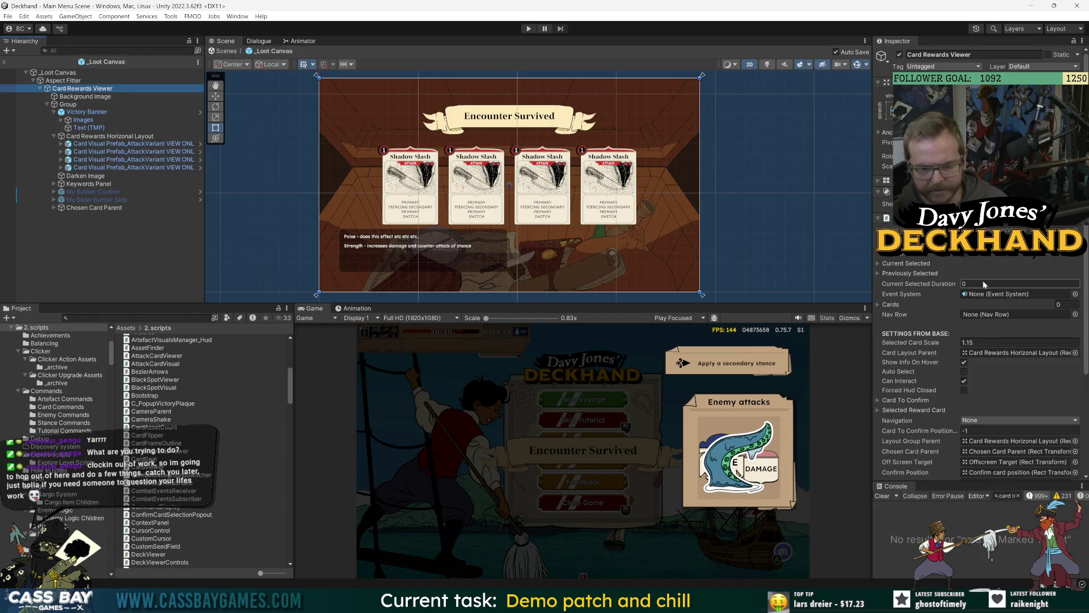
left_click(878, 180)
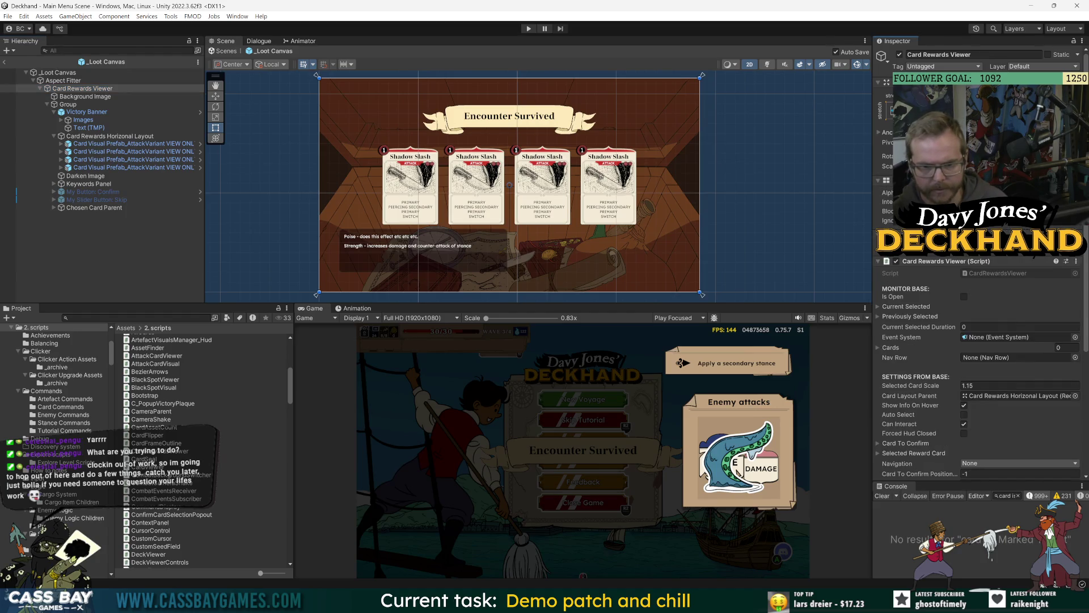
left_click(408, 246)
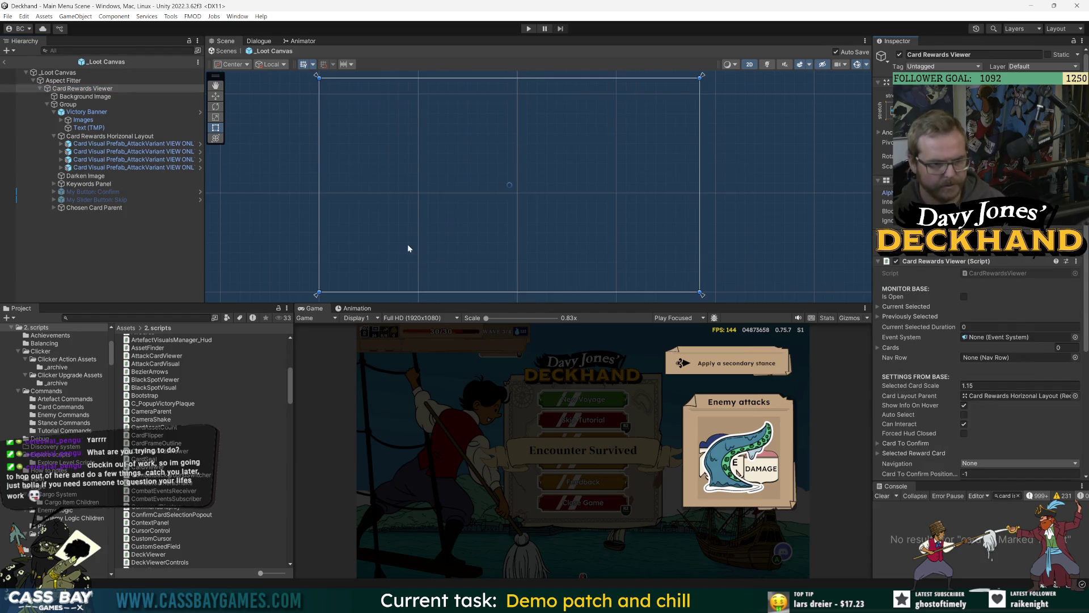
left_click(58, 72)
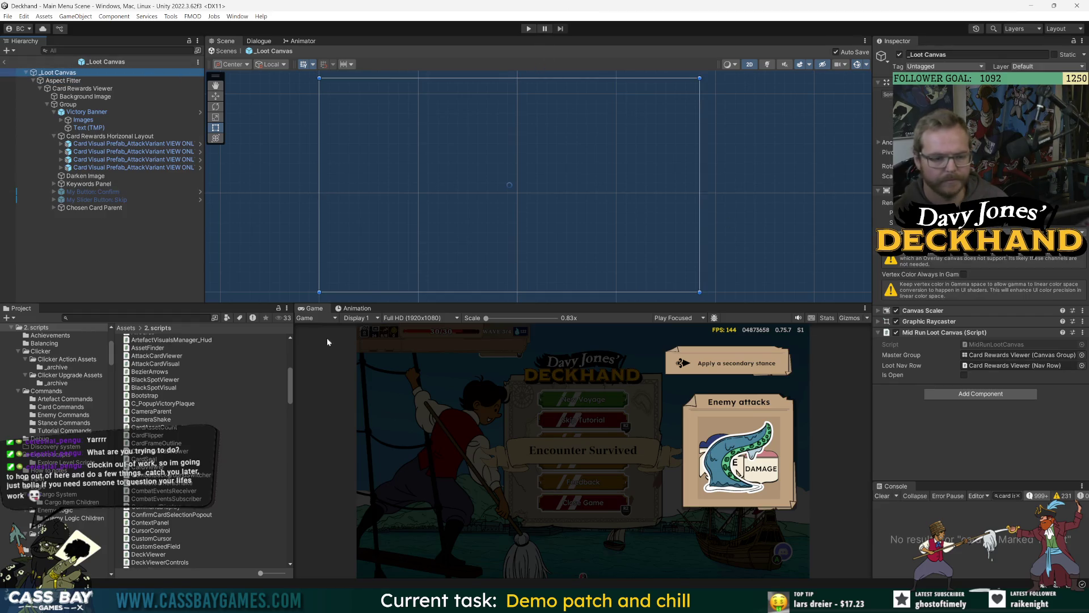
left_click(529, 29)
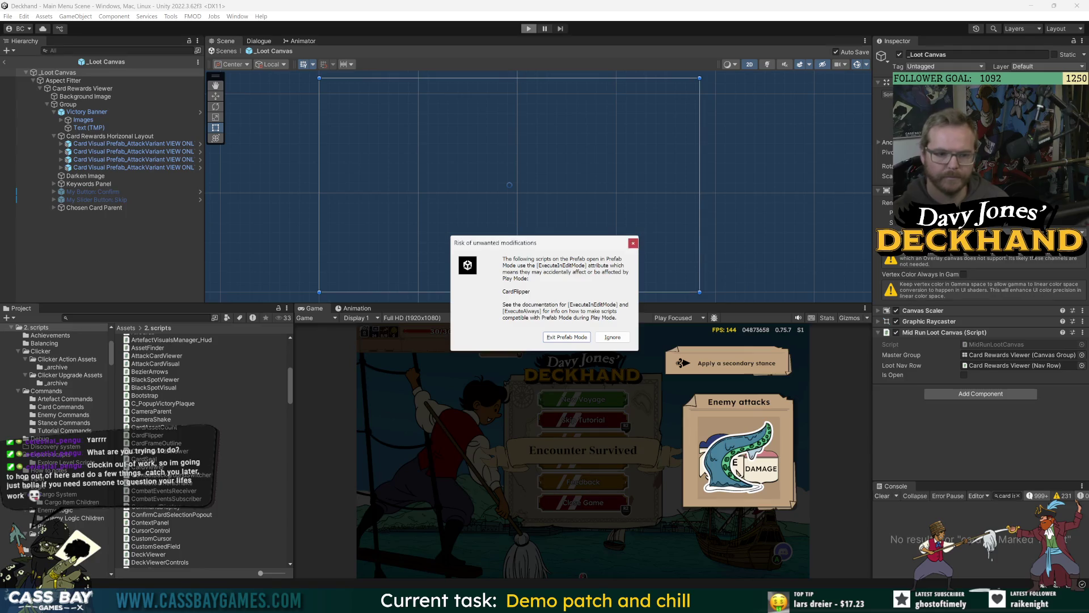
left_click(574, 341)
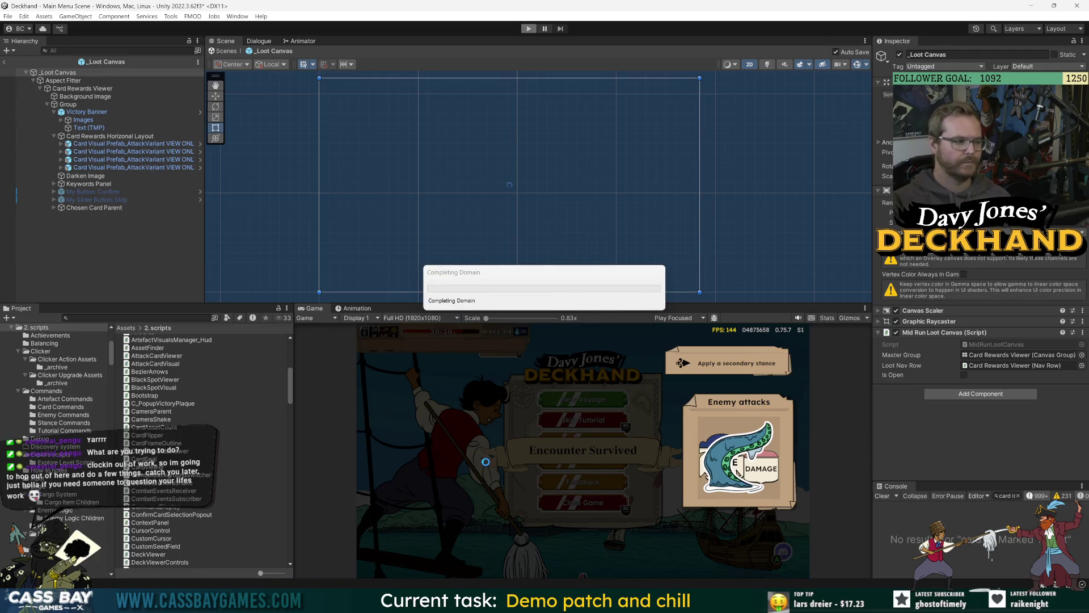
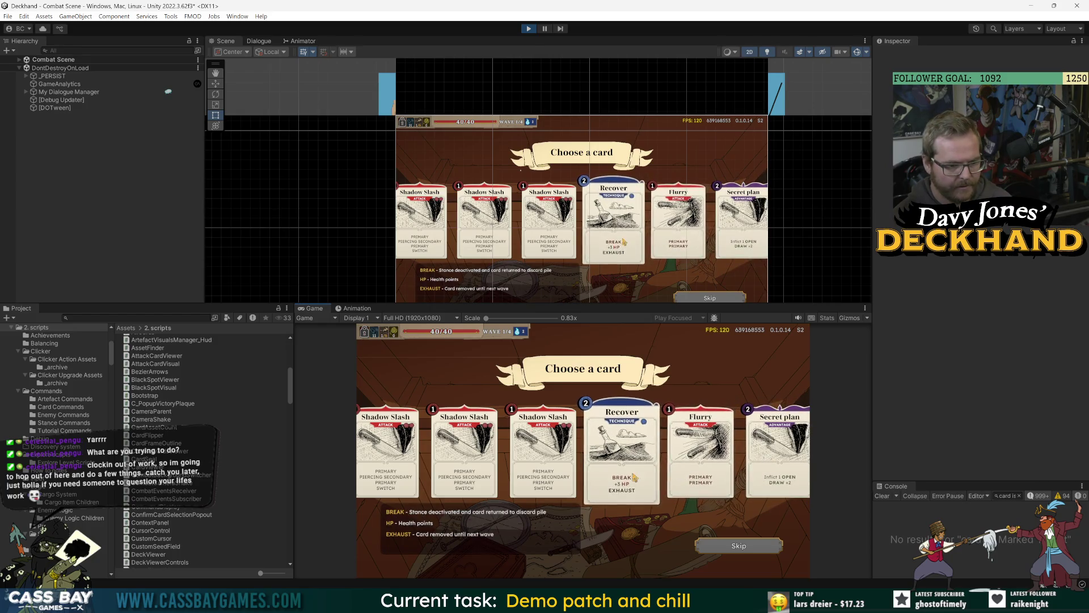
Step: Exit Play mode, then check and close the _PERSIST object's prefab overrides list
key("ctrl+p")
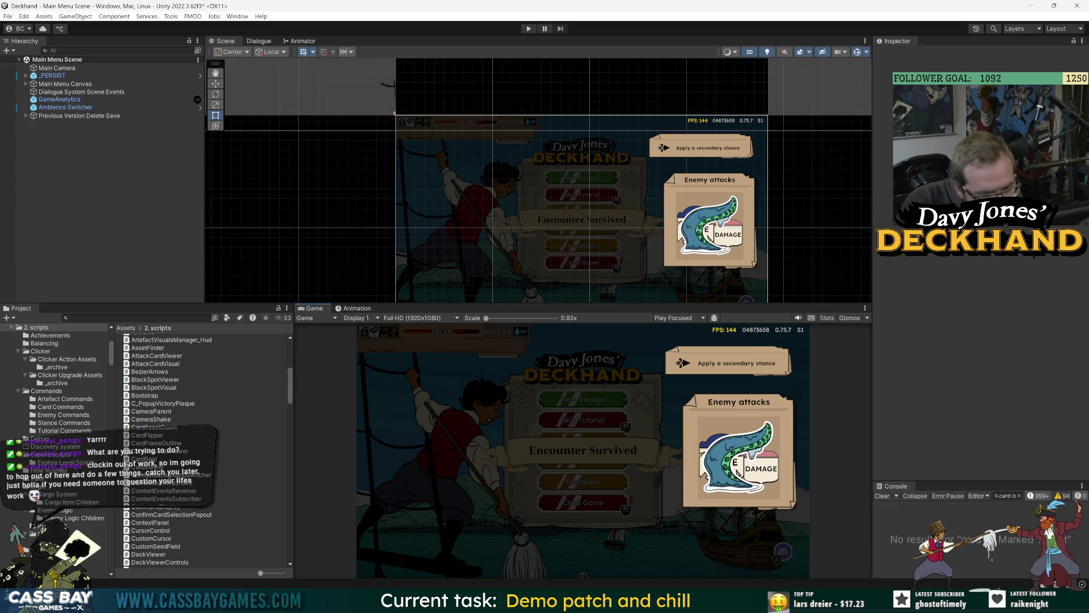
key("alt+Tab")
key("alt+Tab")
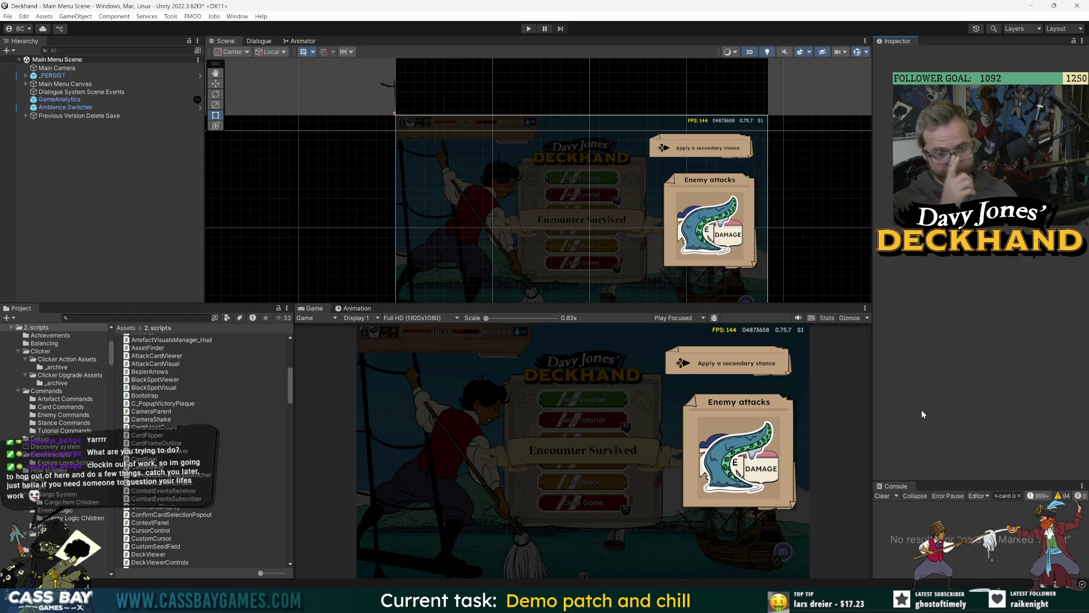
left_click(53, 76)
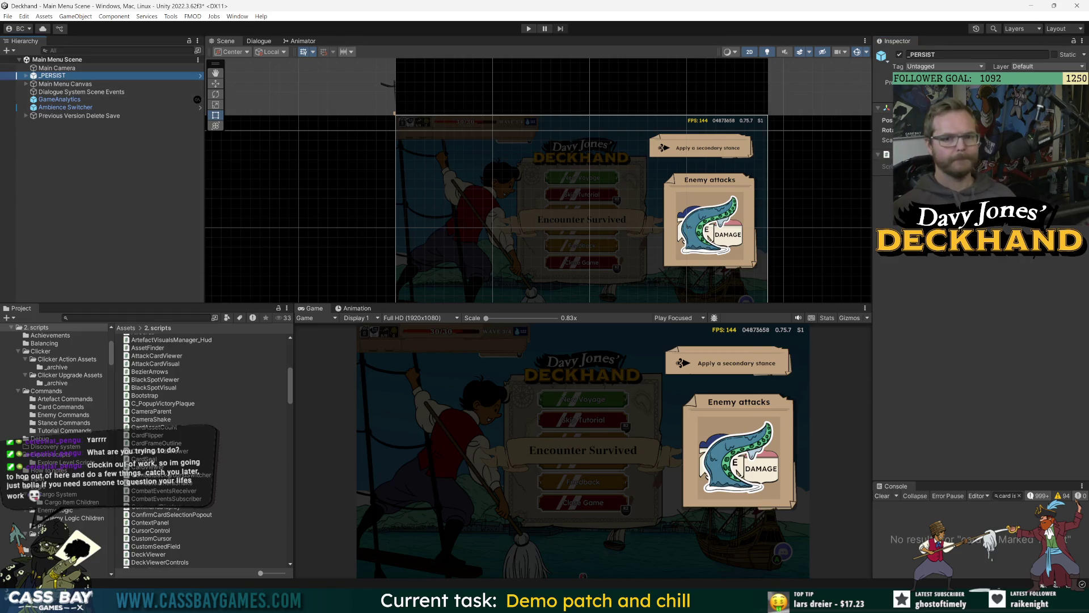
left_click(1027, 333)
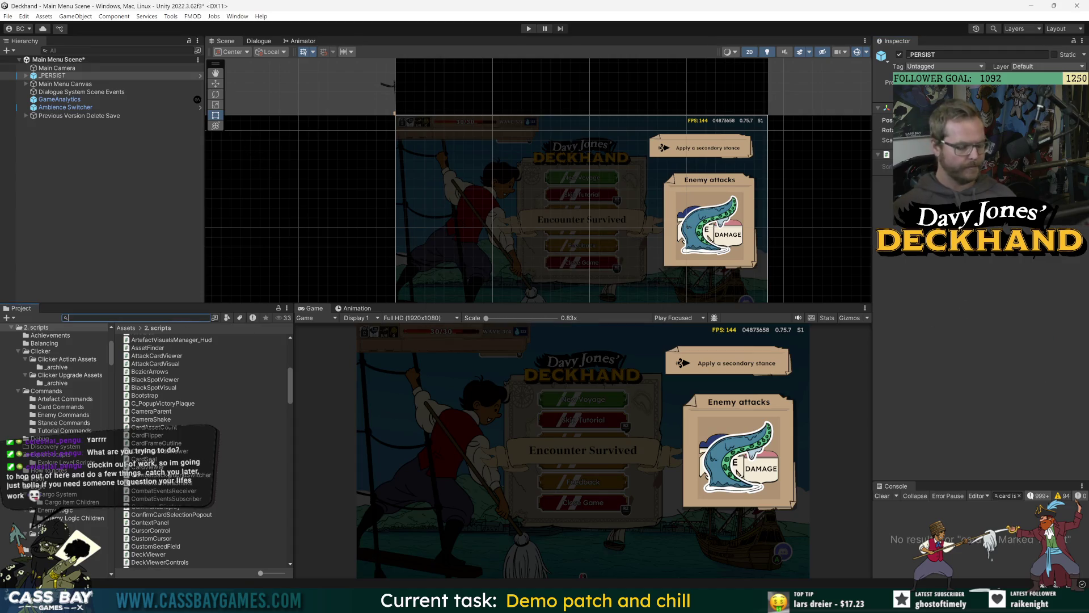
Step: Open _Loot Canvas, delete its four placeholder card visuals, then play into the voyage
type("loot canv")
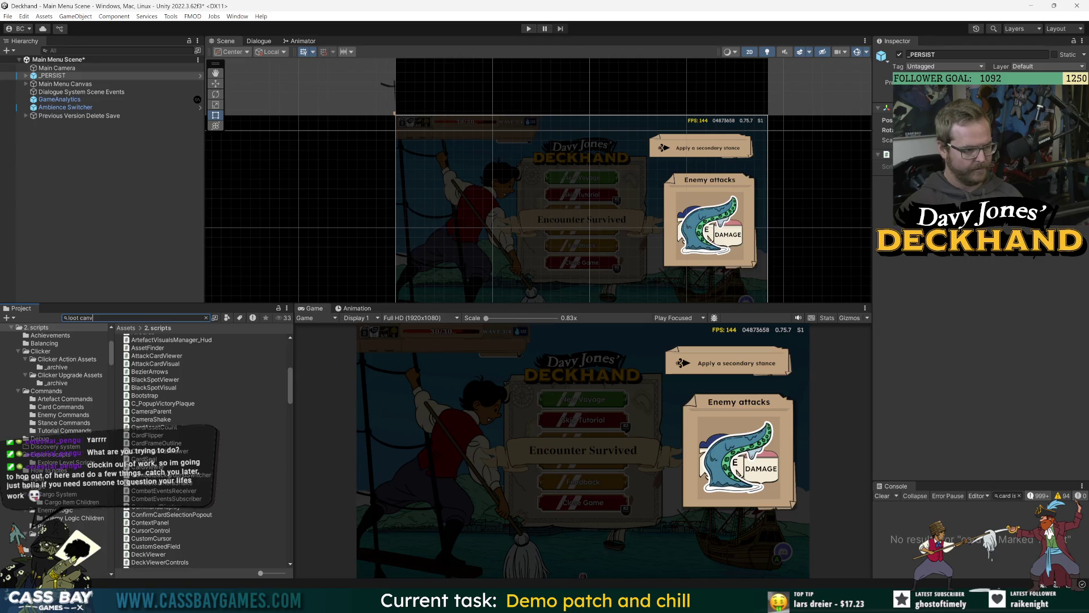
double_click(151, 338)
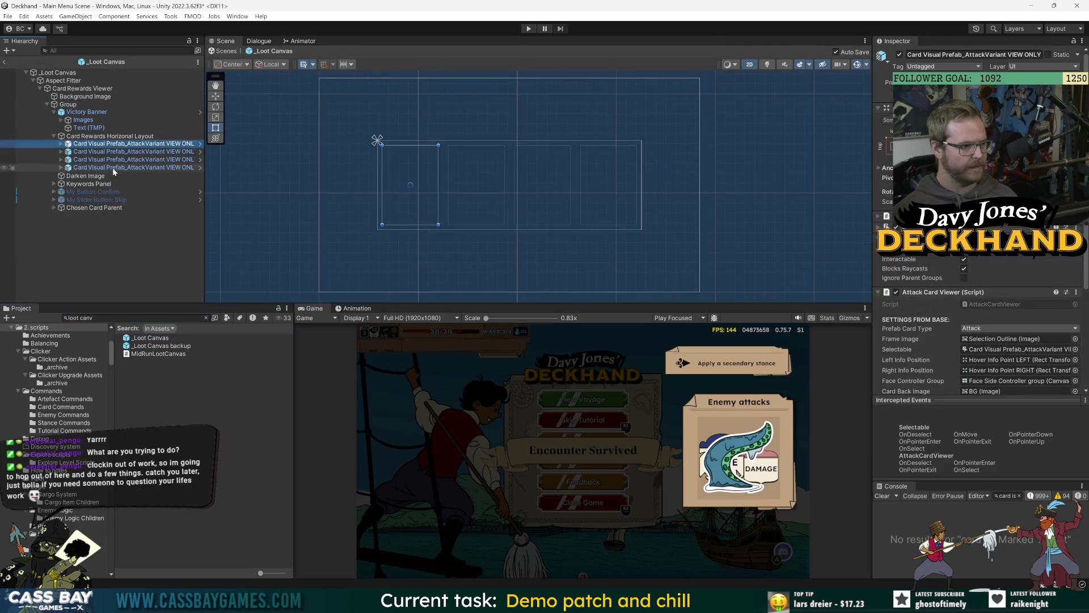
key("Delete")
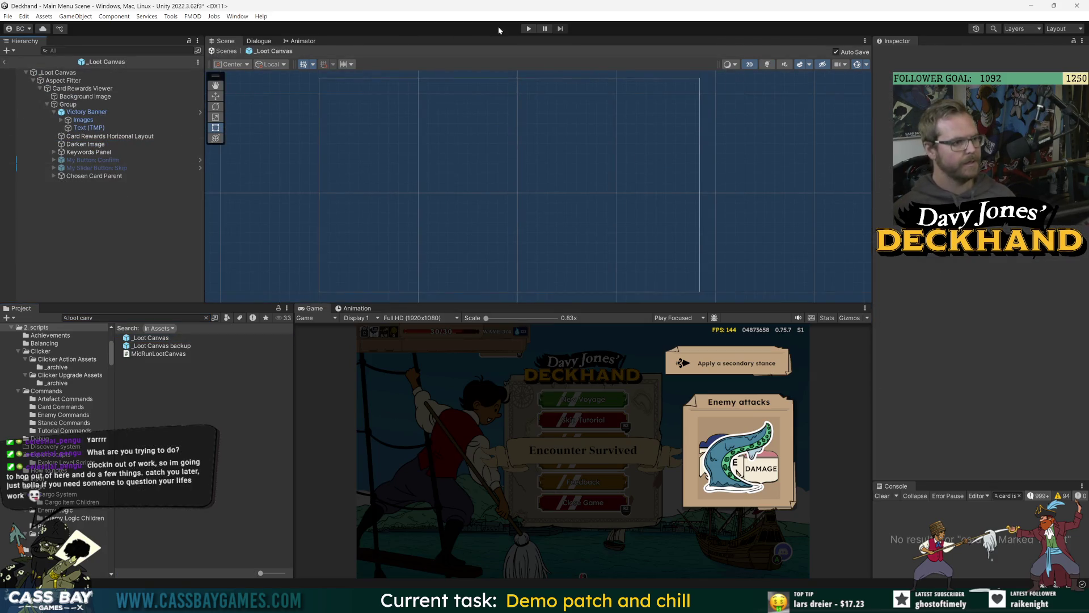
key("ctrl+p")
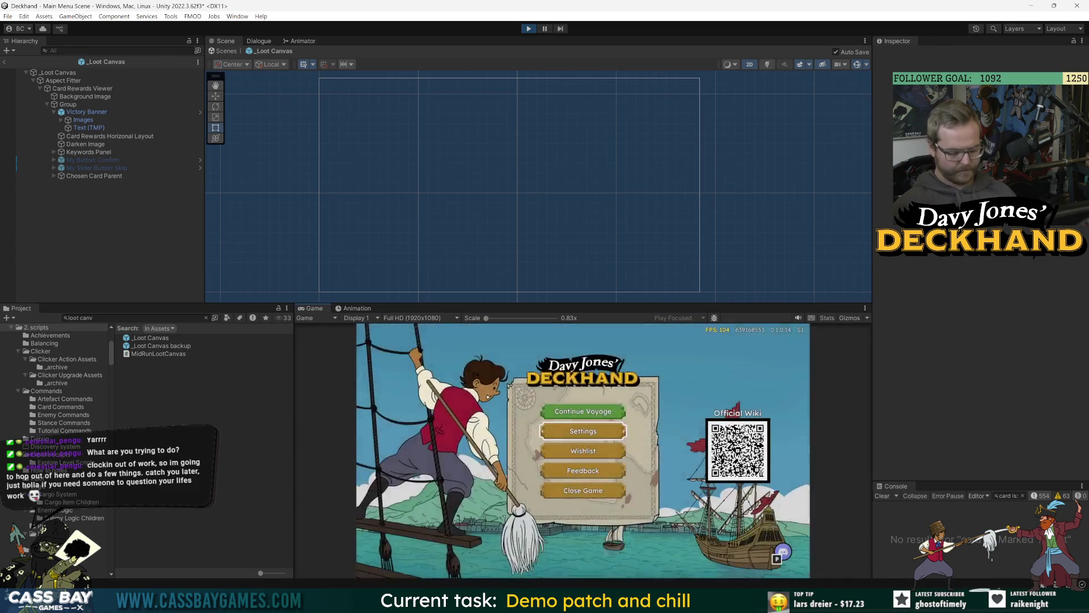
left_click(583, 411)
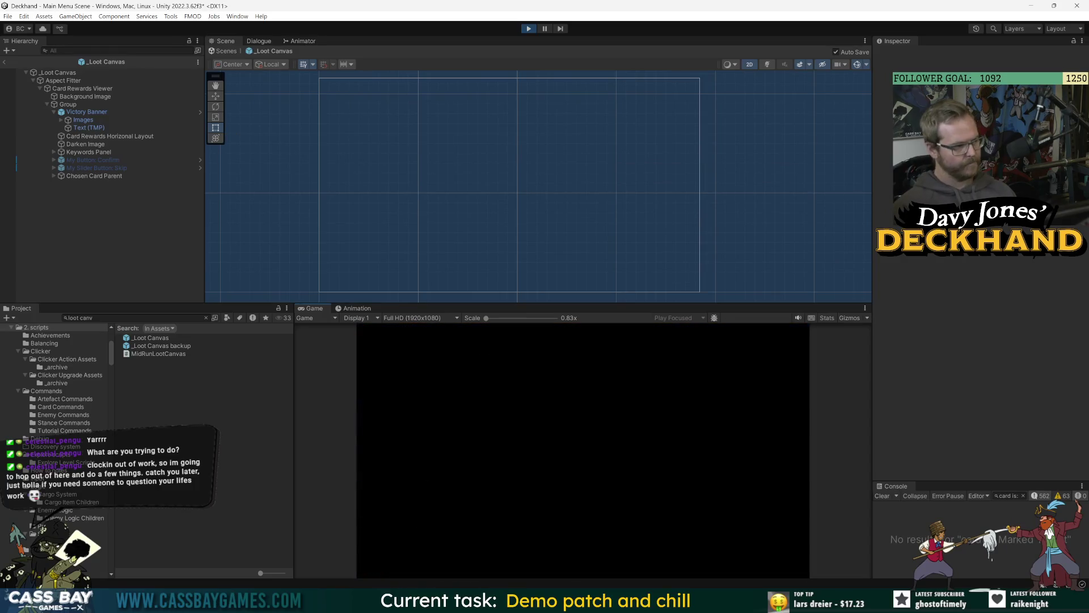
Step: Clear the wave with the 'win wave' debug command and take Flurry as the reward
type("win wave")
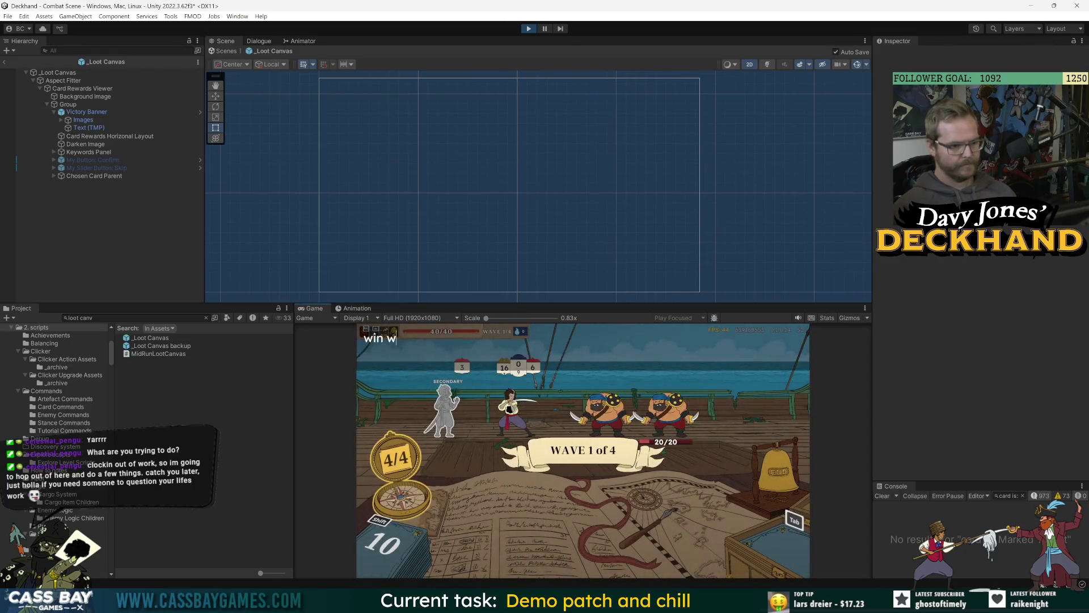
key("Return")
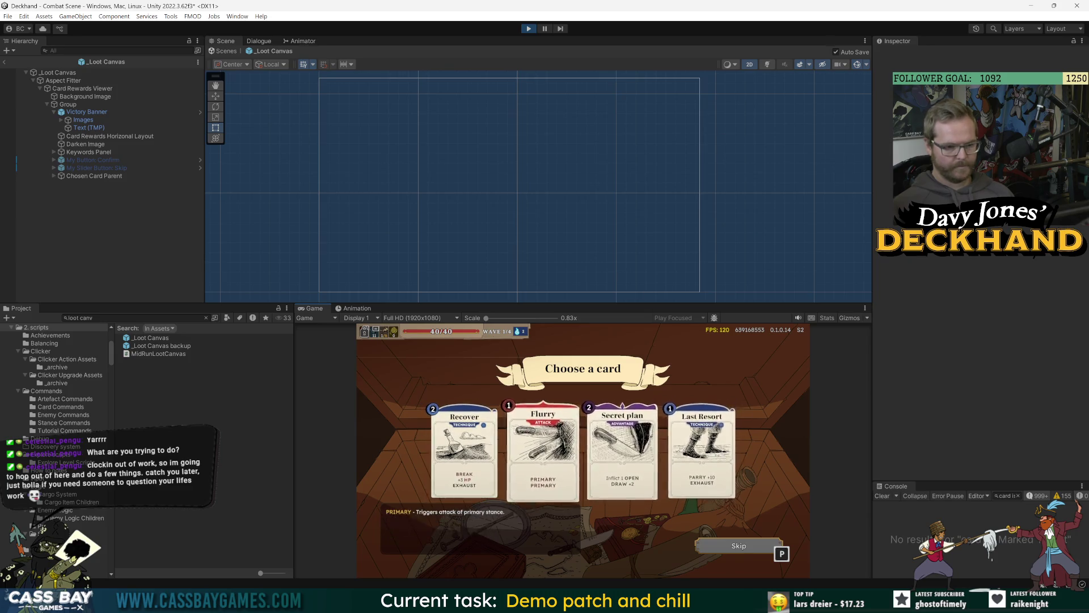
left_click(543, 448)
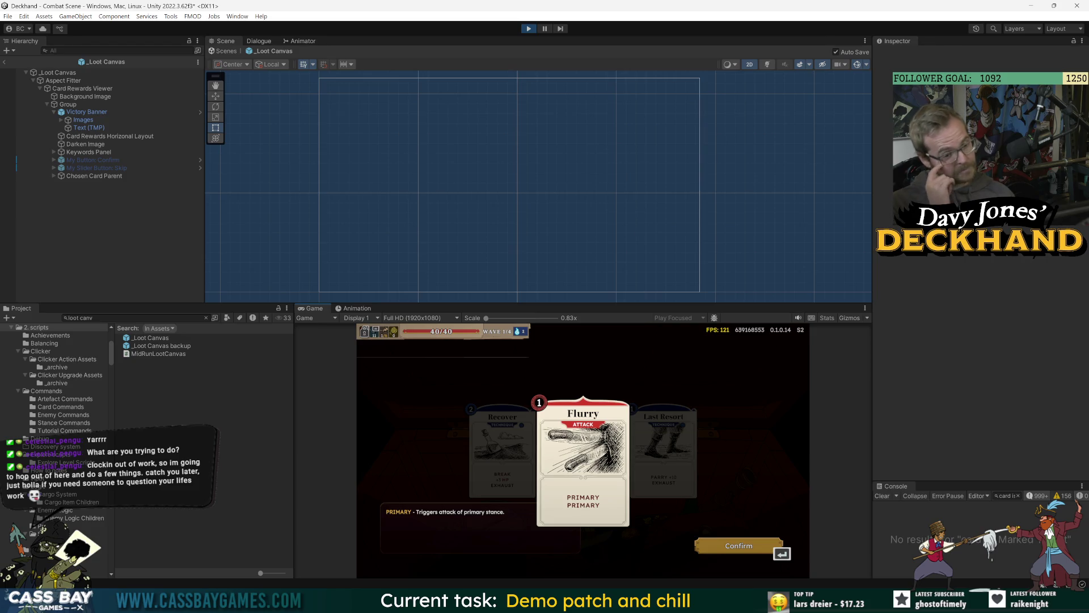
key("Return")
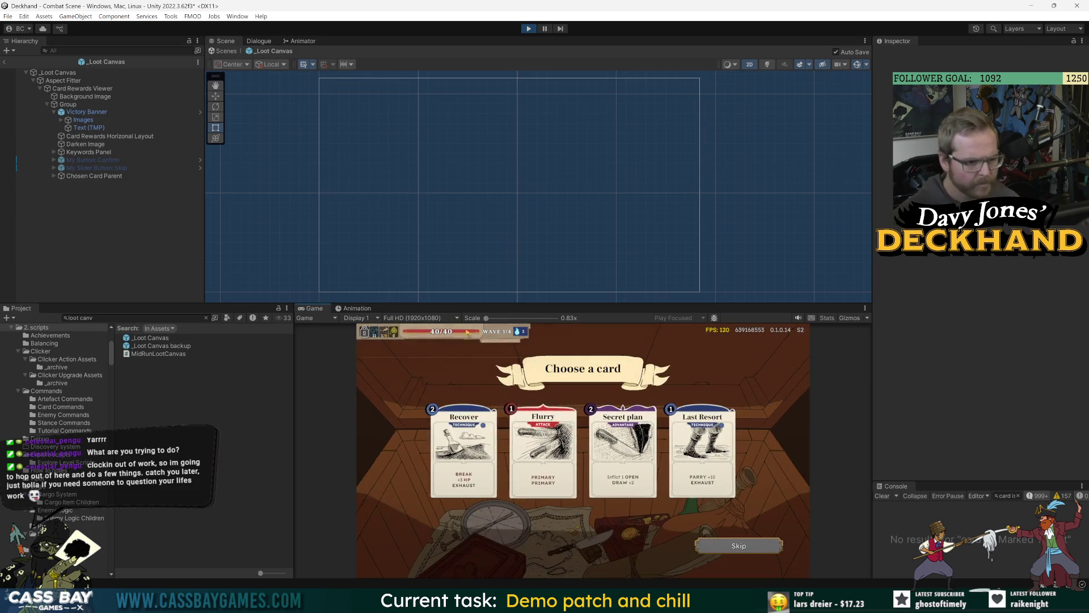
Step: Resize the panels to enlarge the Game view and exit _Loot Canvas prefab mode
left_click_drag(741, 305, 720, 240)
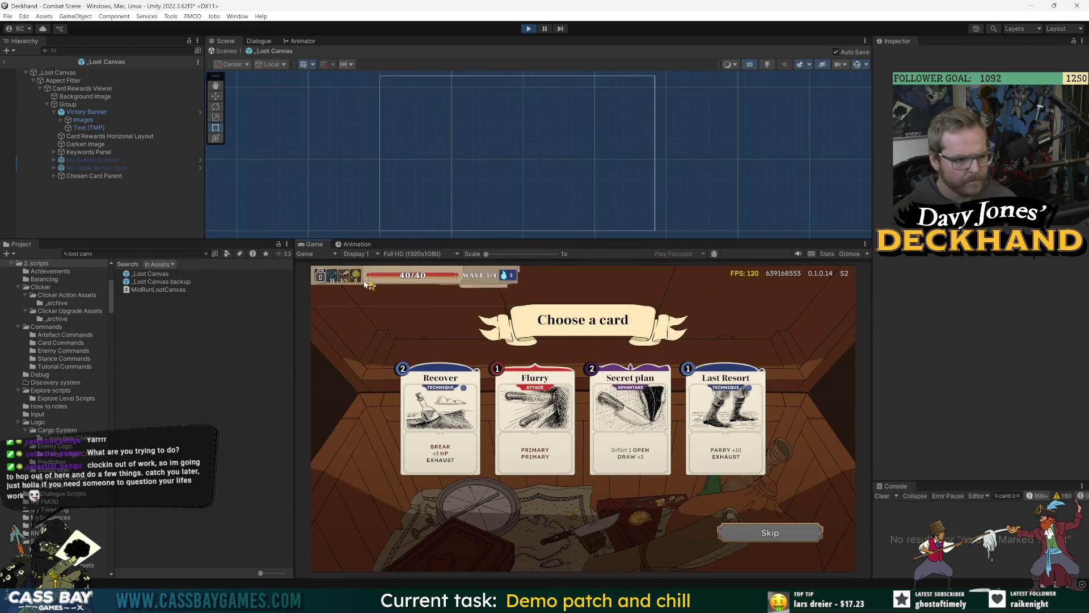
left_click_drag(293, 348, 130, 349)
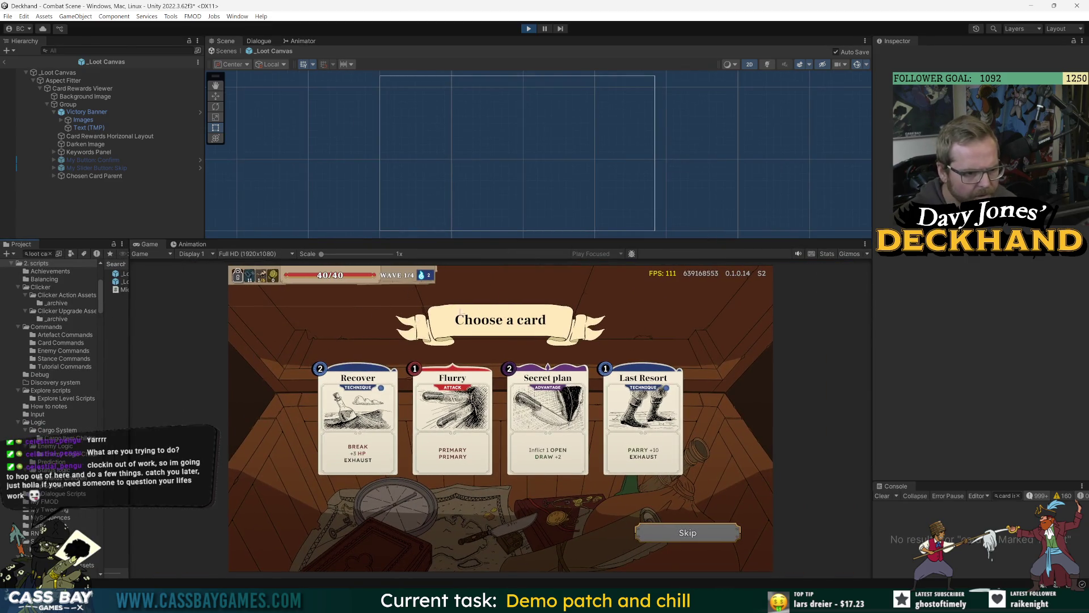
mouse_move(359, 238)
left_mouse_down()
mouse_move(359, 282)
mouse_move(359, 206)
left_mouse_up()
left_click(4, 61)
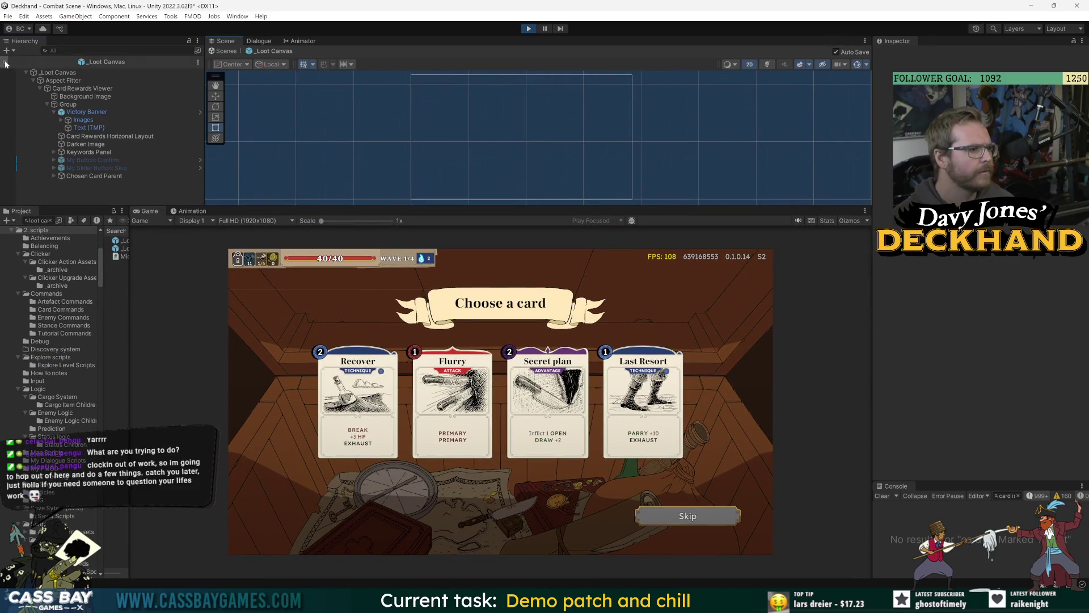
Step: Select the Combat Gradients Canvas in the Hierarchy, passing Hide Hud and Aspect Fitter
scroll(479, 100, "up", 2)
scroll(480, 103, "up", 5)
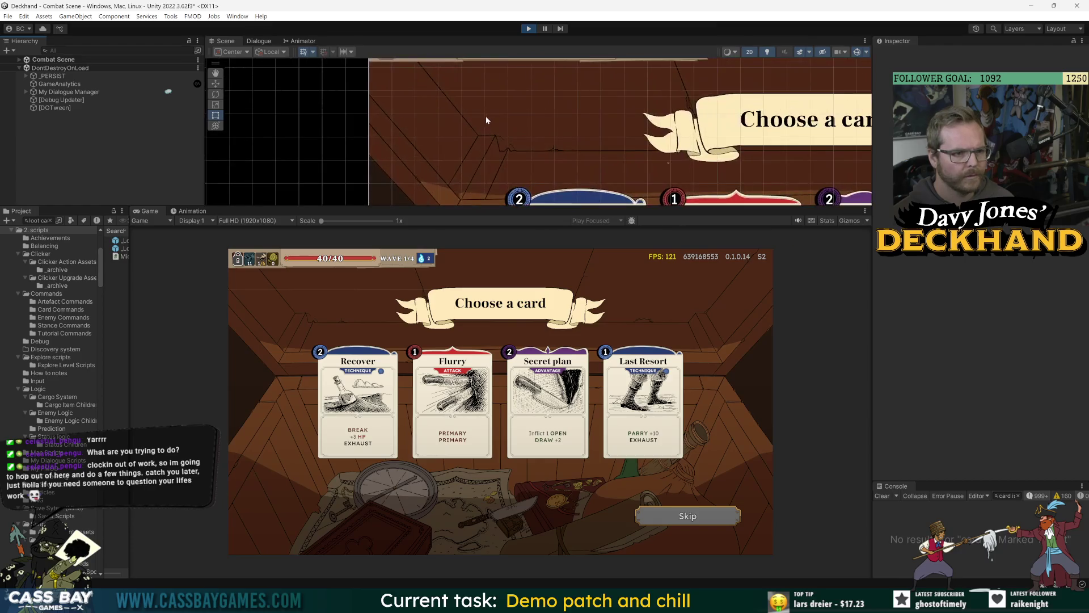
scroll(383, 96, "up", 5)
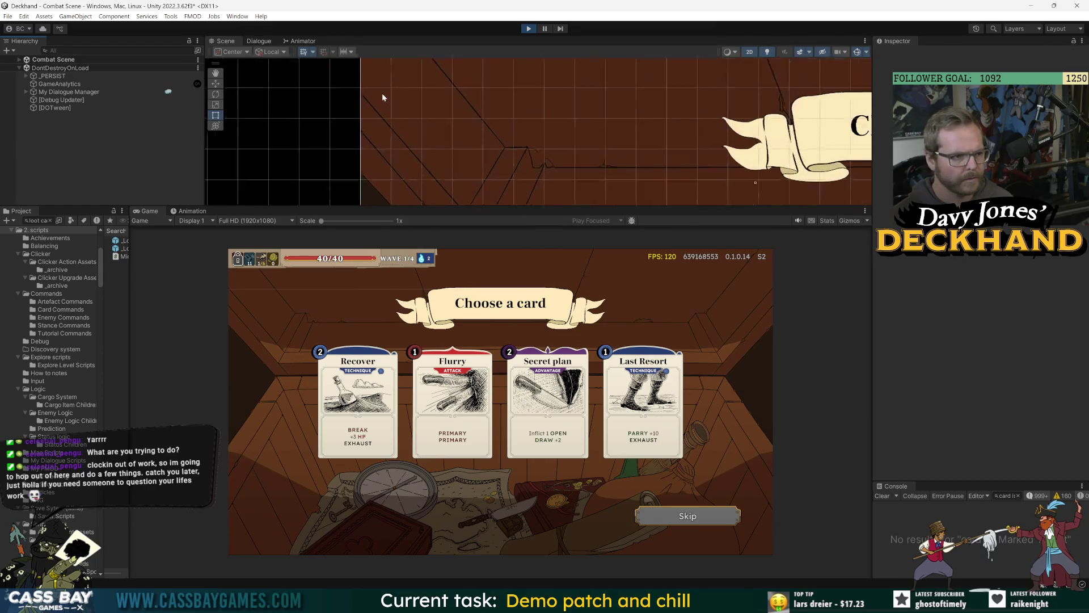
left_click(384, 95)
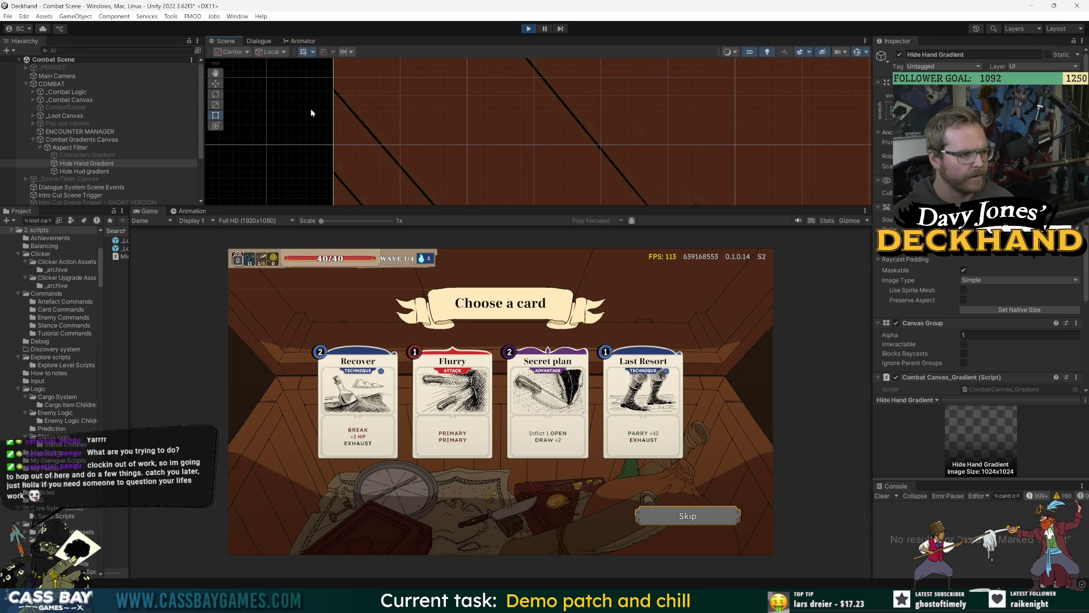
left_click(63, 148)
left_click(72, 140)
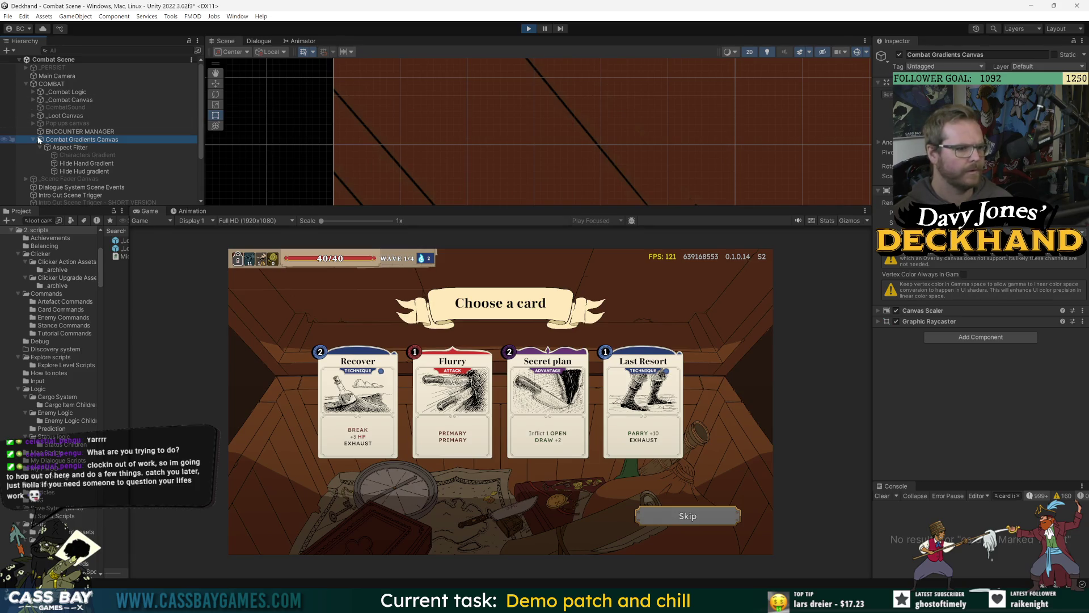
Step: Toggle the Combat Gradients Canvas overlay off and on repeatedly to compare the card rewards
left_click(899, 55)
left_click(899, 55)
left_click(899, 55)
left_click(900, 55)
left_click(899, 55)
left_click(900, 55)
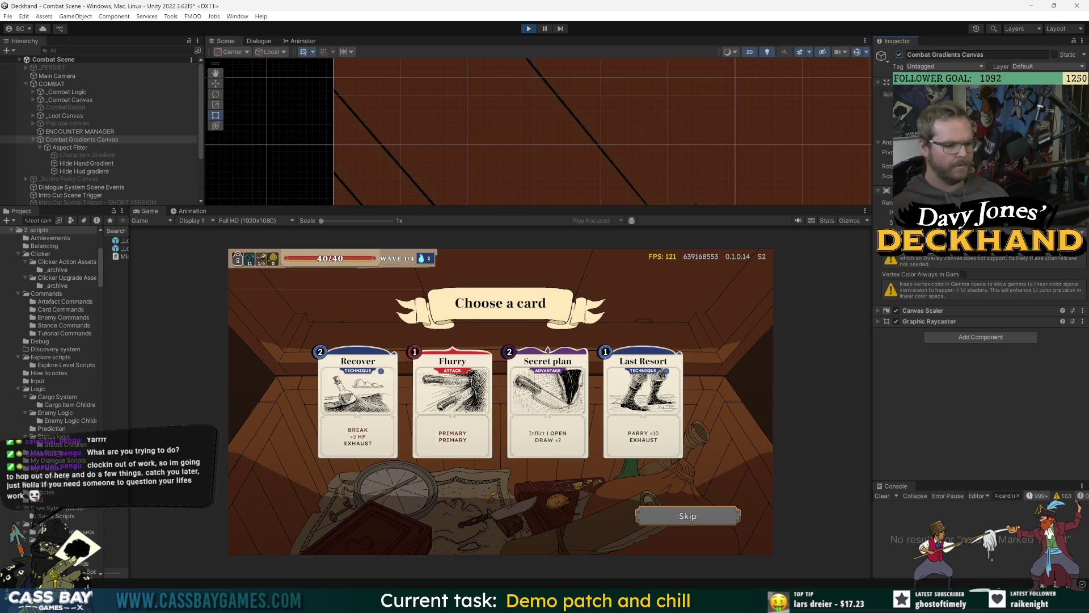
left_click(899, 56)
left_click(899, 55)
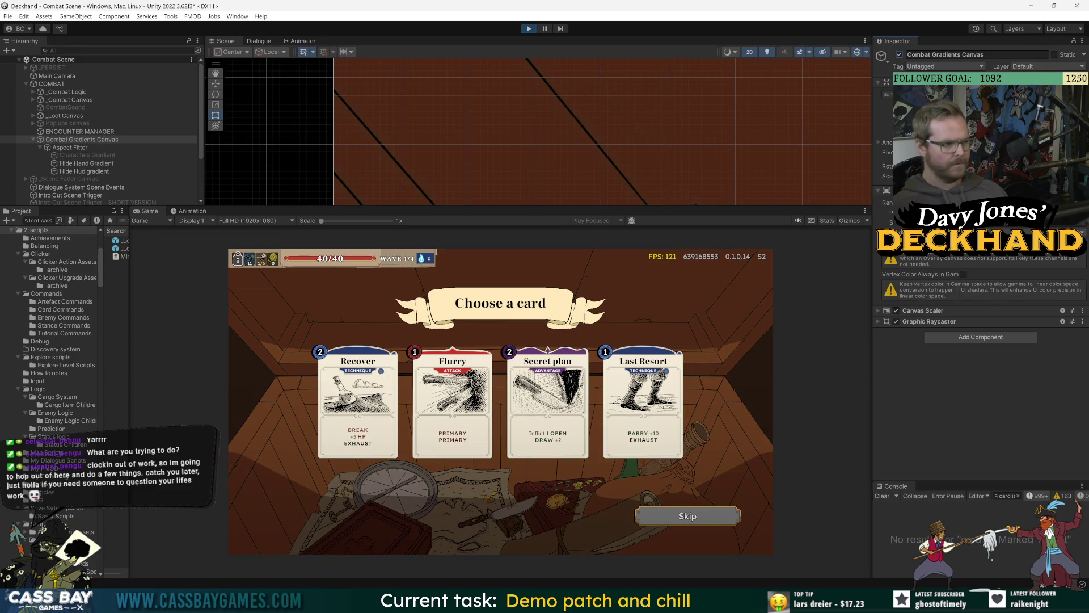
Step: Compare the _Loot Canvas and Combat Gradients Canvas settings, then stop the game
left_click(66, 117)
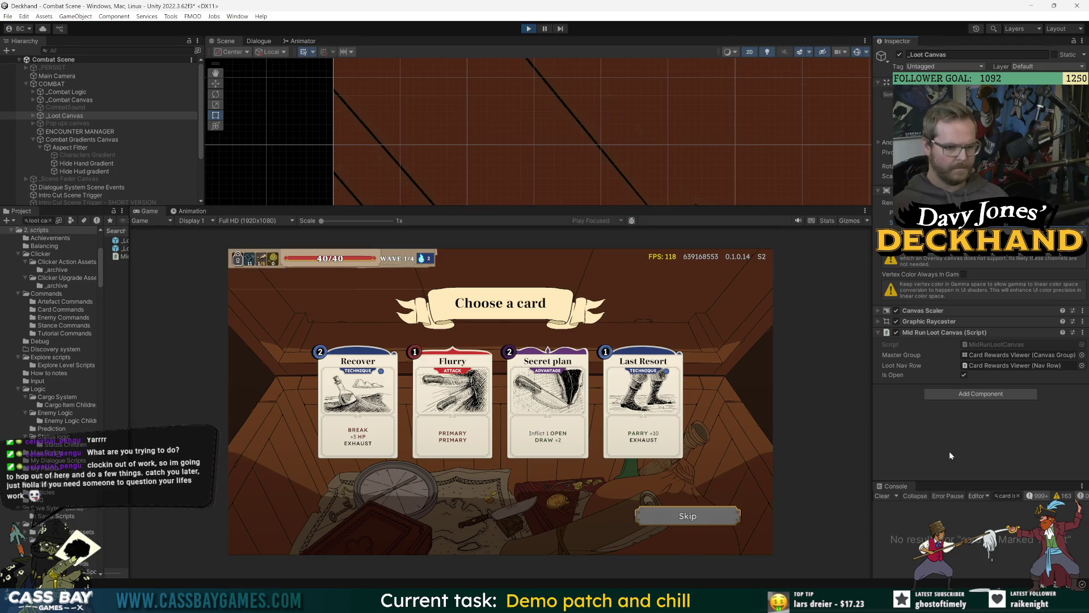
left_click(87, 140)
left_click(599, 213)
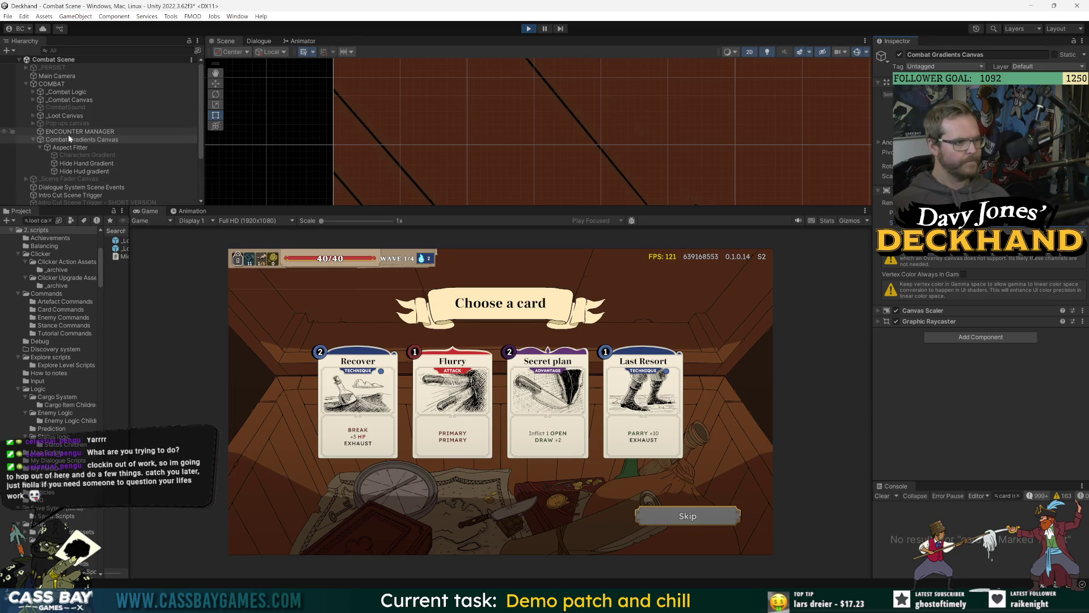
left_click(65, 115)
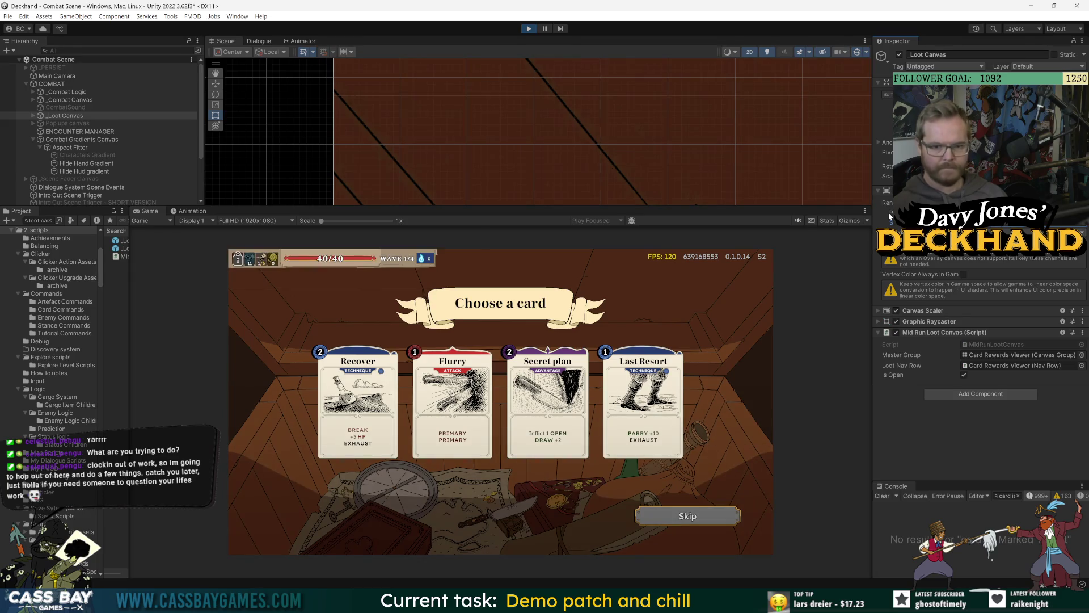
left_click(71, 140)
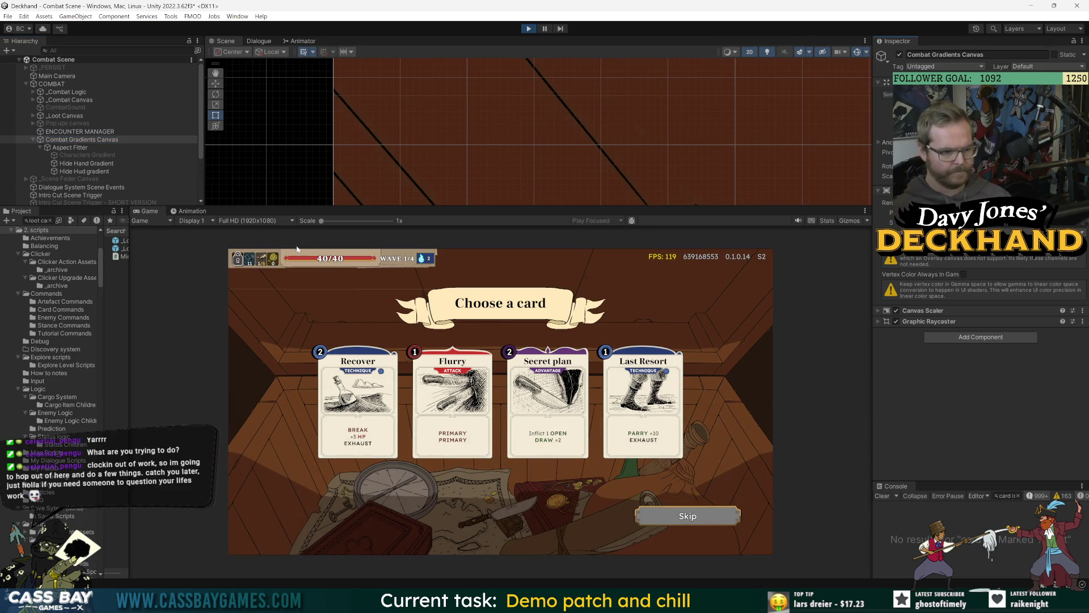
left_click(528, 28)
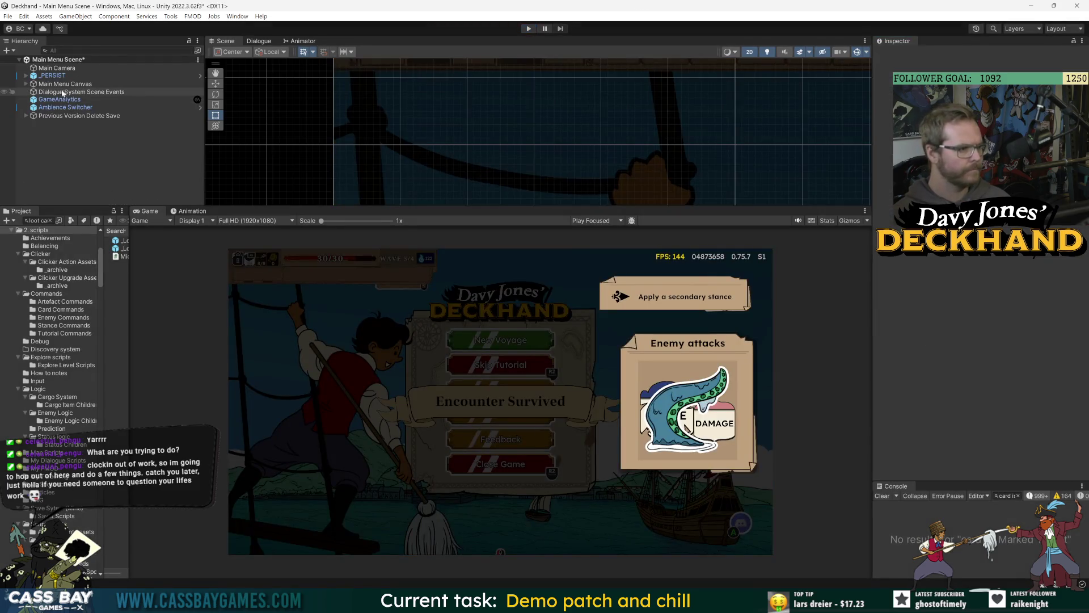
Step: Search for 'combat gra' and open the Combat Gradients Canvas prefab
key("ctrl+f")
type("combat gra")
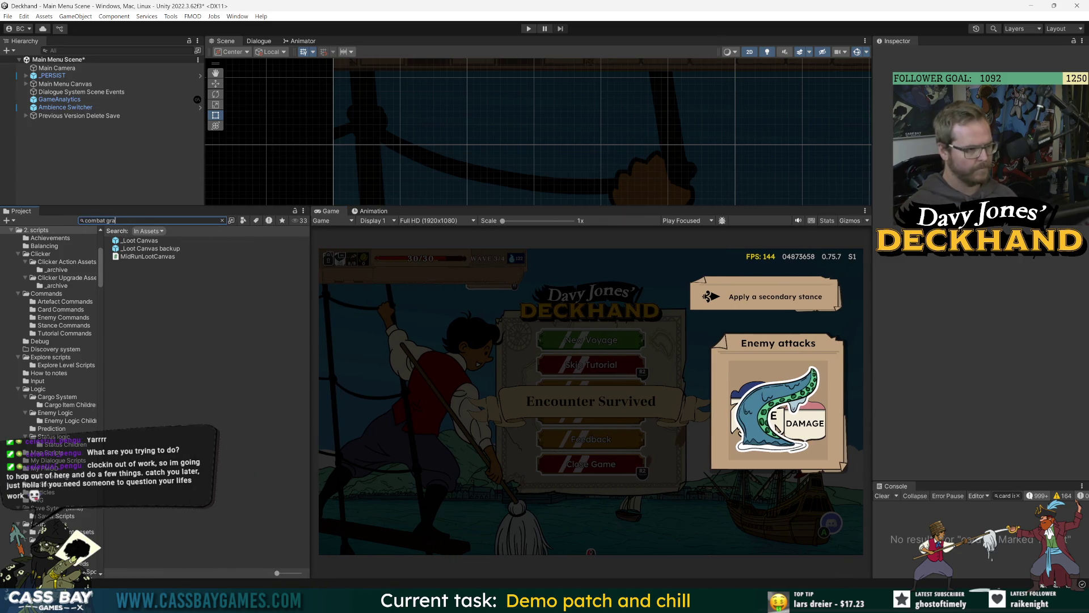
key("Down")
key("Return")
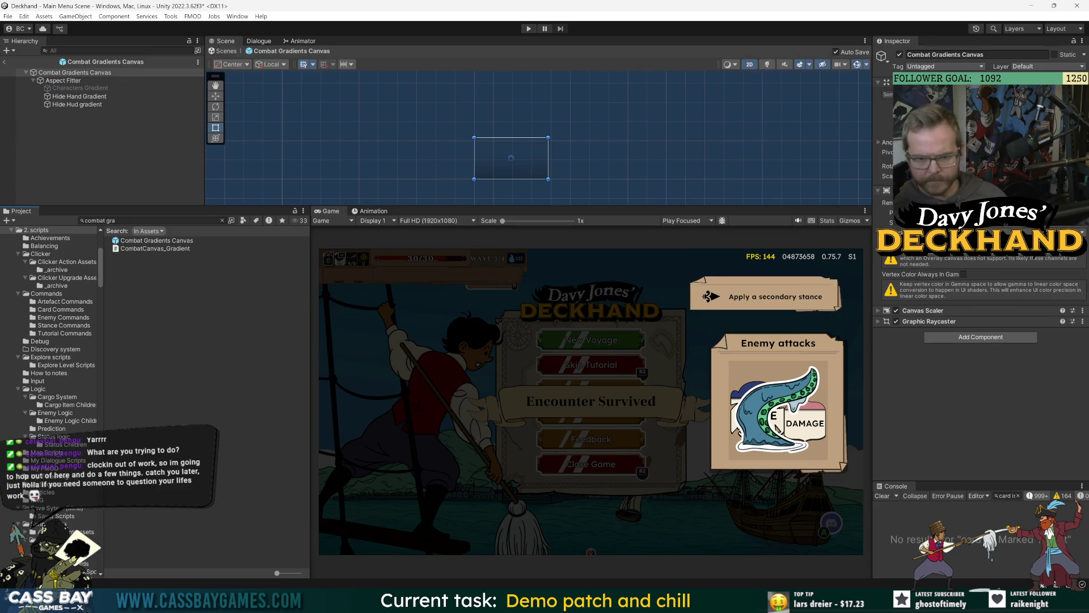
Step: Open the _Combat Canvas prefab, then filter the Project for 'hud' assets
left_click(91, 220)
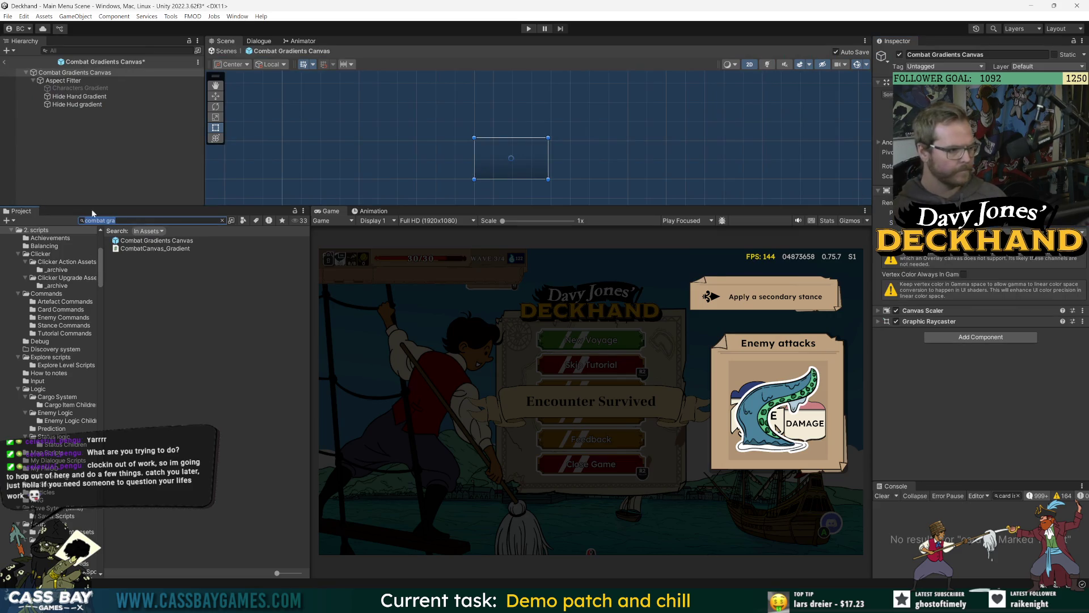
type("com")
type("n")
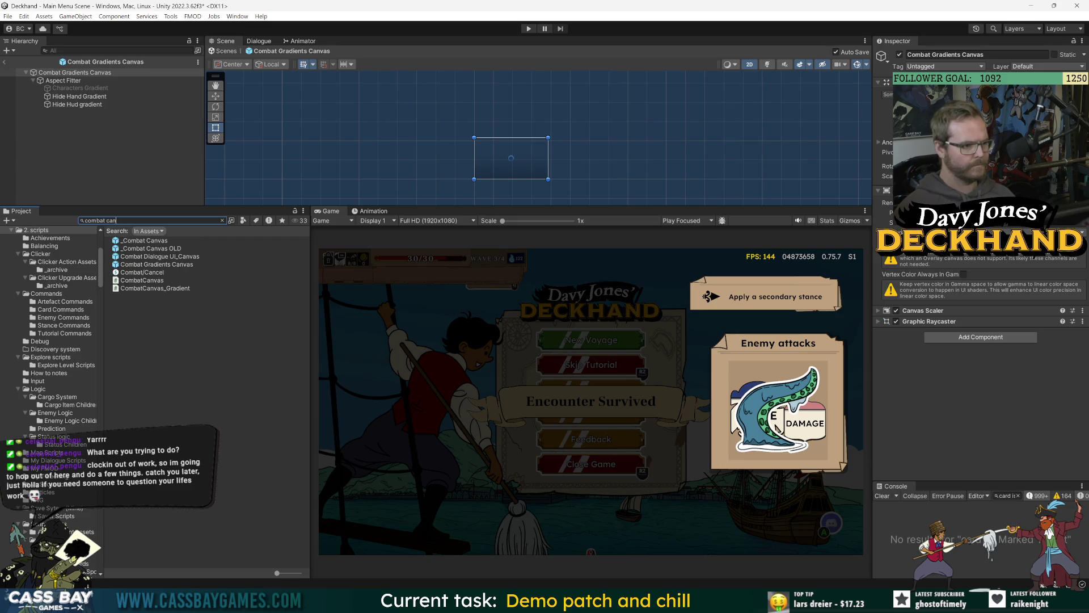
double_click(149, 242)
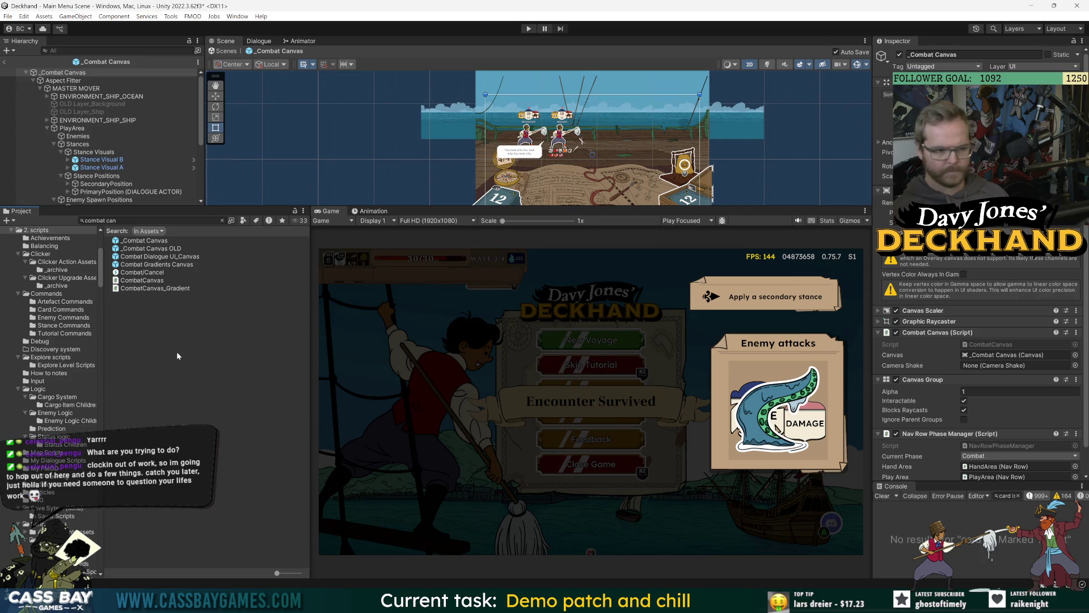
key("ctrl+f")
type("hud")
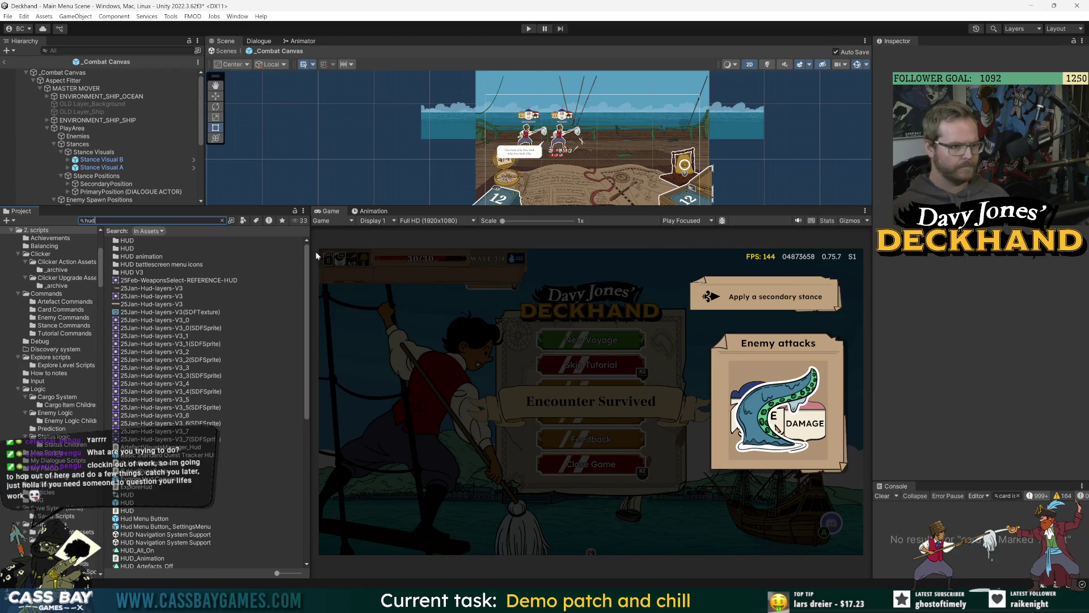
Step: Open the HUD prefab and frame its left panel in the enlarged Scene view
scroll(181, 317, "down", 10)
scroll(131, 271, "up", 3)
double_click(127, 282)
left_click_drag(587, 206, 559, 364)
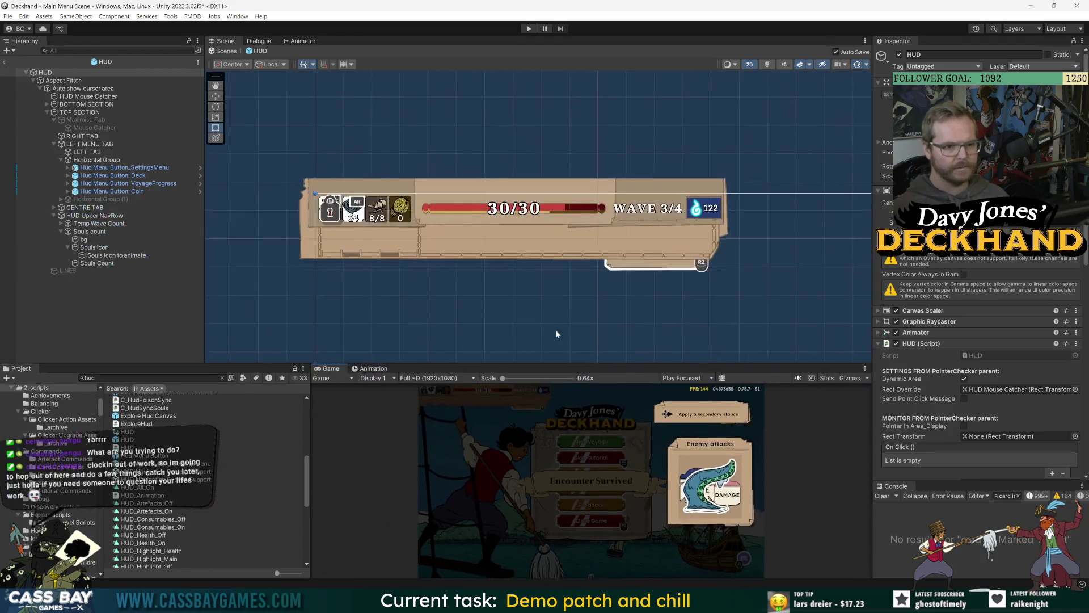
scroll(519, 294, "up", 3)
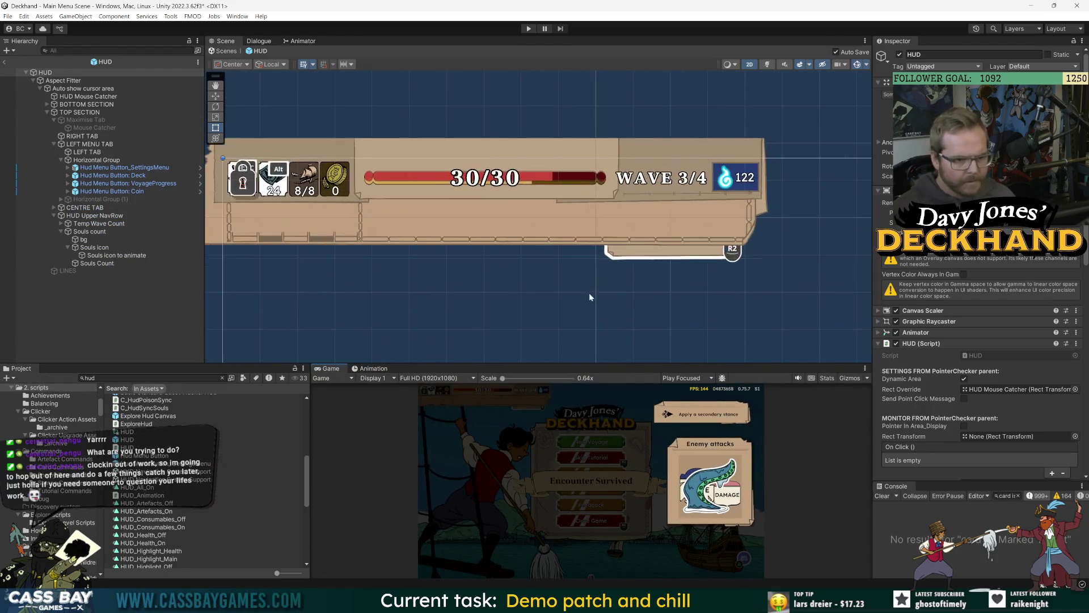
left_click_drag(223, 259, 437, 280)
scroll(344, 280, "up", 5)
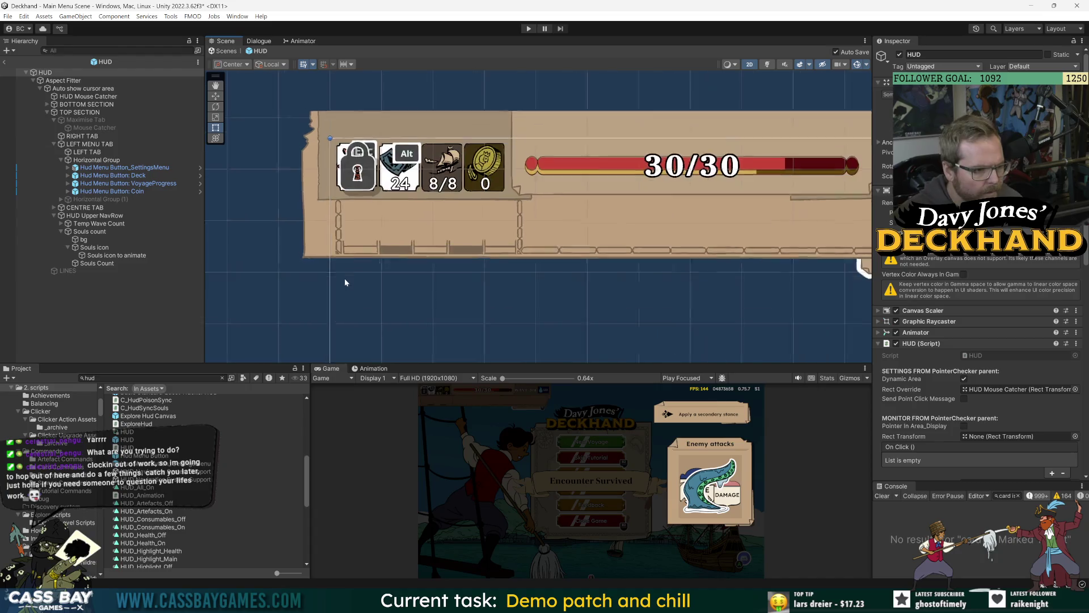
scroll(293, 271, "up", 5)
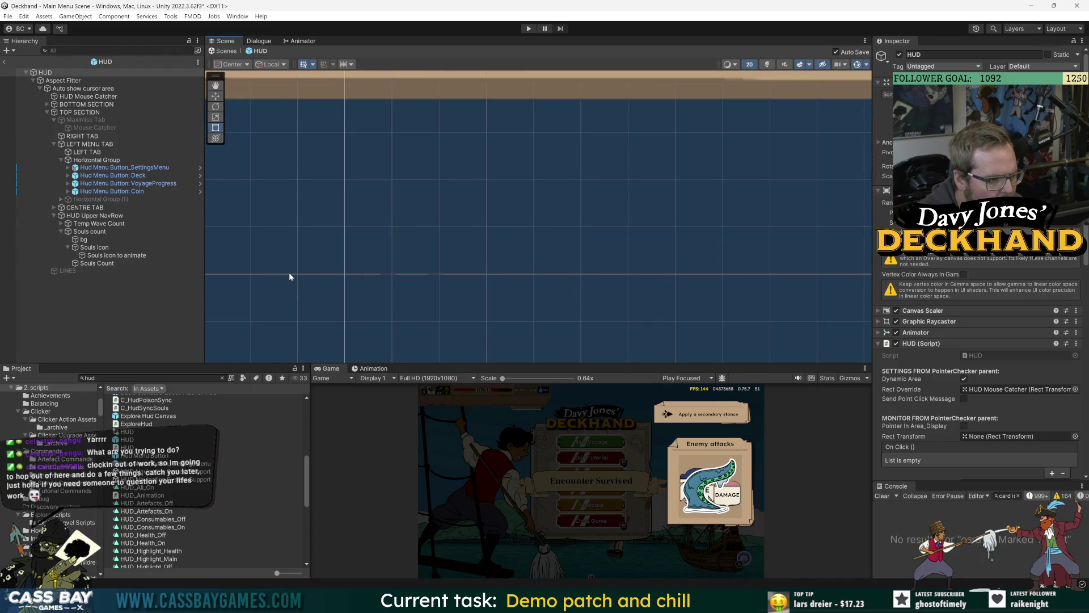
Step: Expand CENTRE TAB and frame its PLAYER HEALTH REMAKE health bar
left_click(289, 274)
left_click(54, 208)
left_click(110, 215)
left_click(61, 215)
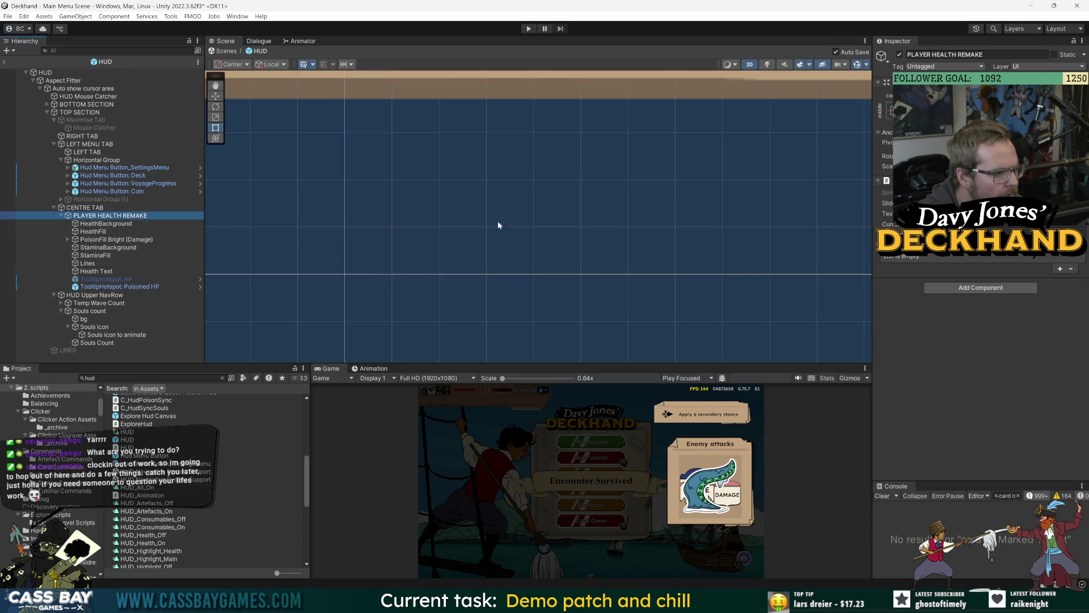
key("f")
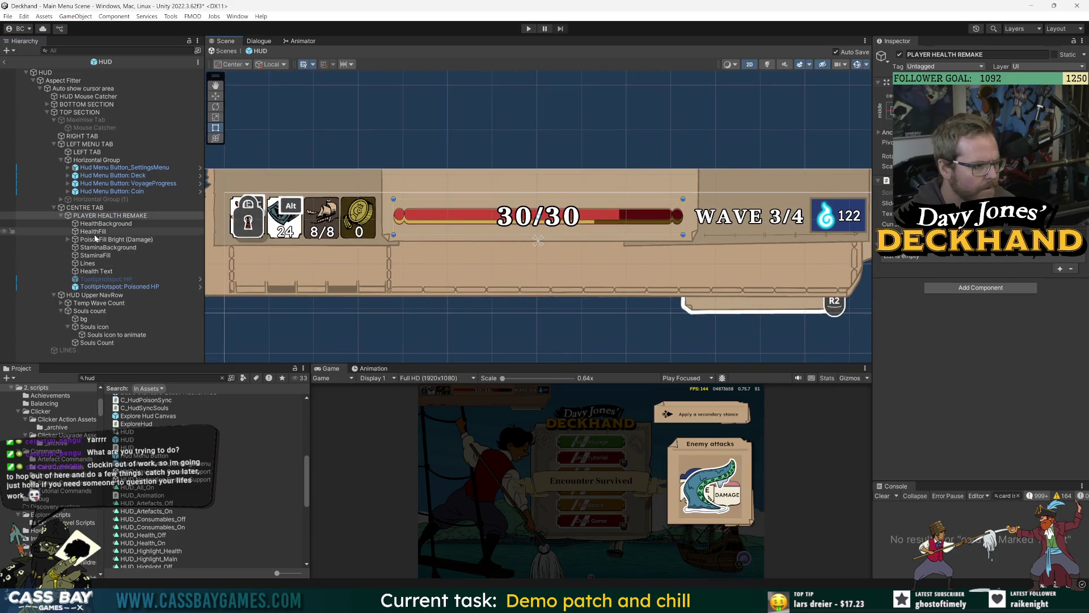
Step: Frame the Health Text object, then return selection to PLAYER HEALTH REMAKE
scroll(312, 342, "up", 5)
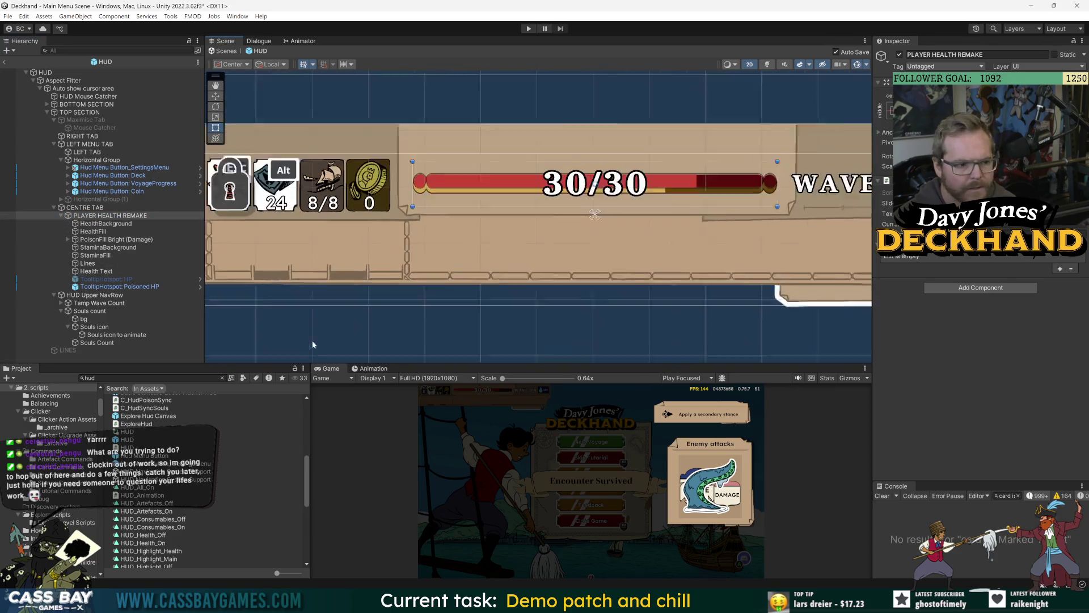
scroll(471, 249, "up", 5)
left_click_drag(515, 115, 494, 189)
left_click(158, 270)
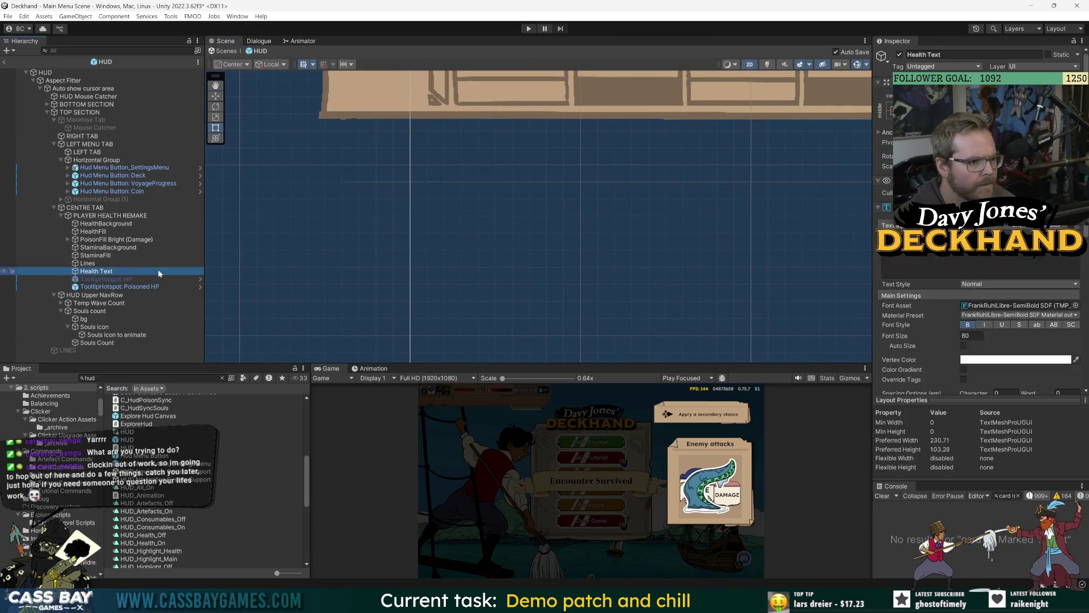
key("f")
key("Up")
key("Up")
key("Up")
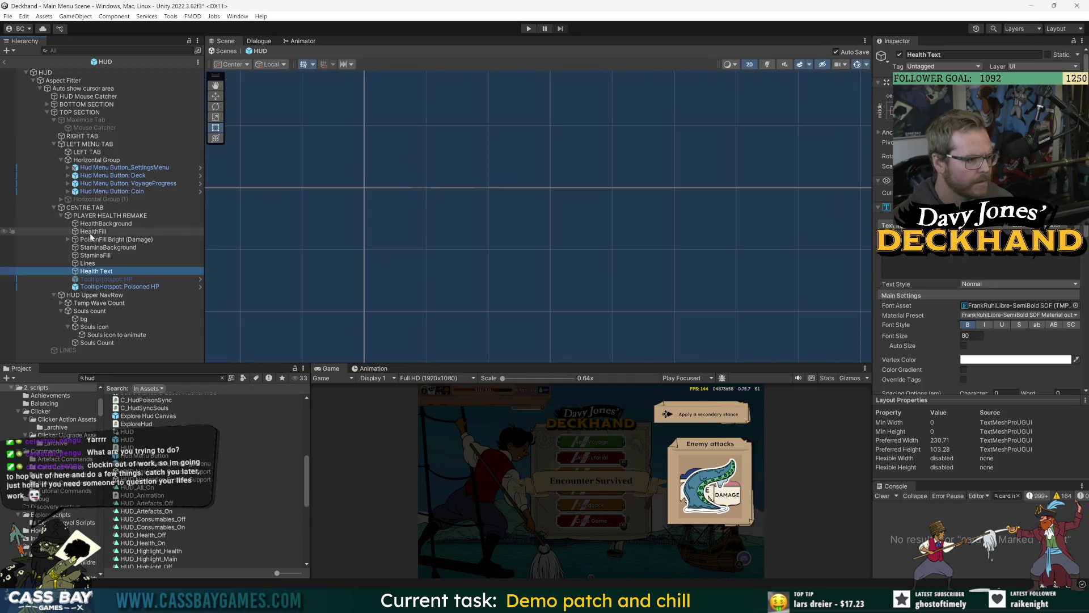
Step: Toggle PLAYER HEALTH REMAKE off and on twice, leaving it active
left_click(900, 54)
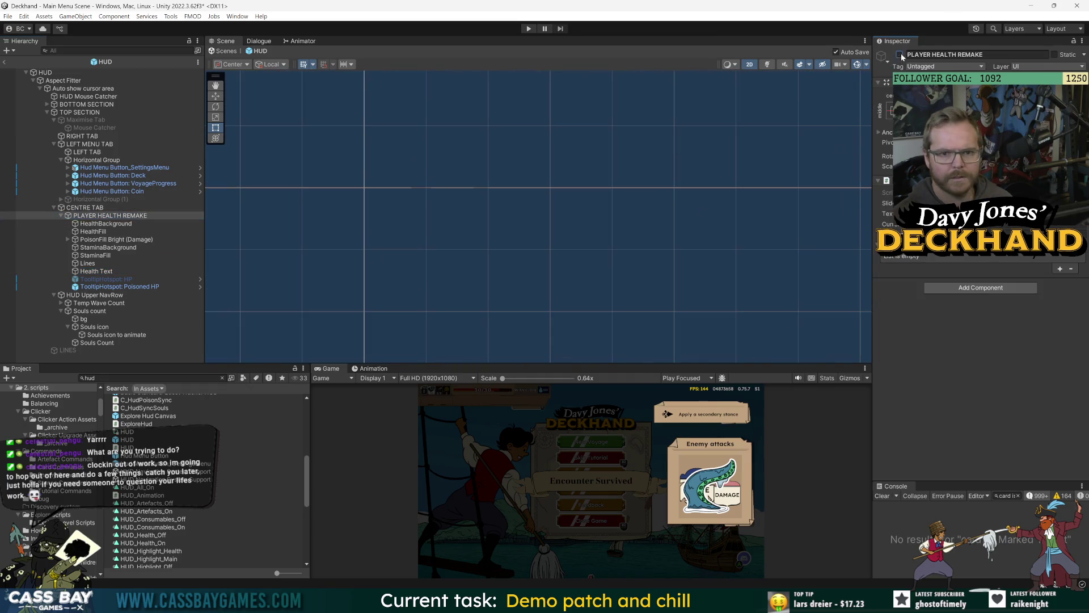
left_click(900, 54)
left_click(900, 54)
left_click(899, 55)
Step: Make CENTRE TAB and all its children unpickable in the Scene view
scroll(454, 199, "up", 5)
left_click(510, 166)
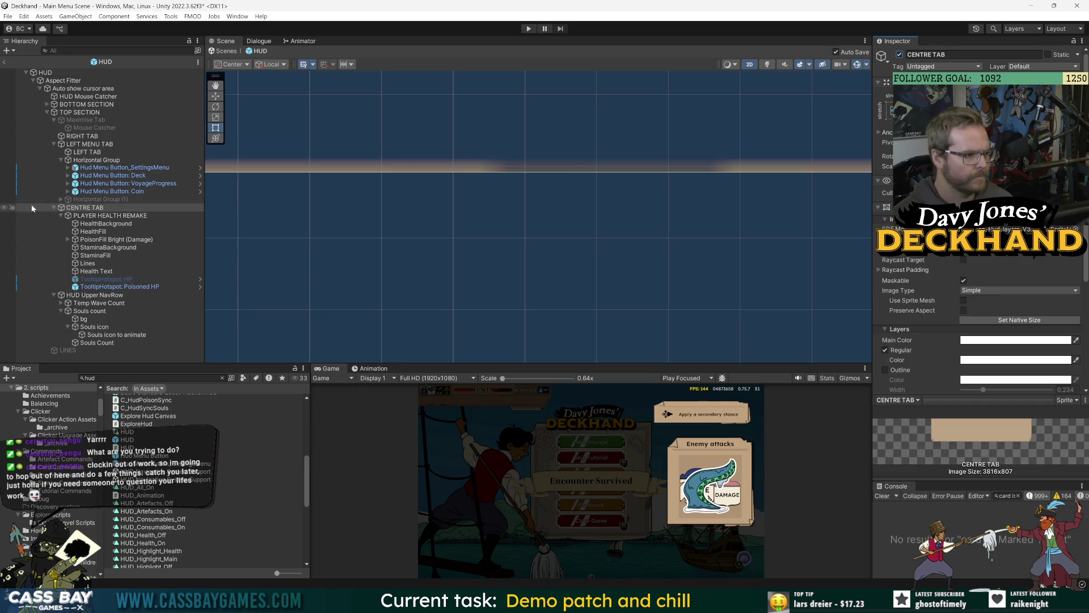
left_click(12, 208)
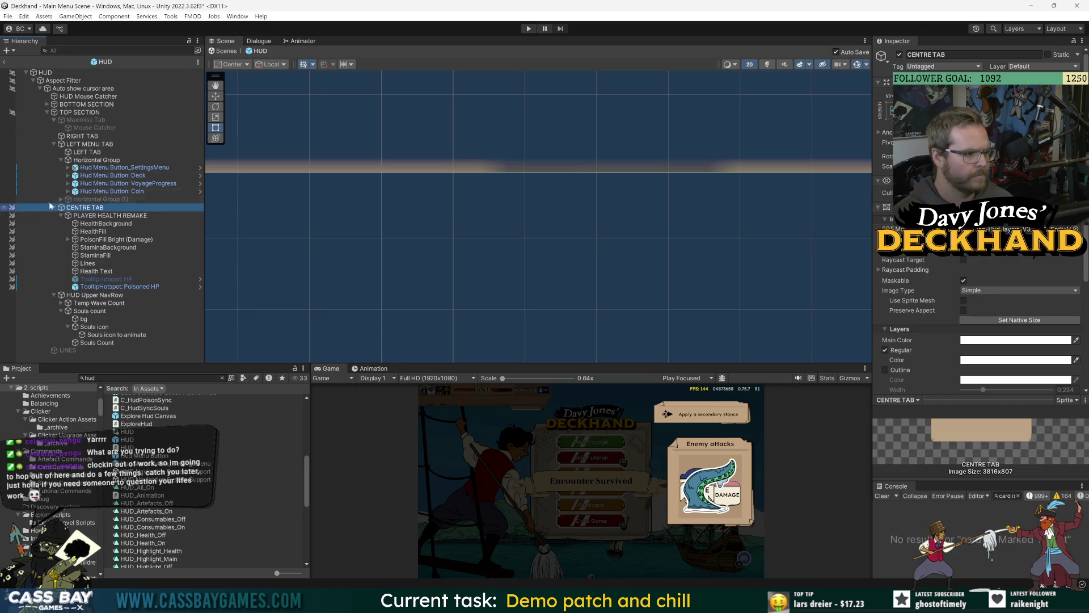
Step: Select LEFT MENU TAB under LEFT TAB and deactivate it
left_click(80, 152)
left_click(85, 144)
left_click(899, 55)
left_click(900, 55)
Step: Reactivate LEFT MENU TAB and toggle the Horizontal Group off and on
left_click(899, 55)
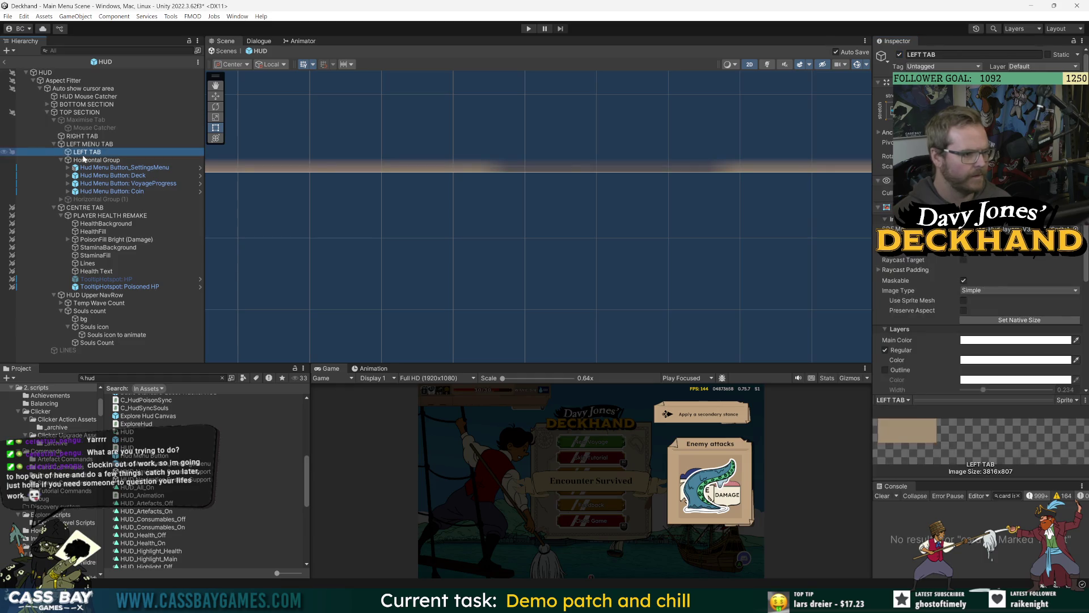
left_click(81, 160)
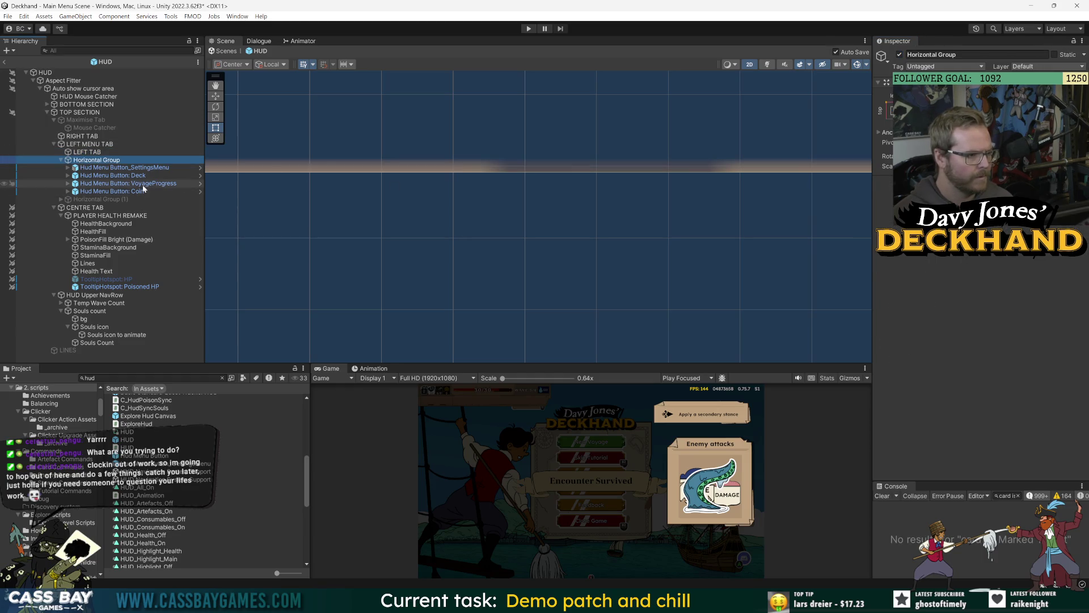
left_click(900, 55)
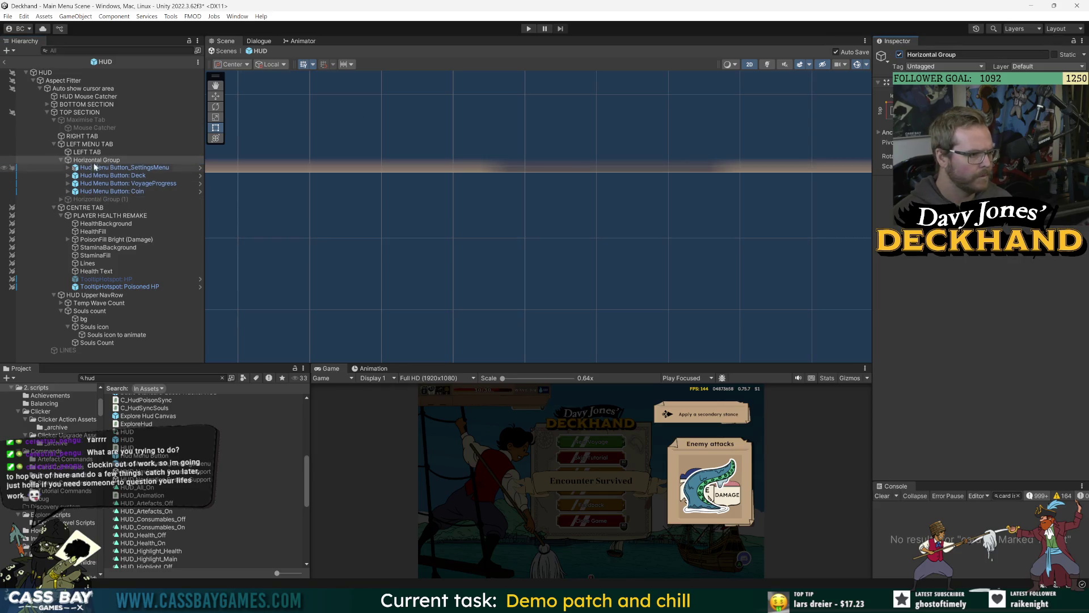
Step: Frame the LEFT TAB HUD bar and toggle it off and back on
left_click(93, 152)
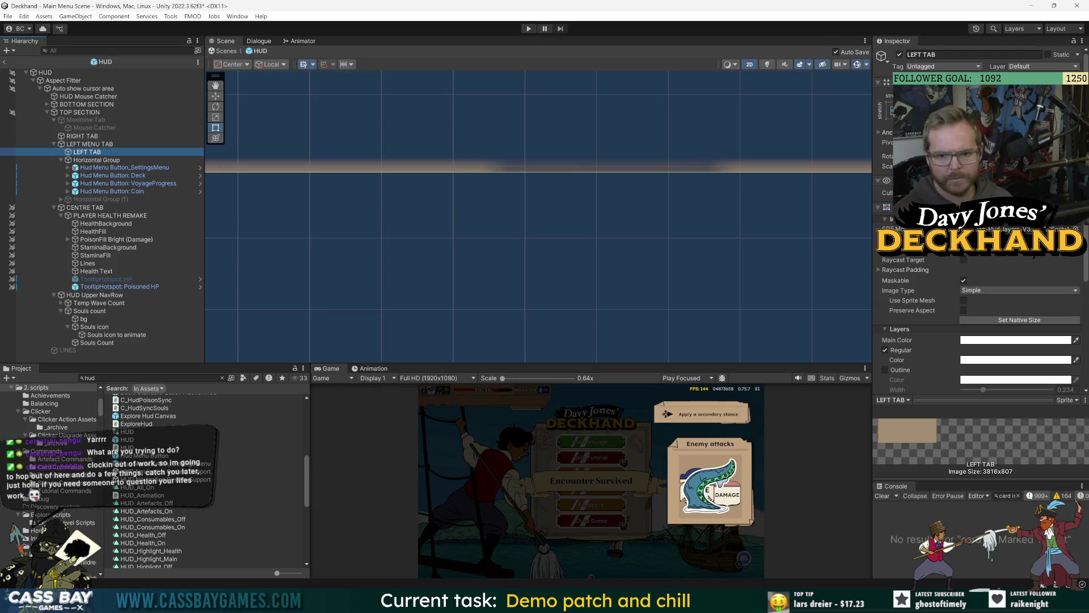
key("f")
scroll(518, 180, "up", 5)
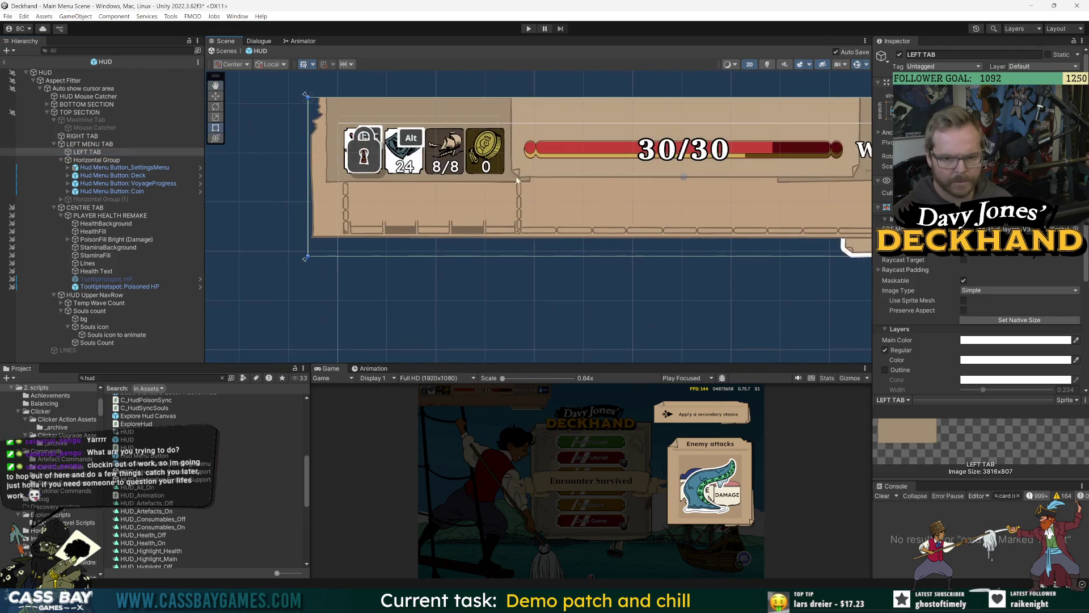
scroll(517, 181, "up", 3)
scroll(871, 102, "down", 5)
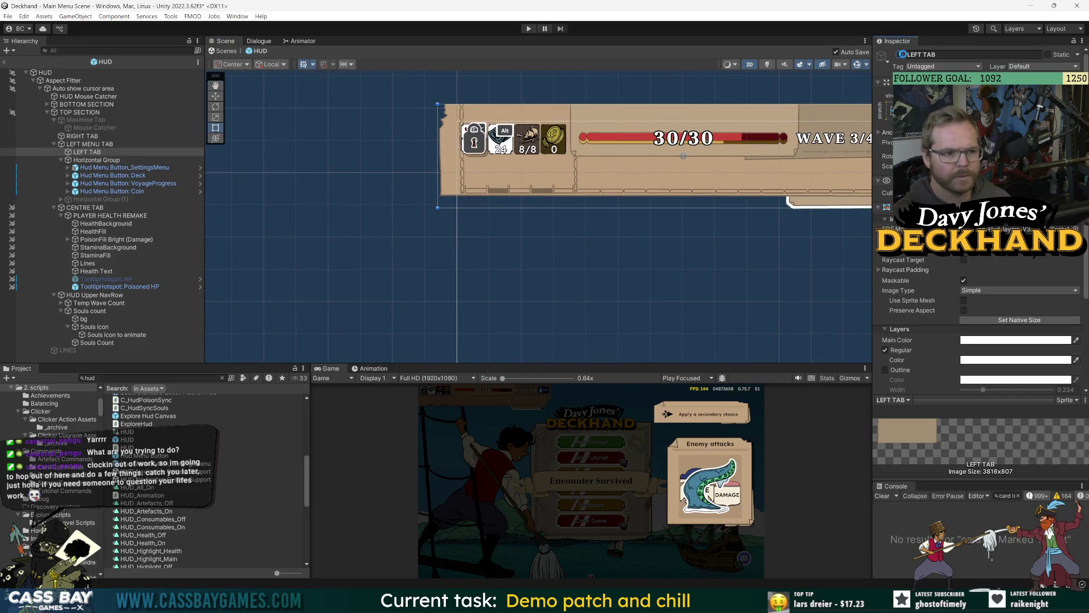
scroll(522, 179, "up", 4)
scroll(460, 249, "up", 3)
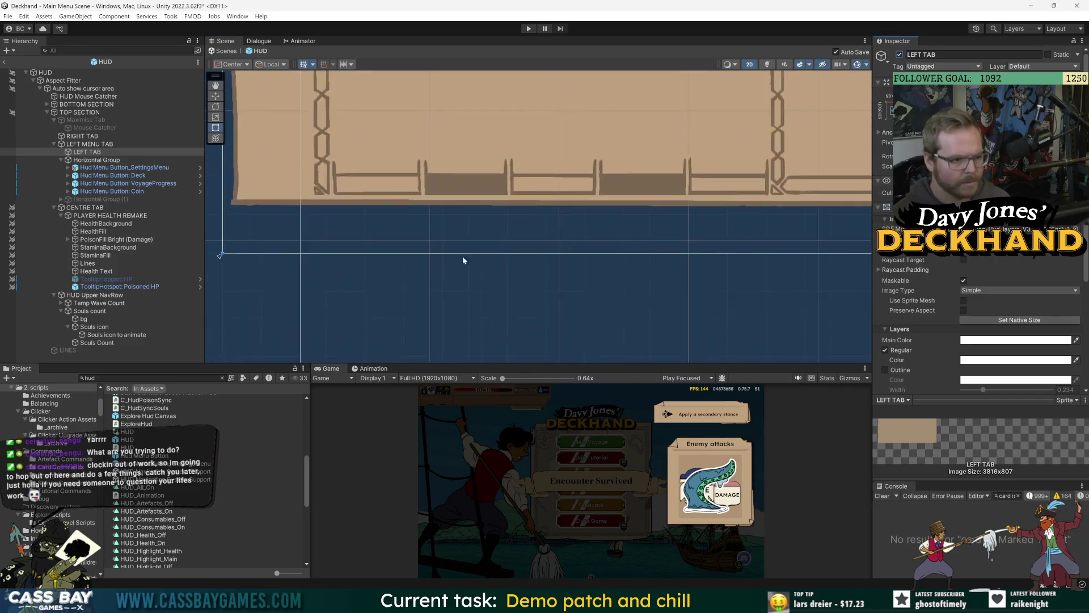
scroll(386, 235, "down", 3)
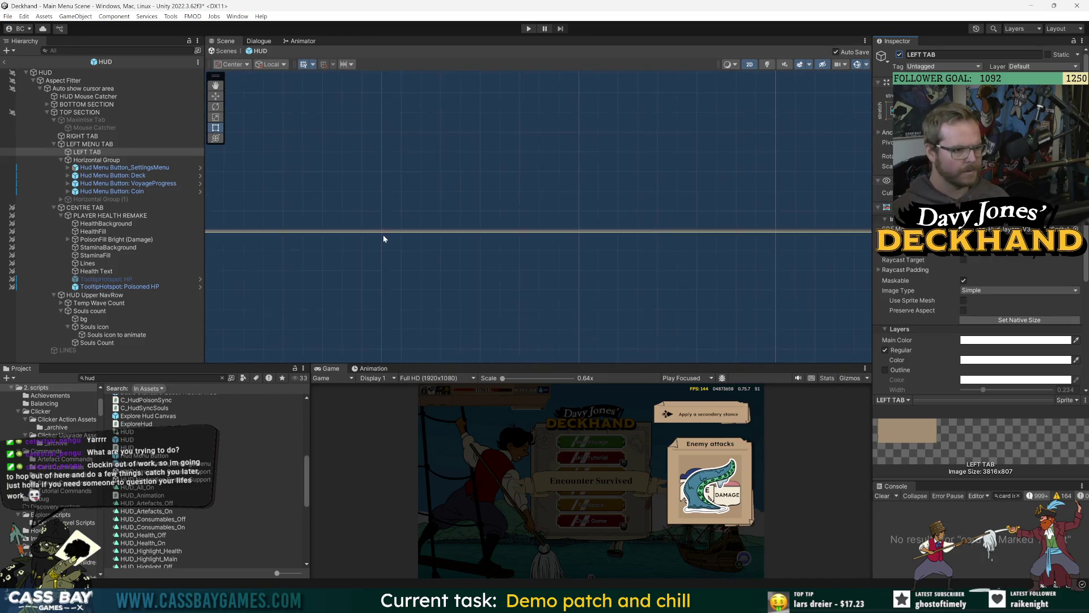
left_click(899, 55)
left_click(899, 55)
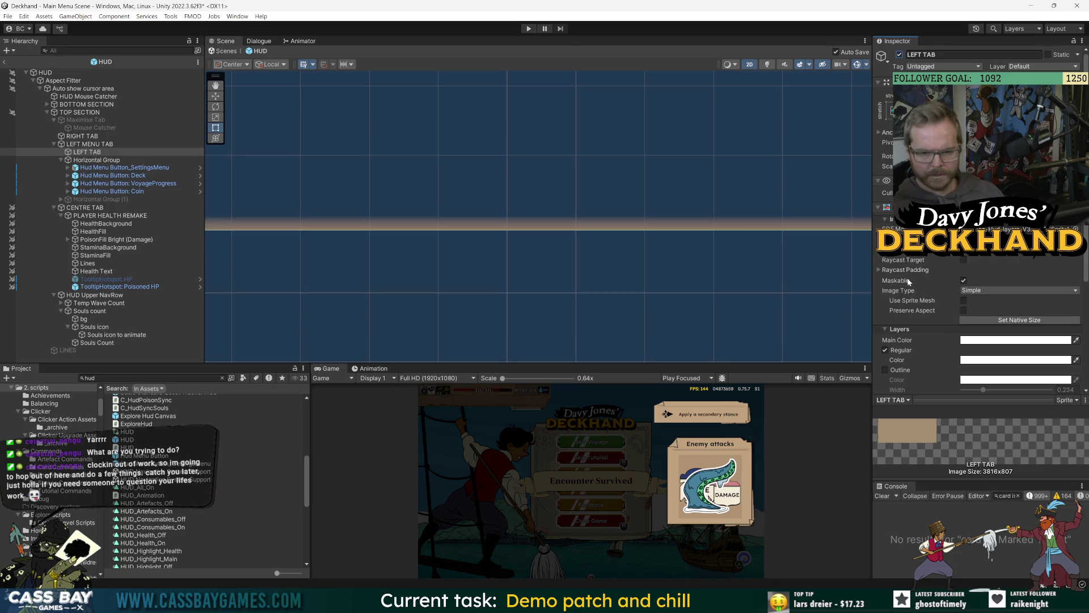
Step: Make the LEFT TAB image maskable and review its Inspector settings
left_click(964, 280)
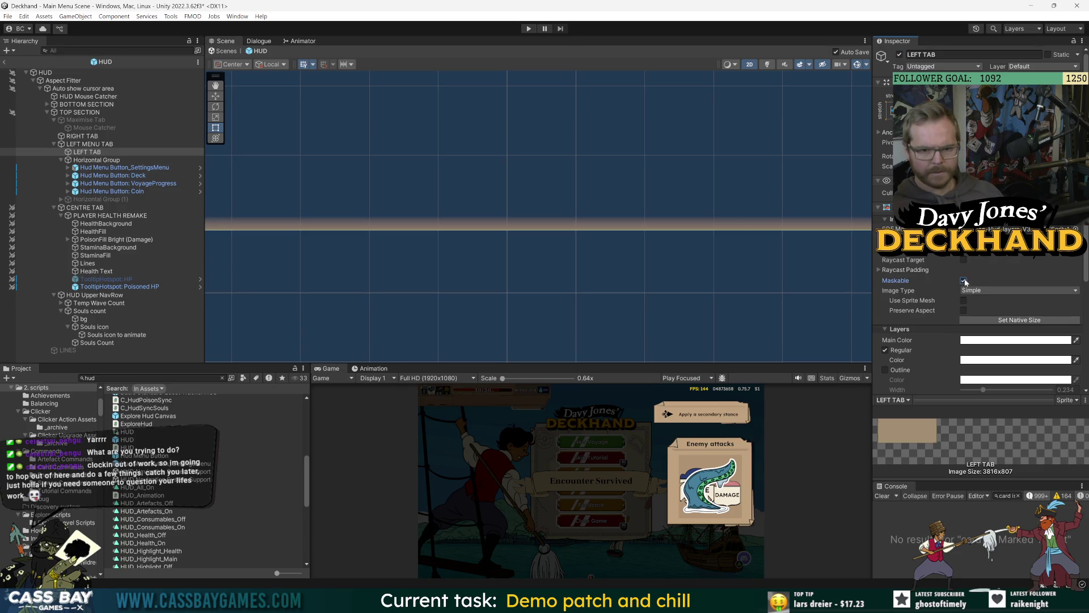
scroll(925, 343, "down", 3)
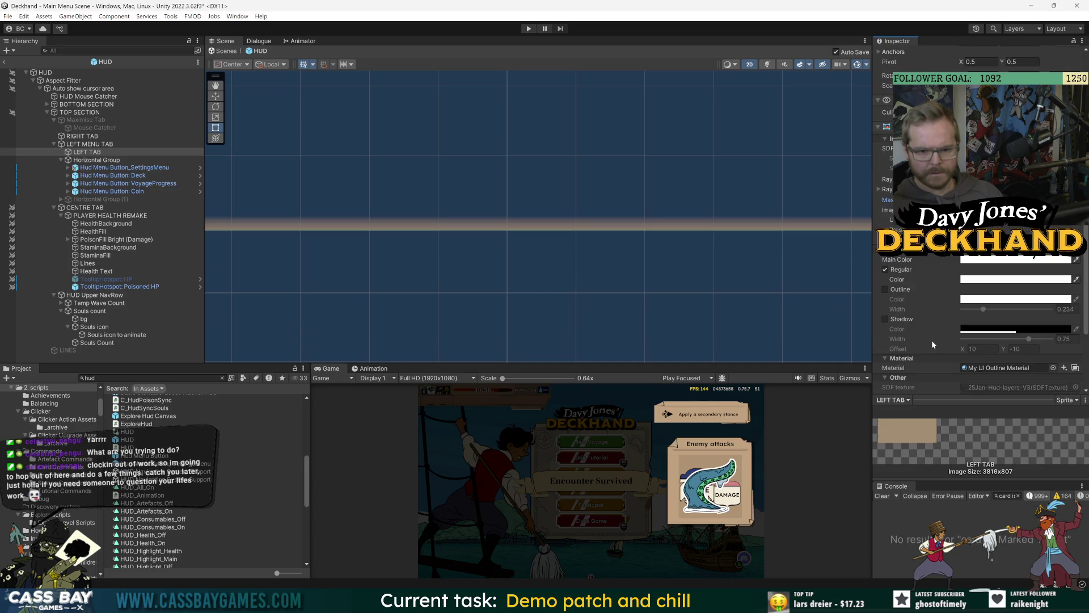
scroll(528, 198, "up", 2)
scroll(533, 181, "up", 5)
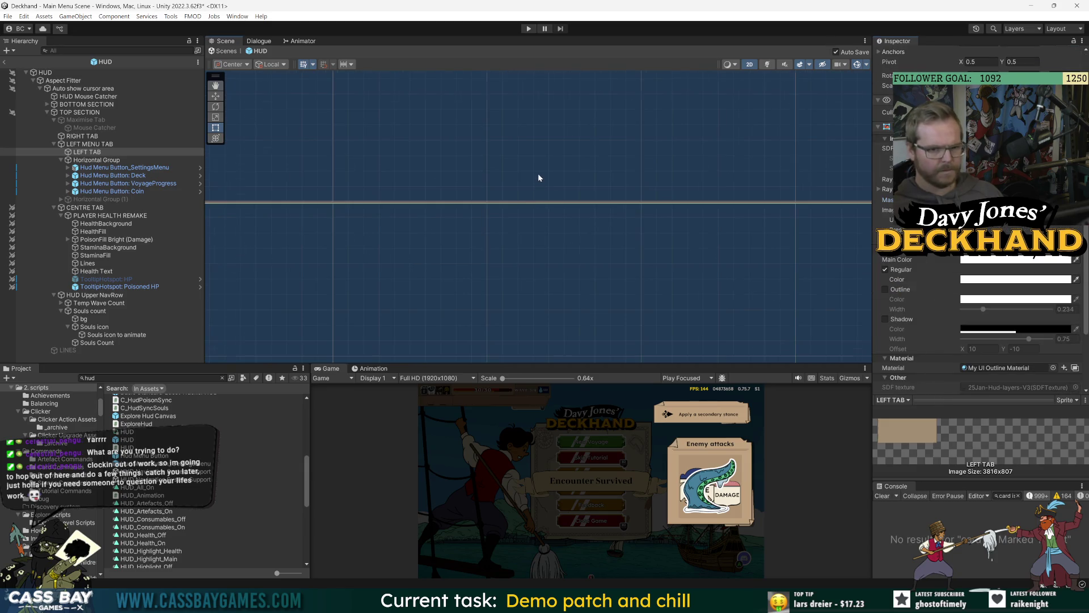
scroll(513, 182, "up", 5)
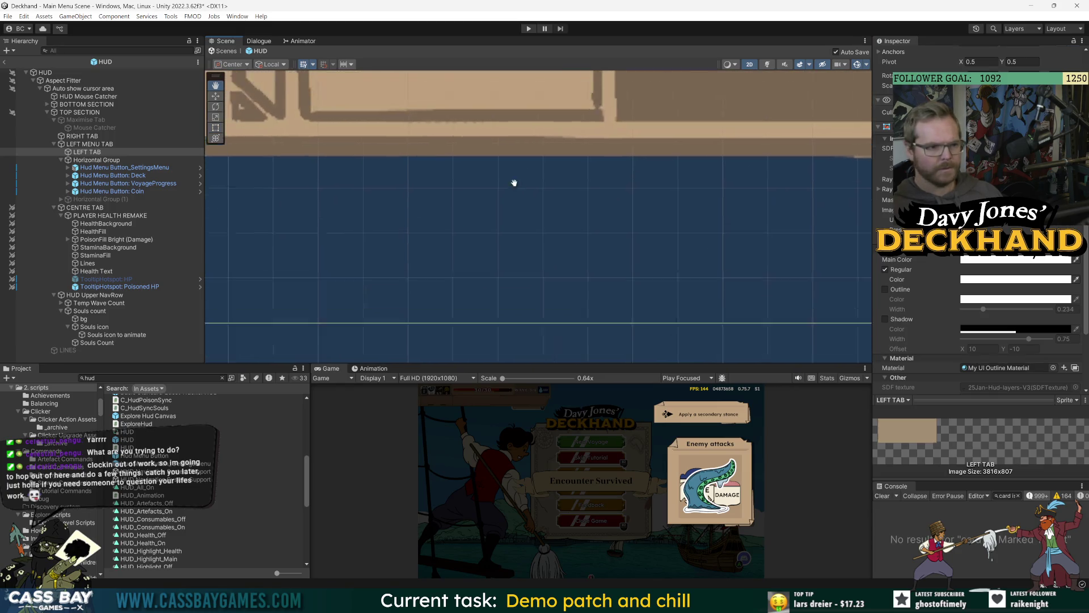
scroll(576, 232, "down", 2)
scroll(578, 222, "down", 3)
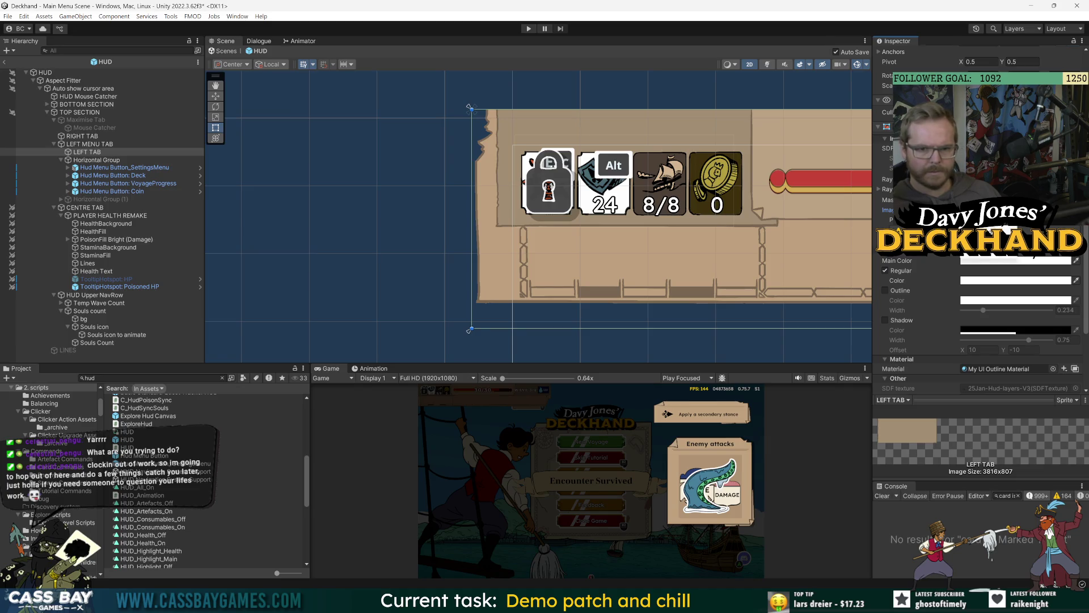
scroll(539, 335, "up", 3)
scroll(539, 335, "up", 5)
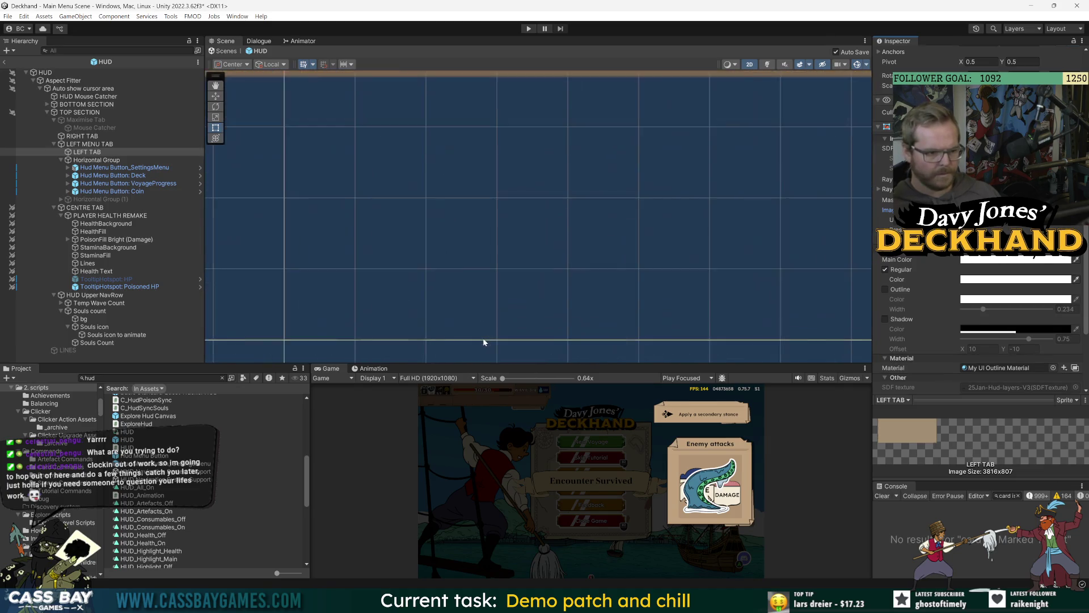
Step: Reframe and toggle LEFT TAB, then ping its 25Jan-Hud-layers-V3 source texture in the HUD V3 folder
left_click_drag(479, 340, 554, 175)
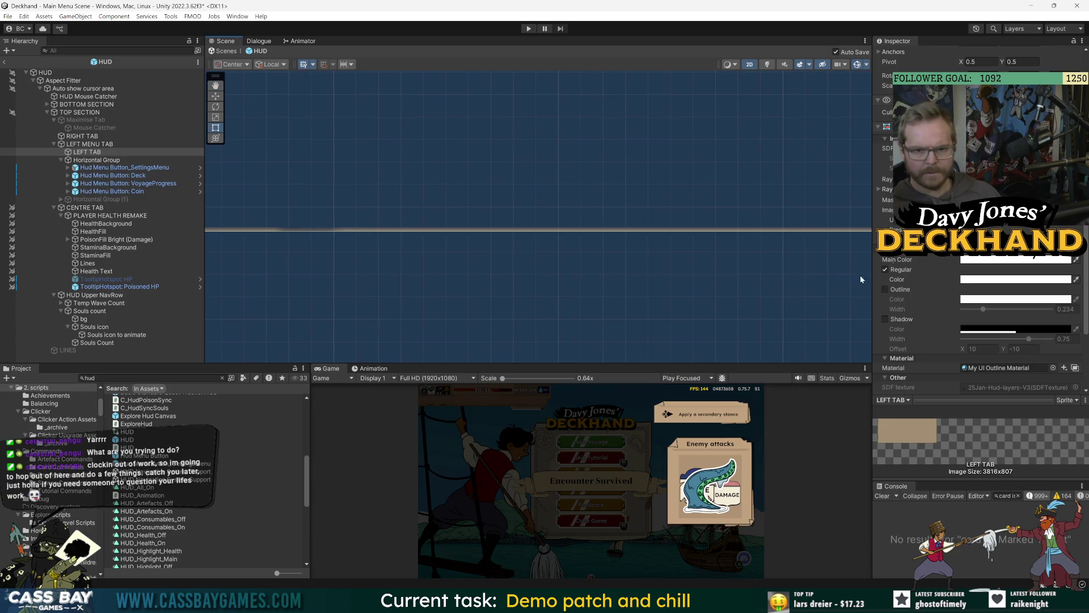
left_click(87, 152)
scroll(634, 168, "down", 3)
key("f")
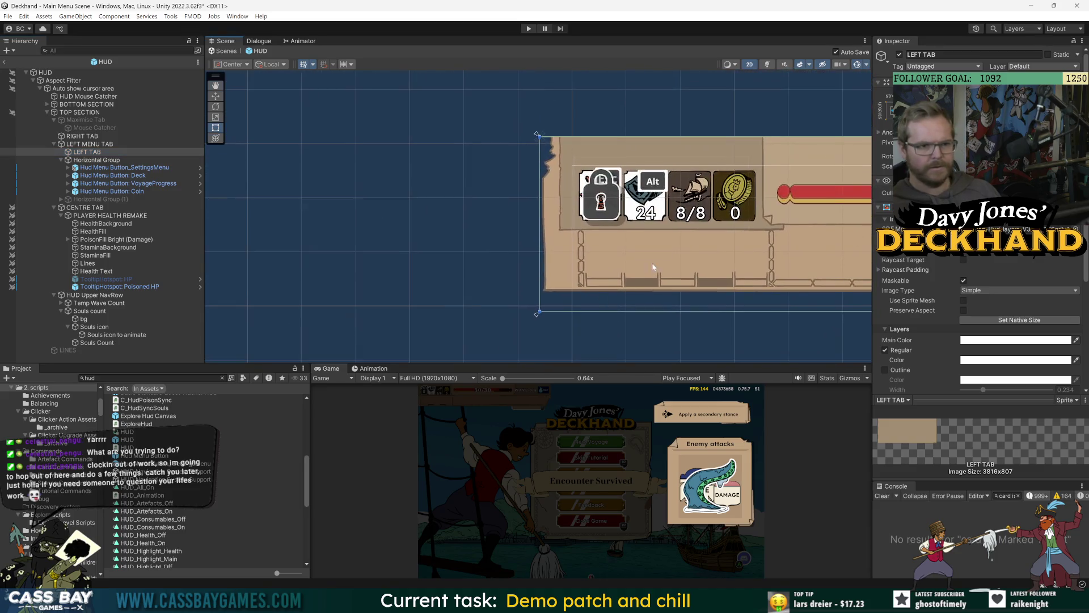
left_click(899, 54)
left_click(900, 55)
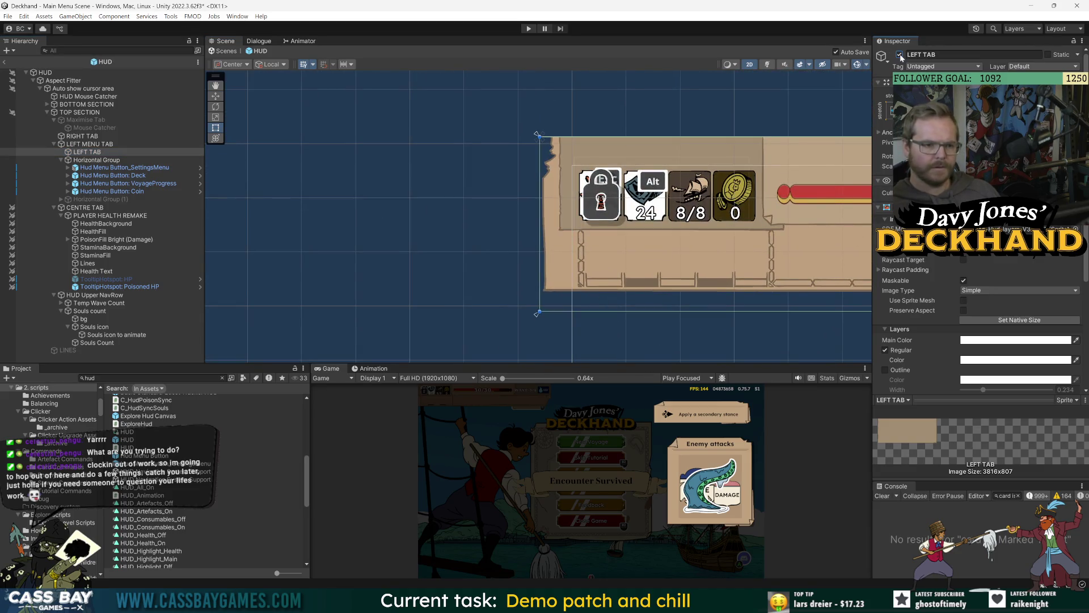
scroll(517, 195, "down", 3)
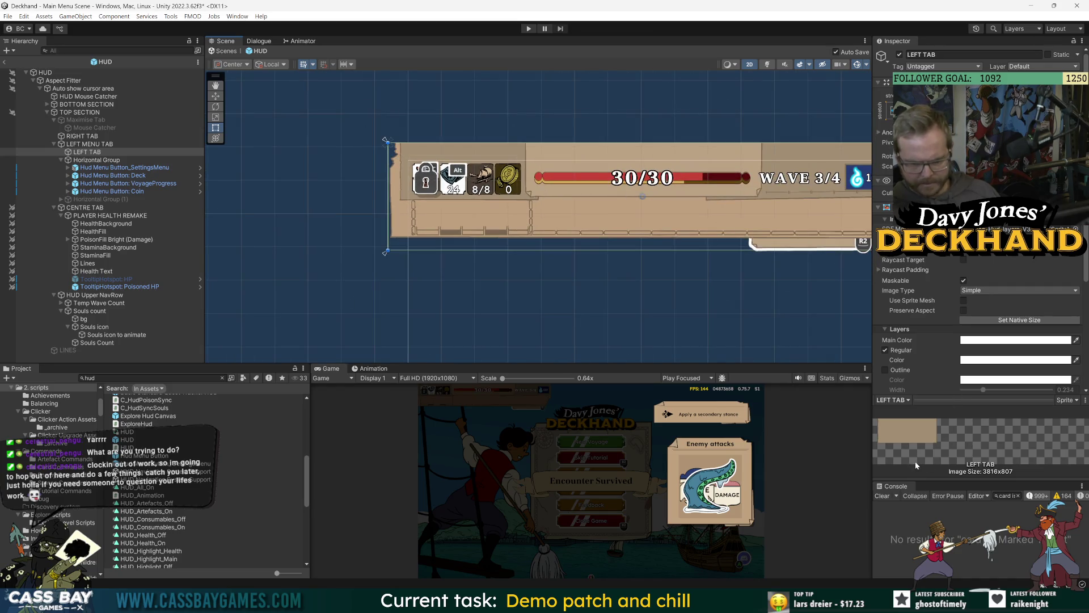
left_click(222, 378)
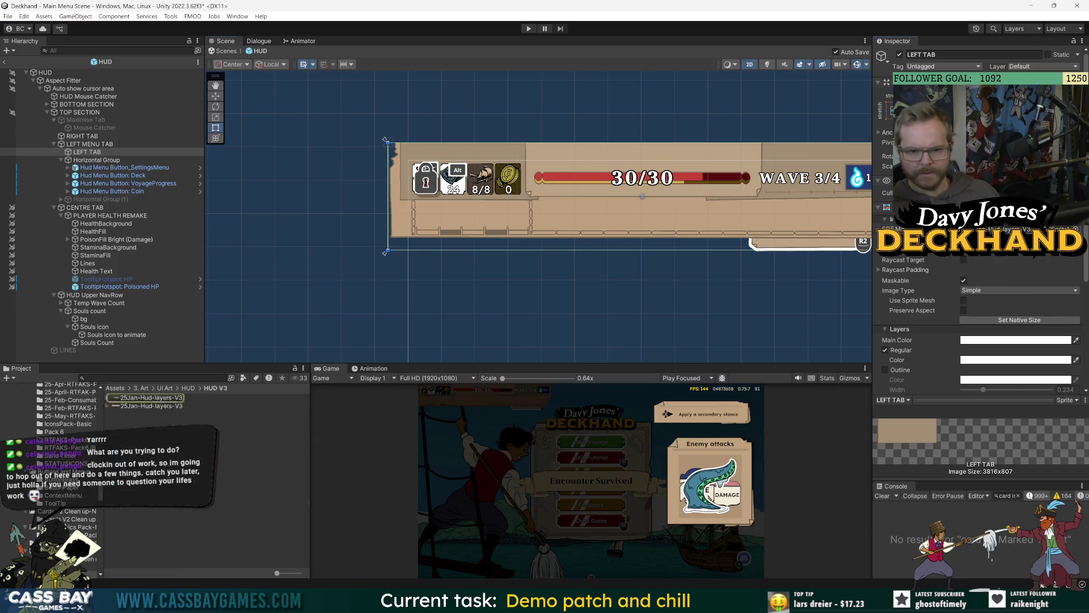
Step: Expand the 25Jan-Hud-layers-V3 texture's sprites and preview the image full size externally
left_click(136, 398)
left_click(112, 399)
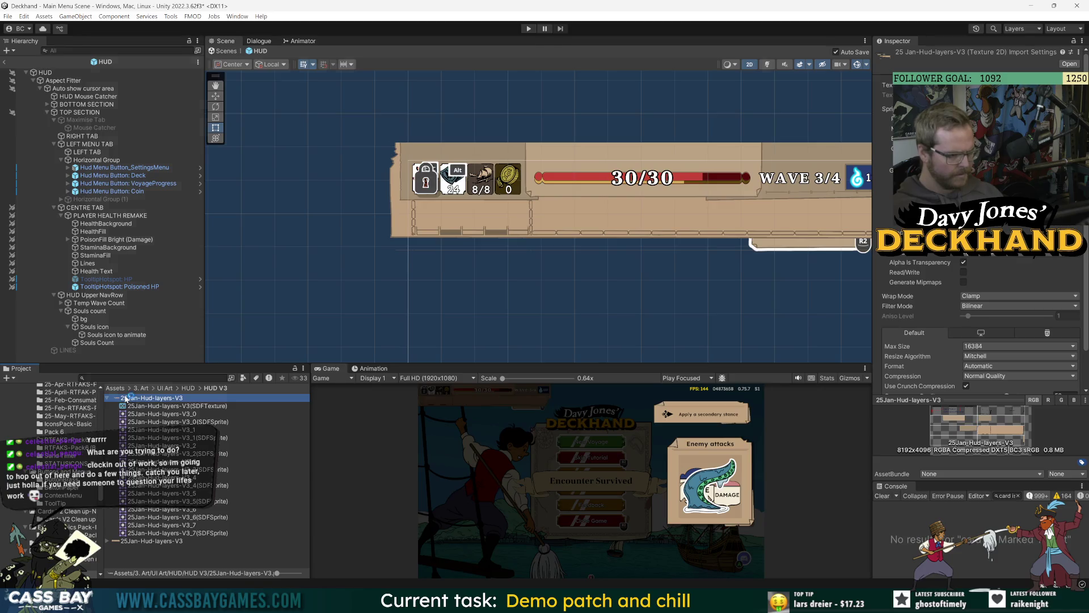
double_click(126, 399)
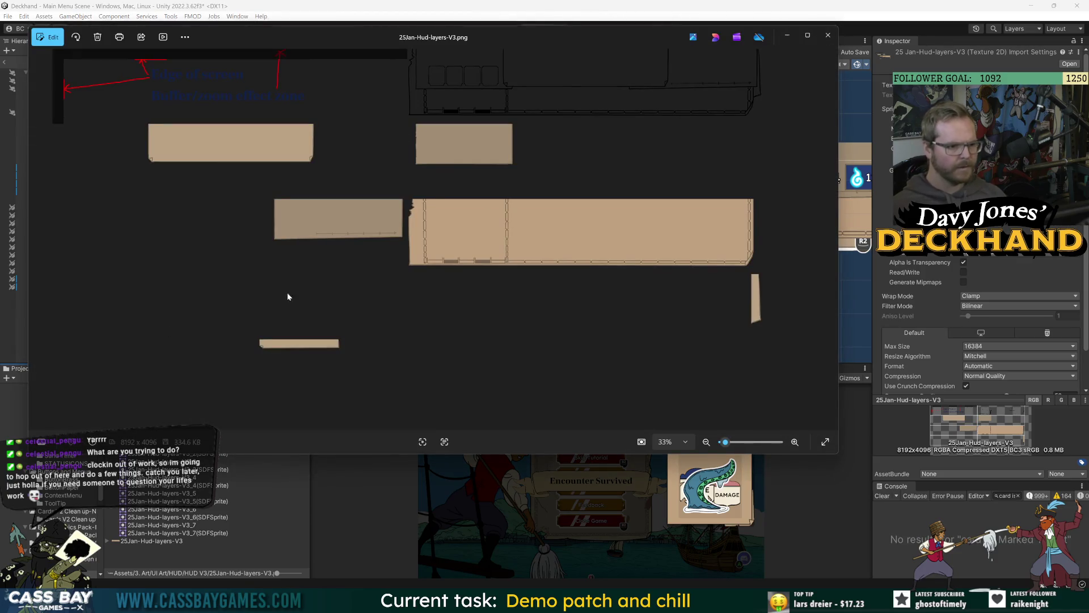
left_click(828, 35)
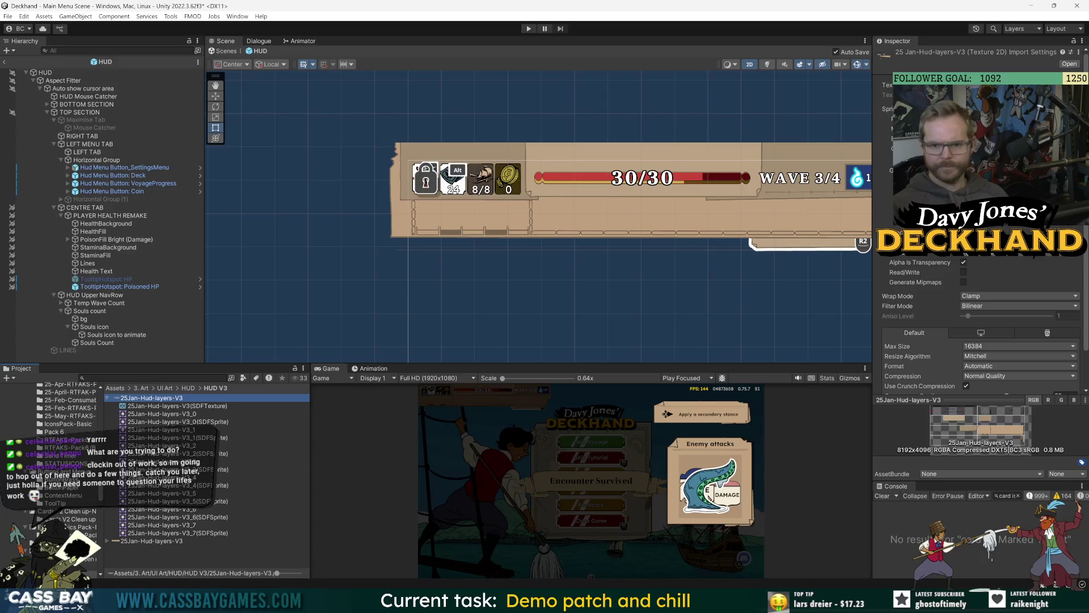
Step: Open the Sprite Editor and select the large 25Jan-Hud-layers-V3_3 panel slice
left_click(1055, 184)
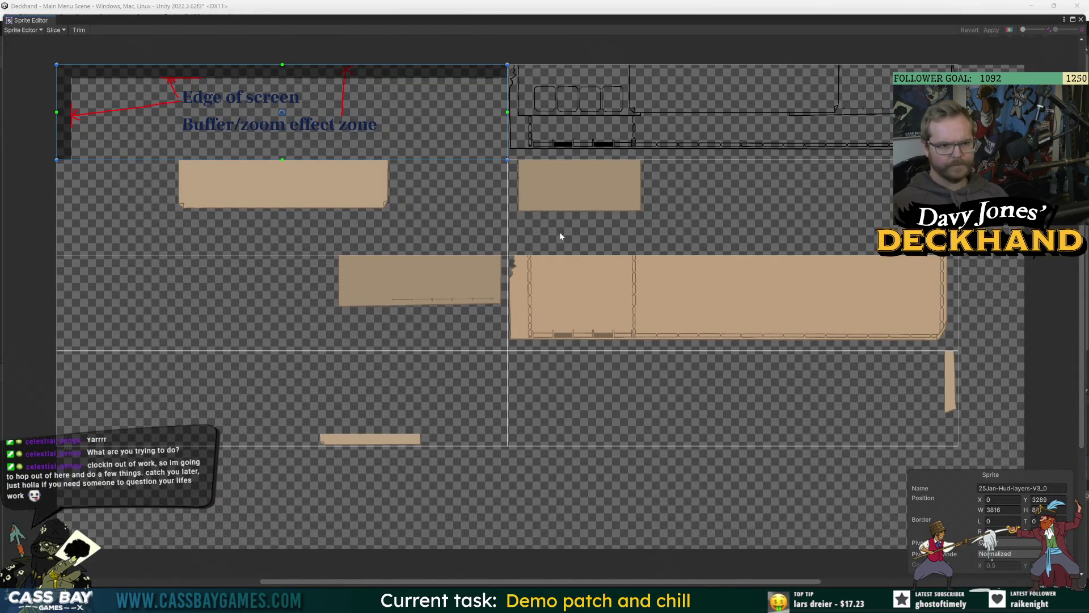
scroll(561, 236, "up", 5)
left_click(484, 184)
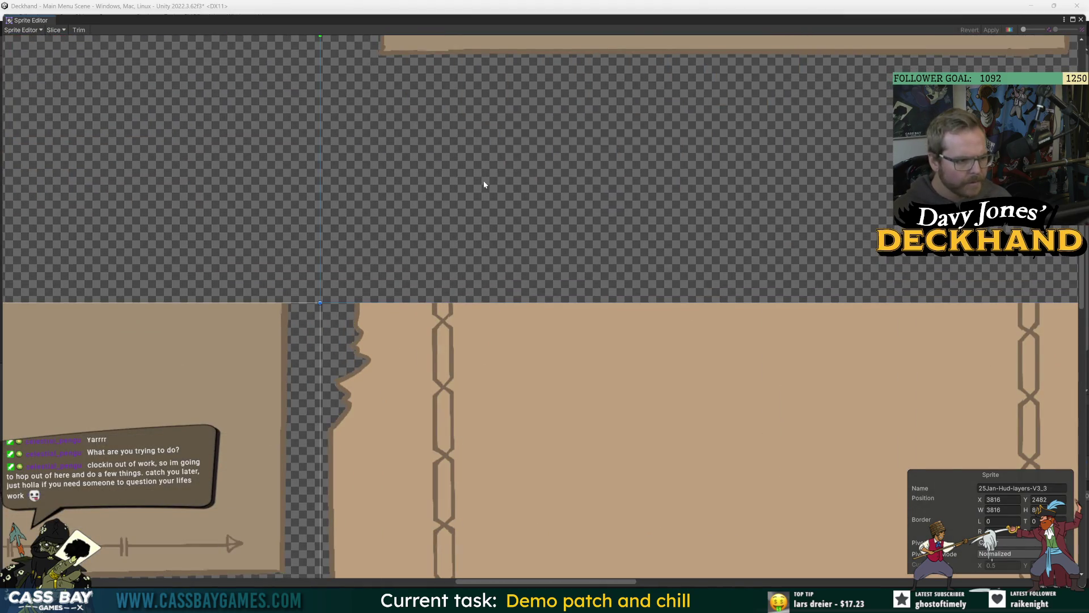
scroll(480, 184, "down", 5)
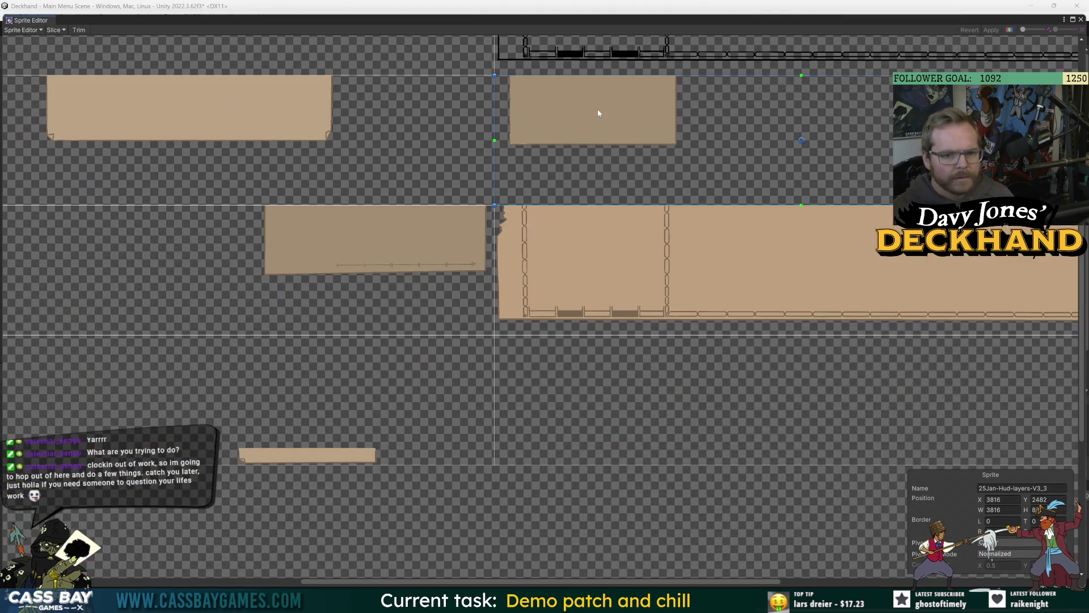
key("alt+Tab")
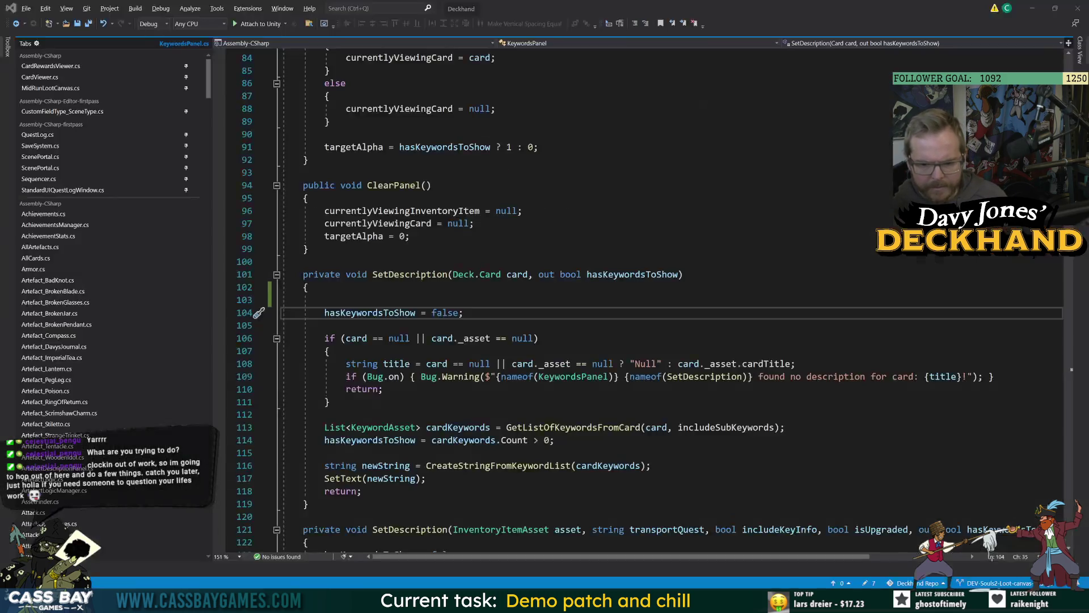
key("alt+Tab")
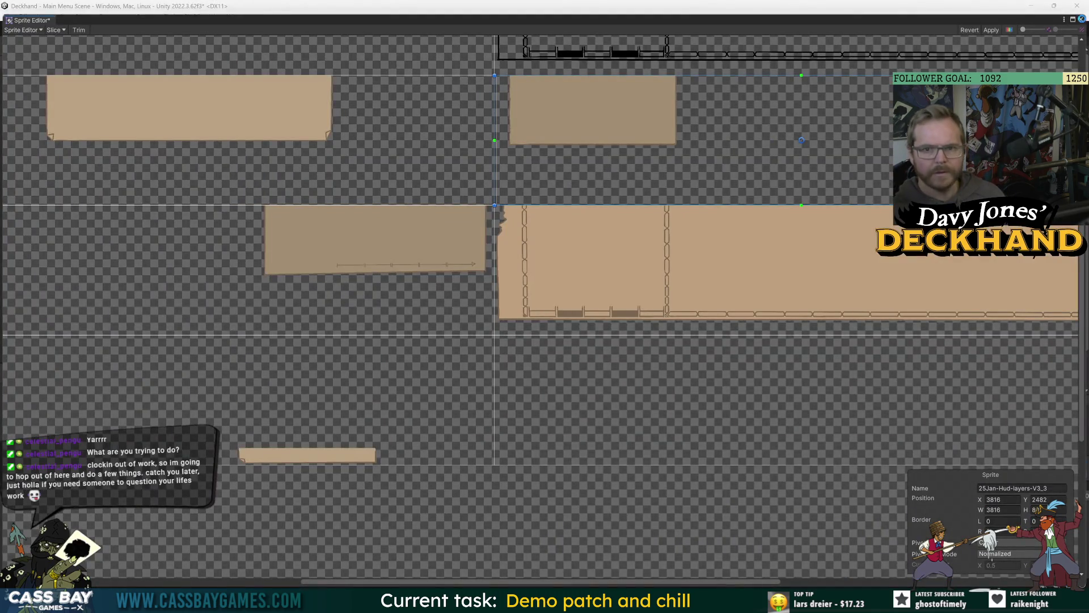
left_click(609, 313)
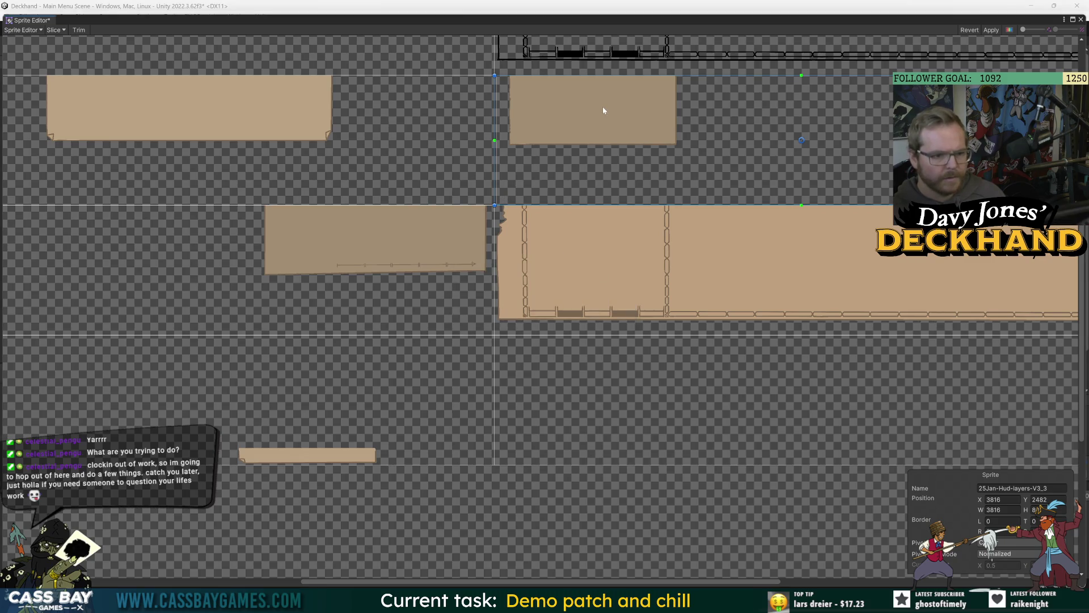
Step: Start renaming the slice, then close the Sprite Editor through the unapplied-changes prompt
left_click(1044, 488)
double_click(1057, 489)
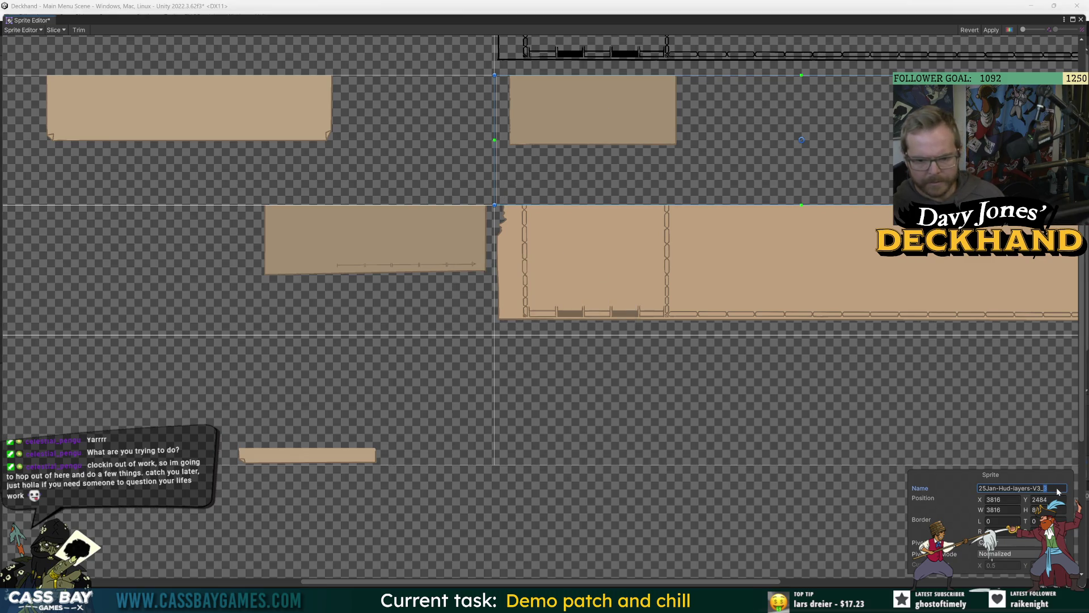
left_click(1075, 22)
left_click(569, 314)
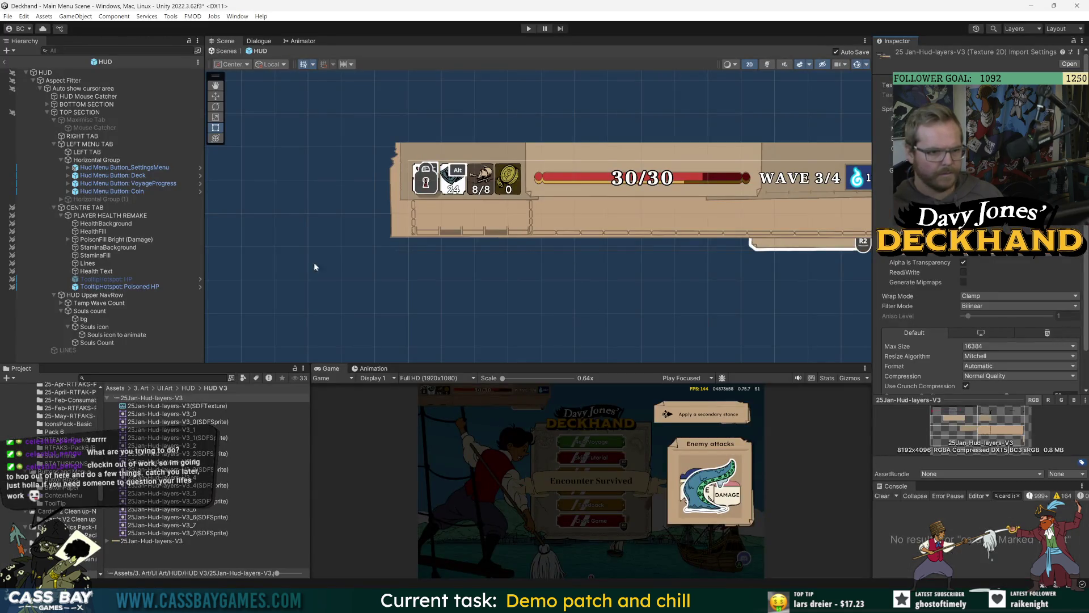
Step: Widen the Inspector and reopen the 25Jan-Hud-layers-V3 texture in the Sprite Editor
left_click(87, 152)
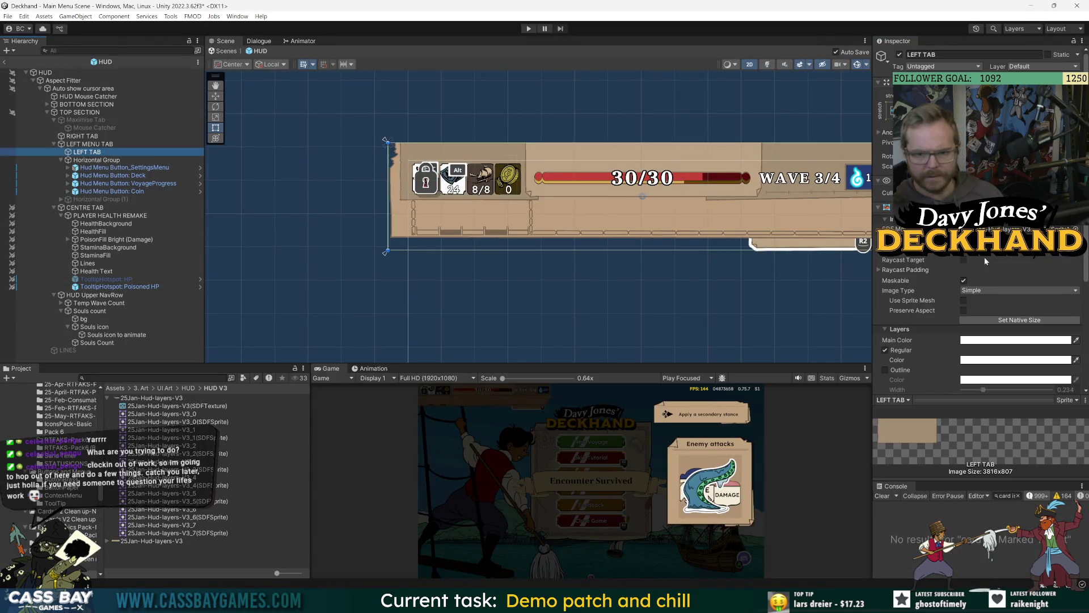
left_click_drag(872, 230, 711, 230)
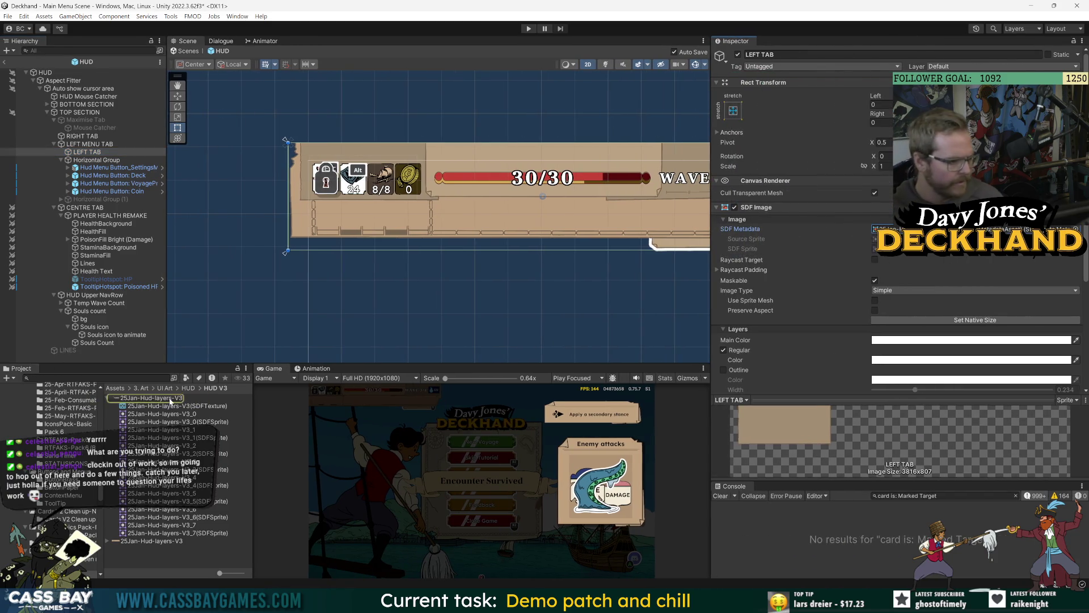
left_click(227, 397)
left_click(1056, 159)
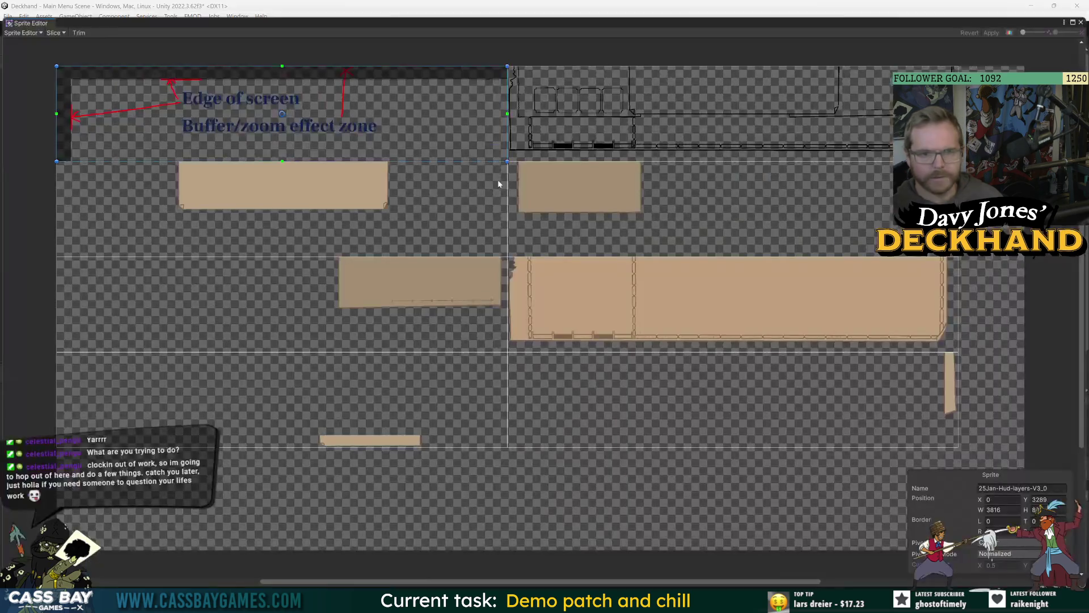
Step: Nudge the 25Jan-Hud-layers-V3_3 rect's bottom edge up, apply the change, and close the Sprite Editor
scroll(669, 243, "up", 5)
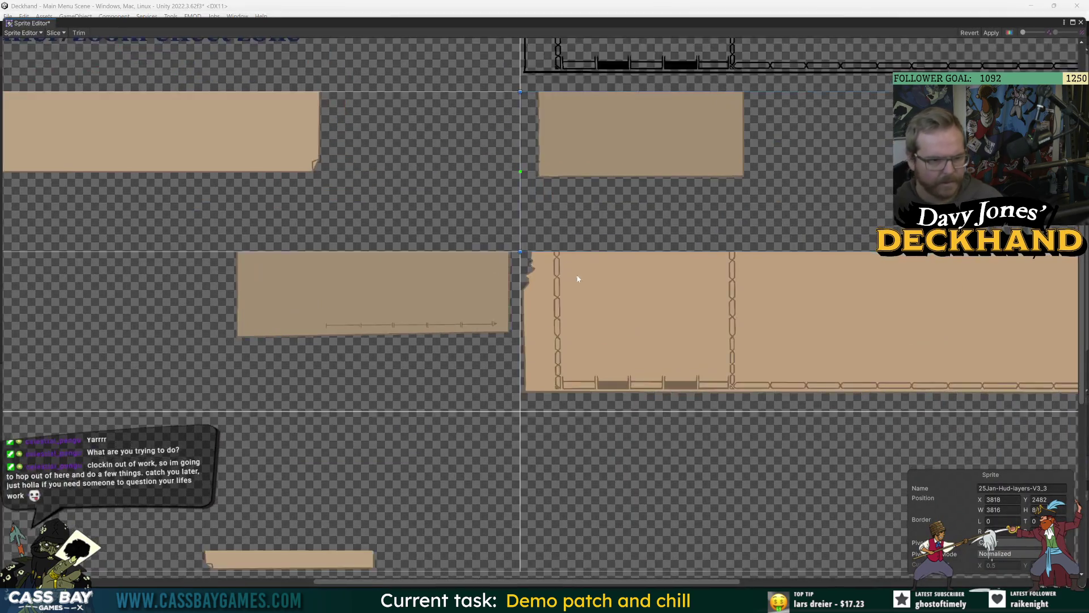
scroll(757, 191, "down", 5)
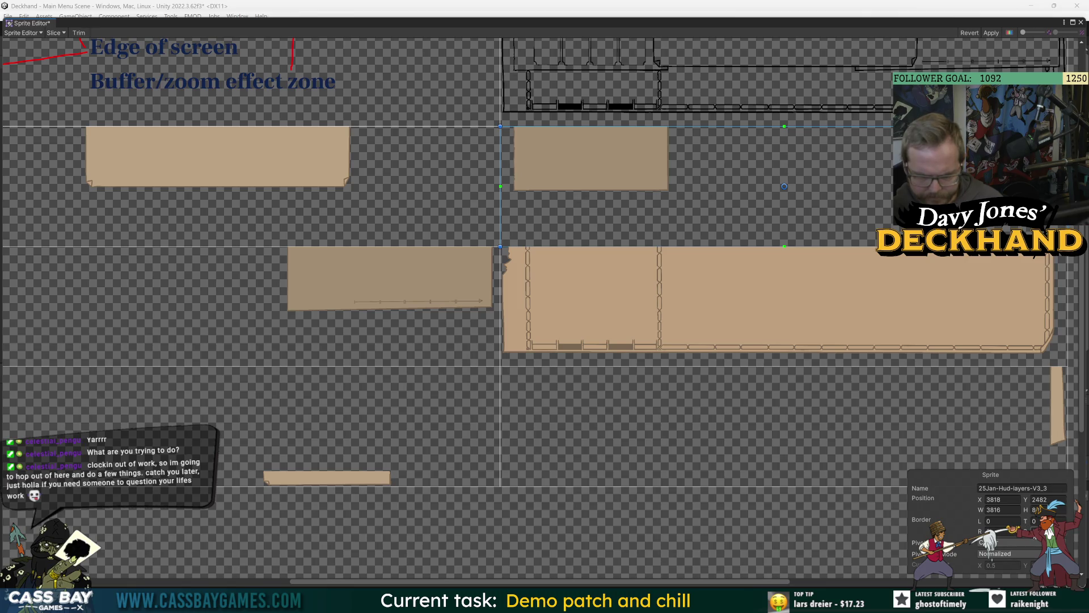
scroll(632, 260, "up", 5)
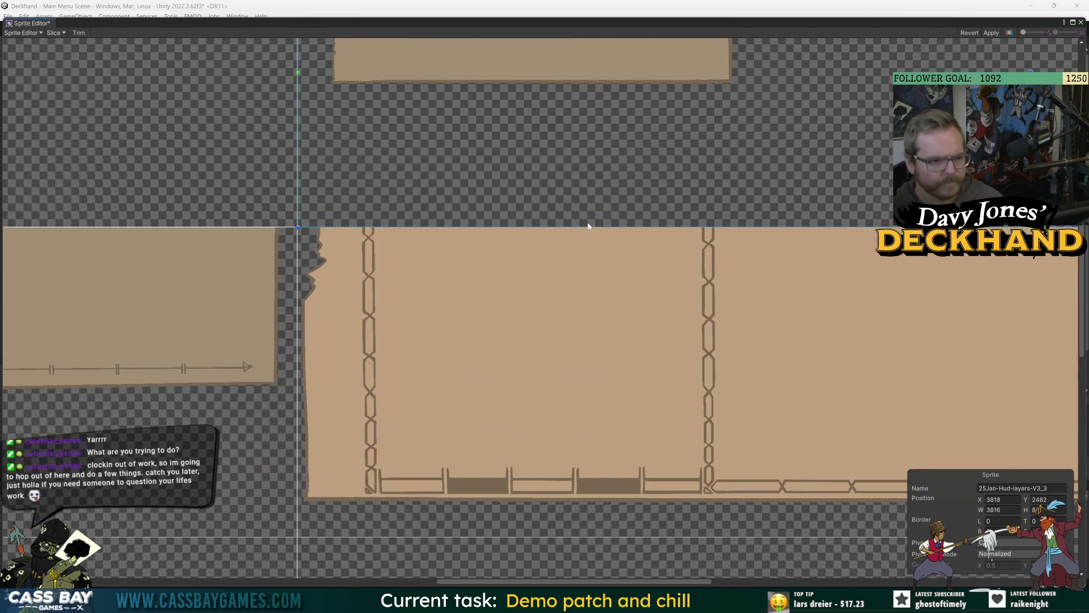
scroll(397, 193, "down", 5)
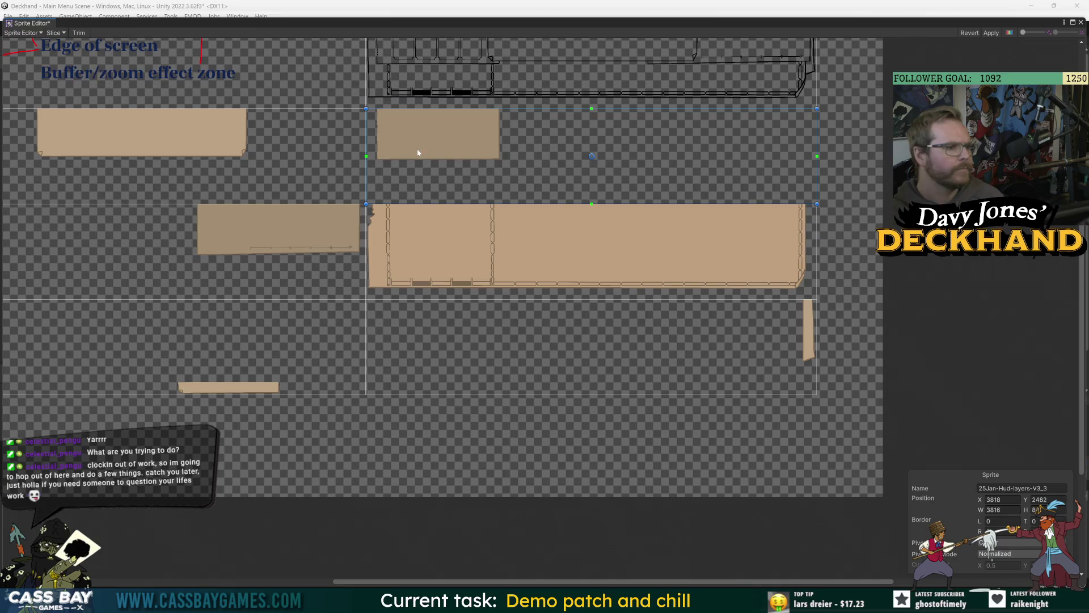
left_click_drag(467, 204, 468, 203)
scroll(372, 189, "up", 5)
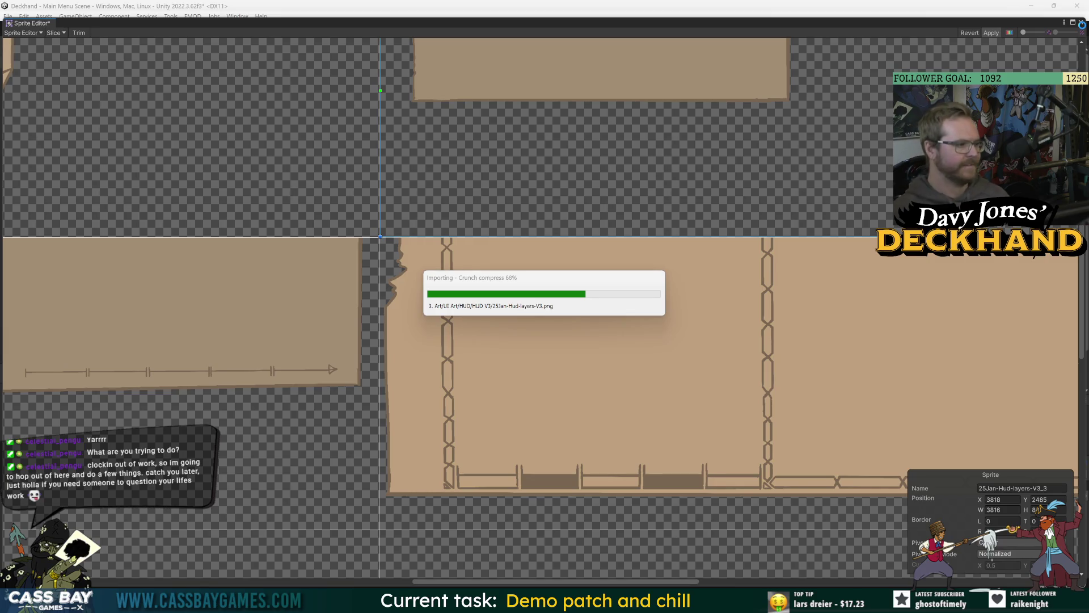
left_click(1082, 25)
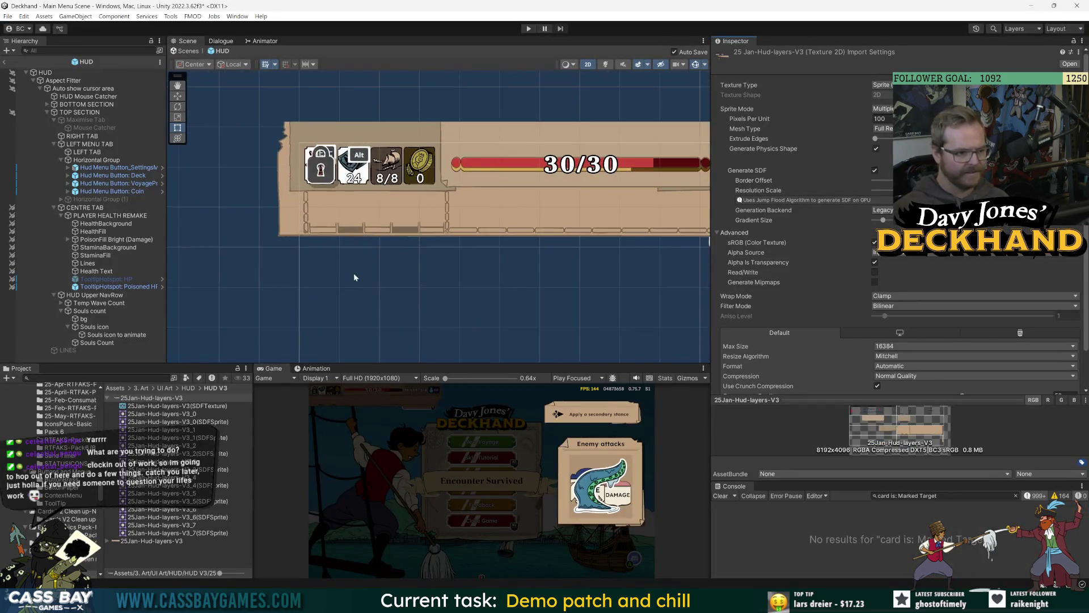
scroll(363, 263, "up", 5)
scroll(362, 262, "up", 3)
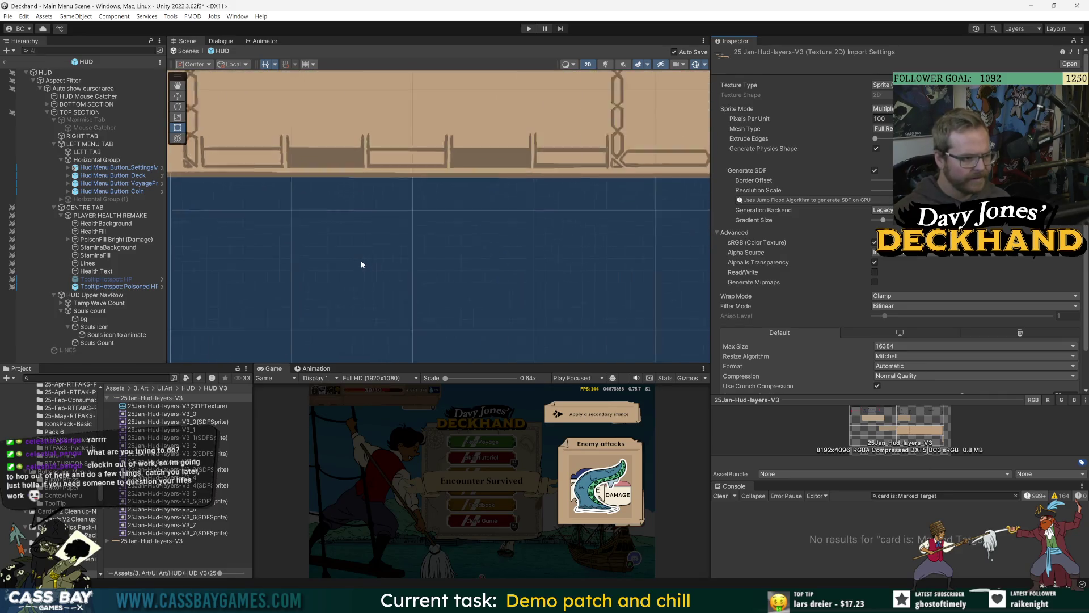
Step: Leave prefab mode, enter Play mode, and enlarge the Game view wider and taller
left_click(6, 62)
left_click(528, 28)
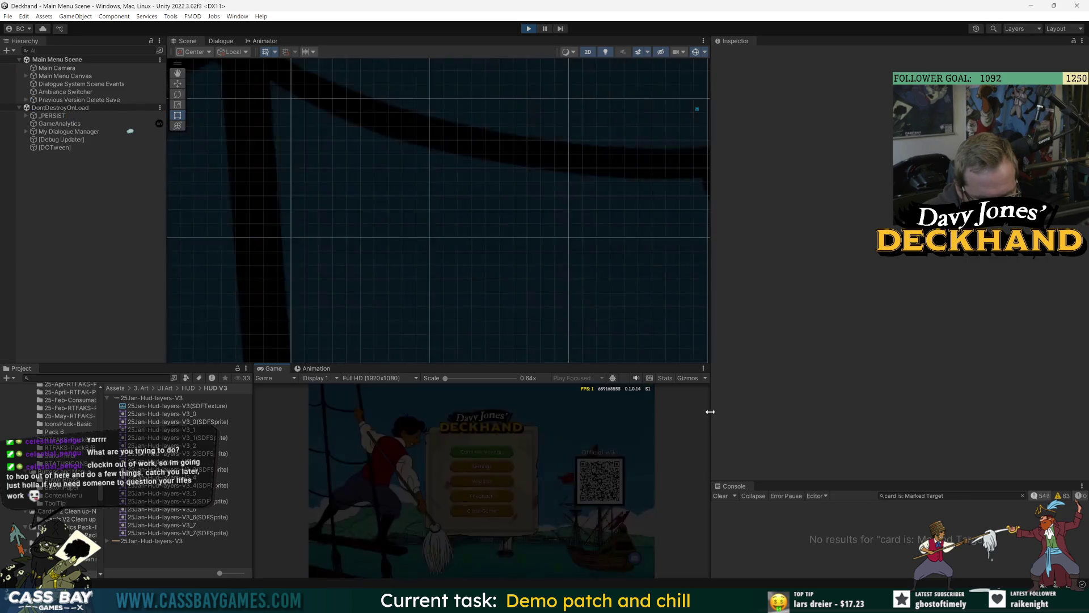
left_click_drag(710, 411, 839, 409)
mouse_move(644, 366)
left_mouse_down()
mouse_move(632, 234)
mouse_move(665, 200)
mouse_move(665, 272)
mouse_move(665, 214)
left_mouse_up()
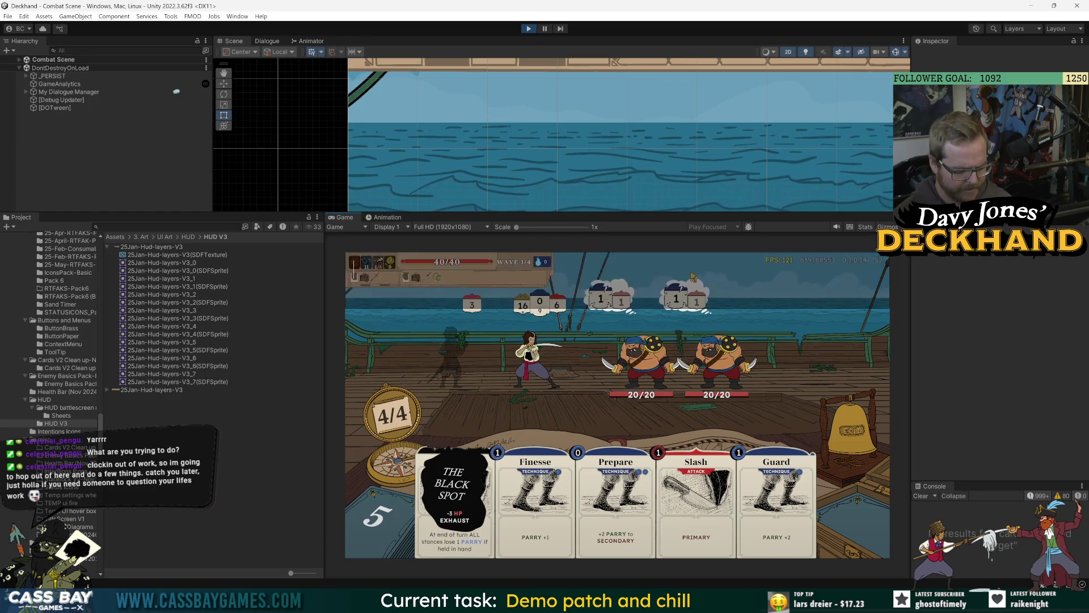
type("win wave")
Step: Trigger the win-wave cheat, enlarge the Game view further, and filter the Hierarchy for 'hud'
key("Return")
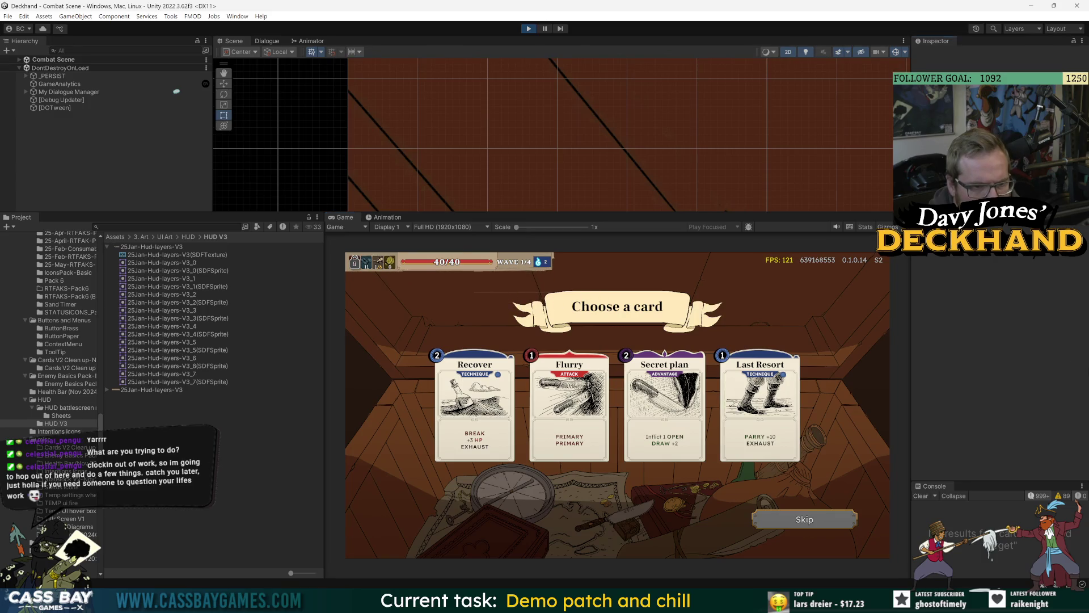
mouse_move(782, 212)
left_mouse_down()
mouse_move(781, 151)
mouse_move(782, 200)
left_mouse_up()
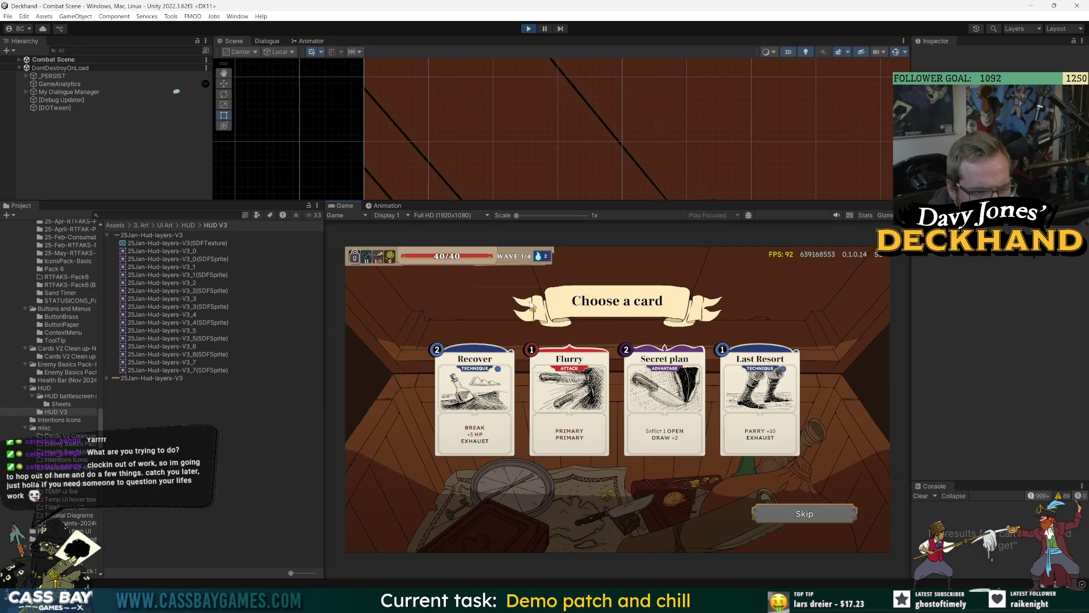
mouse_move(325, 340)
left_mouse_down()
mouse_move(91, 340)
mouse_move(219, 340)
left_mouse_up()
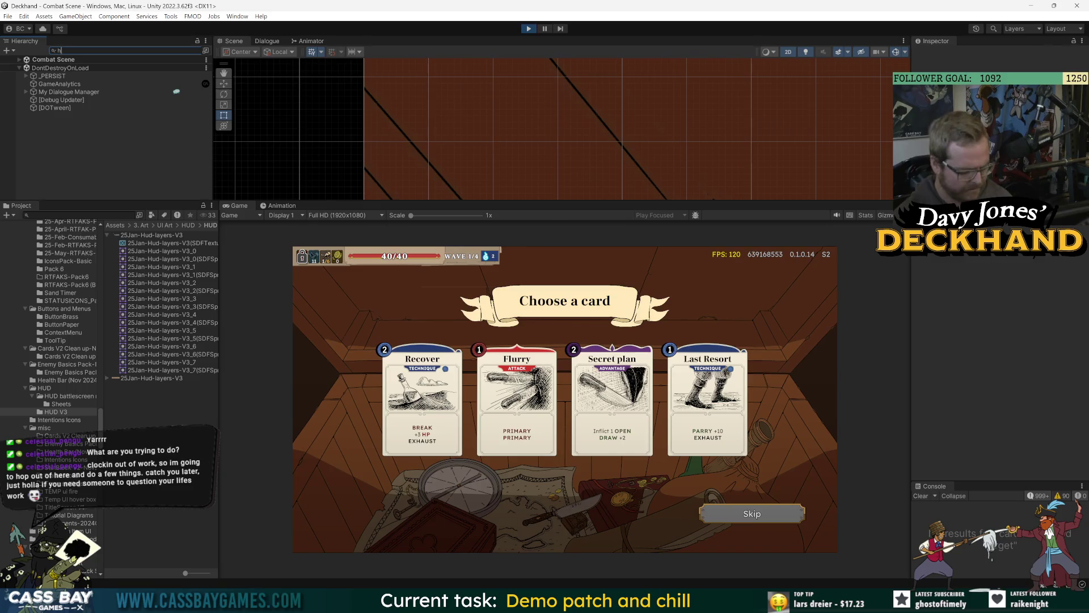
type("ud")
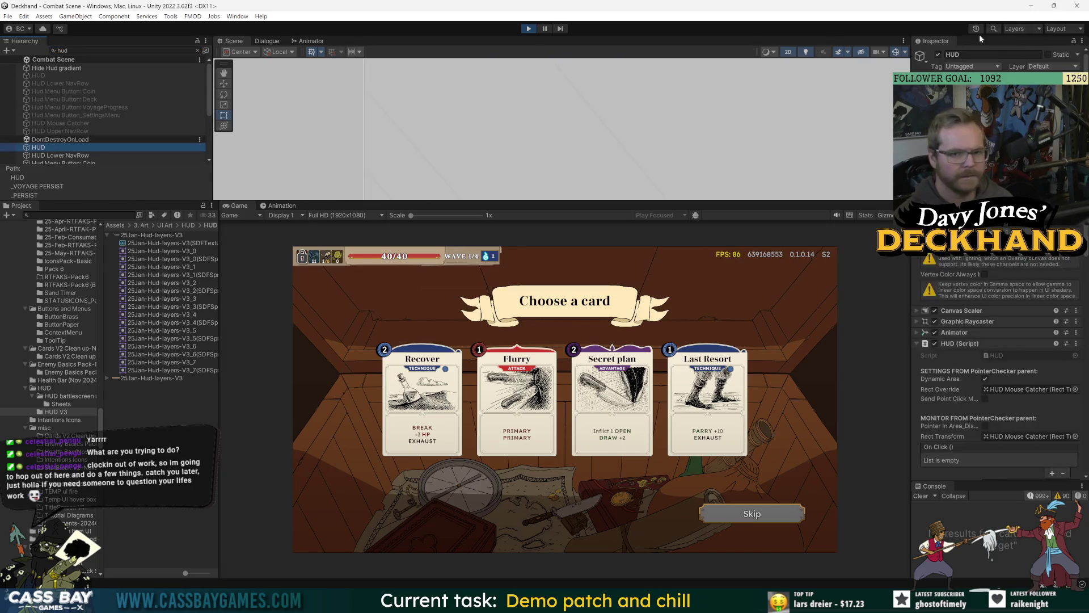
Step: Toggle the HUD object off and on to see what it draws, checking HUD Mouse Catcher too
left_click(938, 54)
left_click(939, 54)
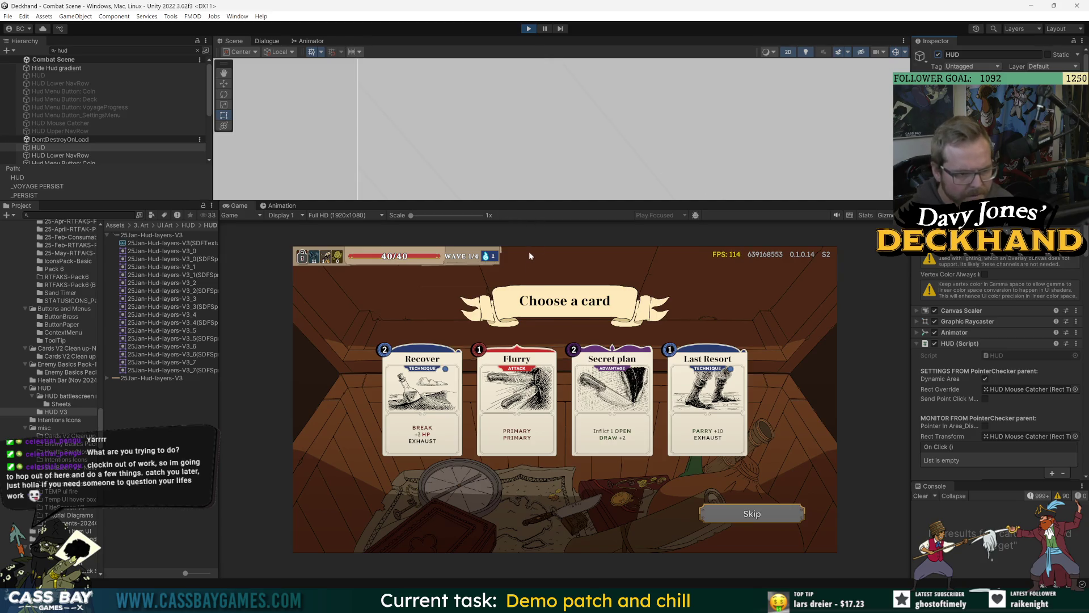
left_click(938, 55)
left_click(938, 55)
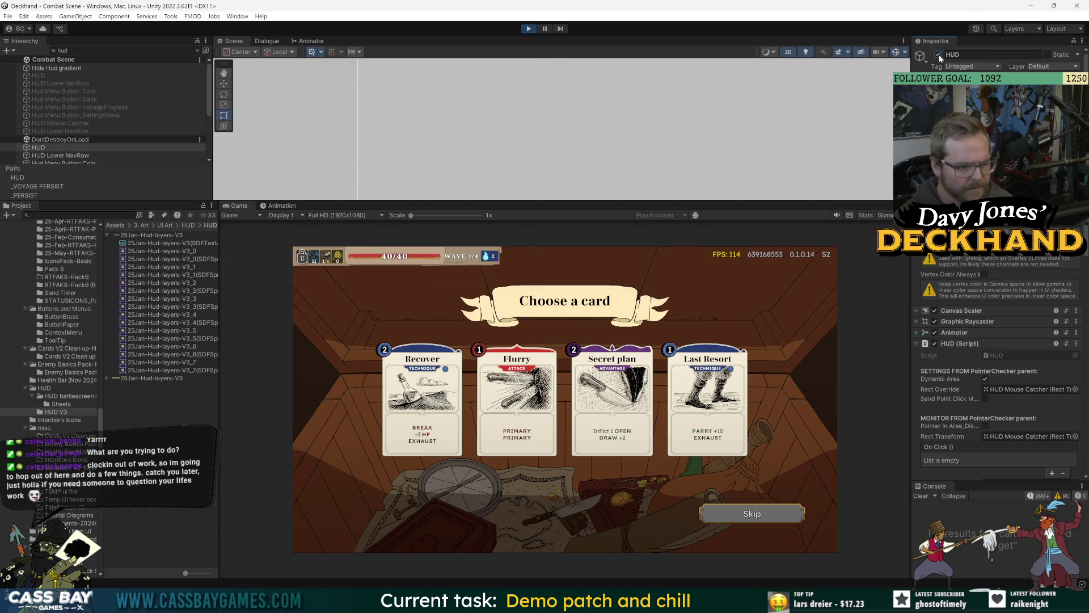
mouse_move(483, 272)
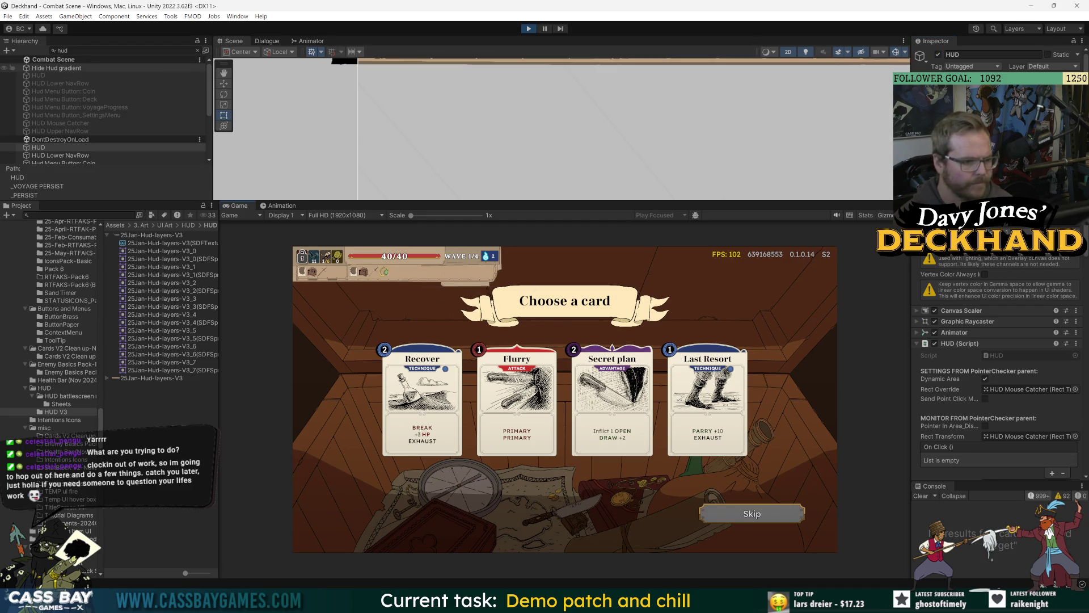
left_click(61, 123)
scroll(63, 121, "down", 3)
scroll(63, 121, "up", 2)
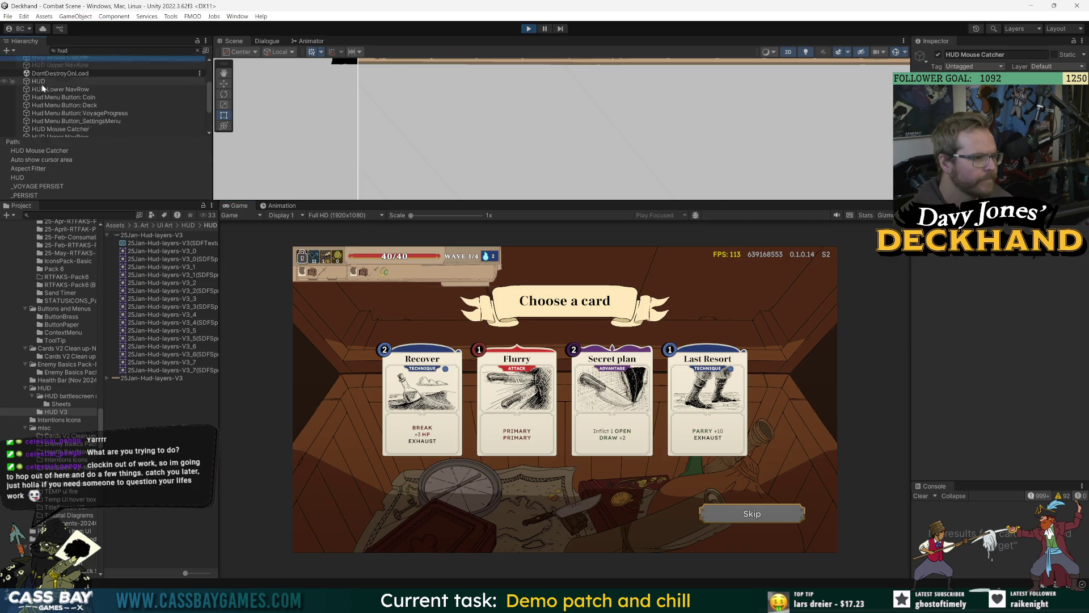
left_click(63, 110)
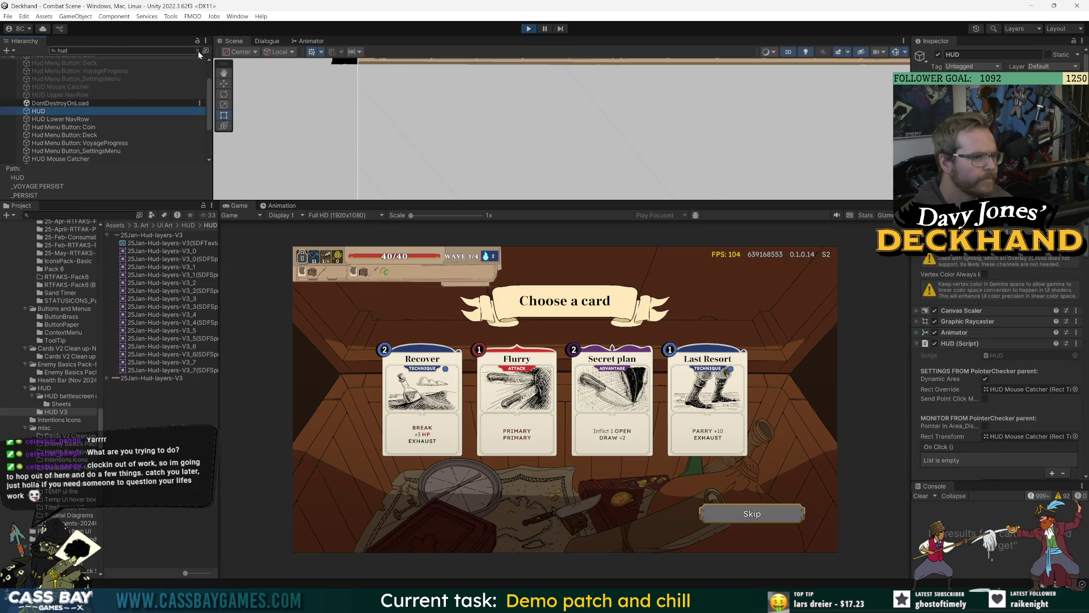
Step: Clear the Hierarchy filter, expand HUD > Aspect Fitter, and toggle BOTTOM and TOP SECTION to identify them
left_click(198, 51)
left_click(41, 160)
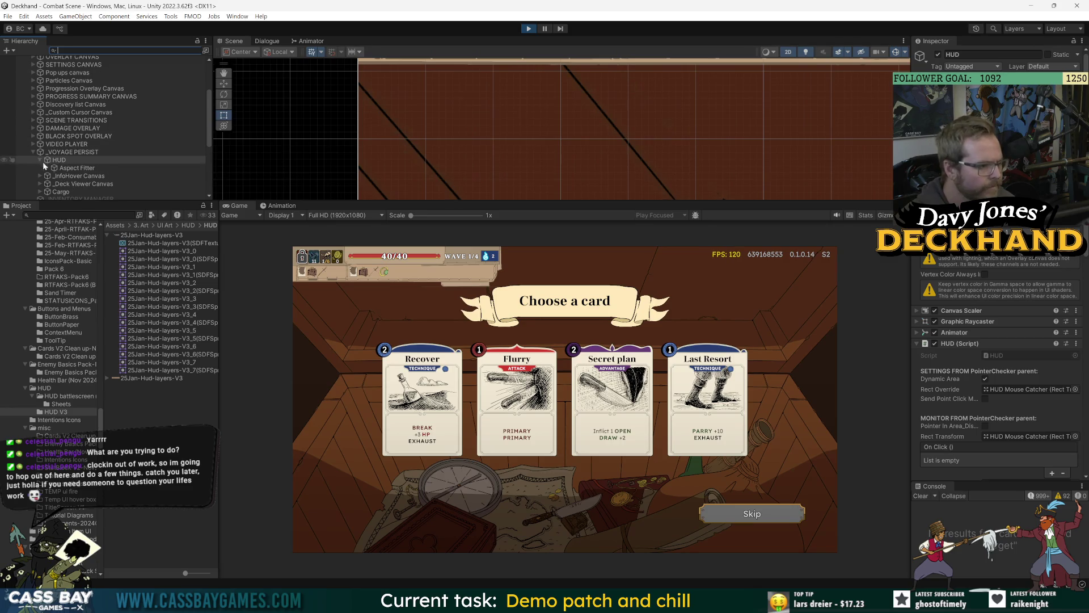
left_click(48, 168)
scroll(55, 170, "down", 3)
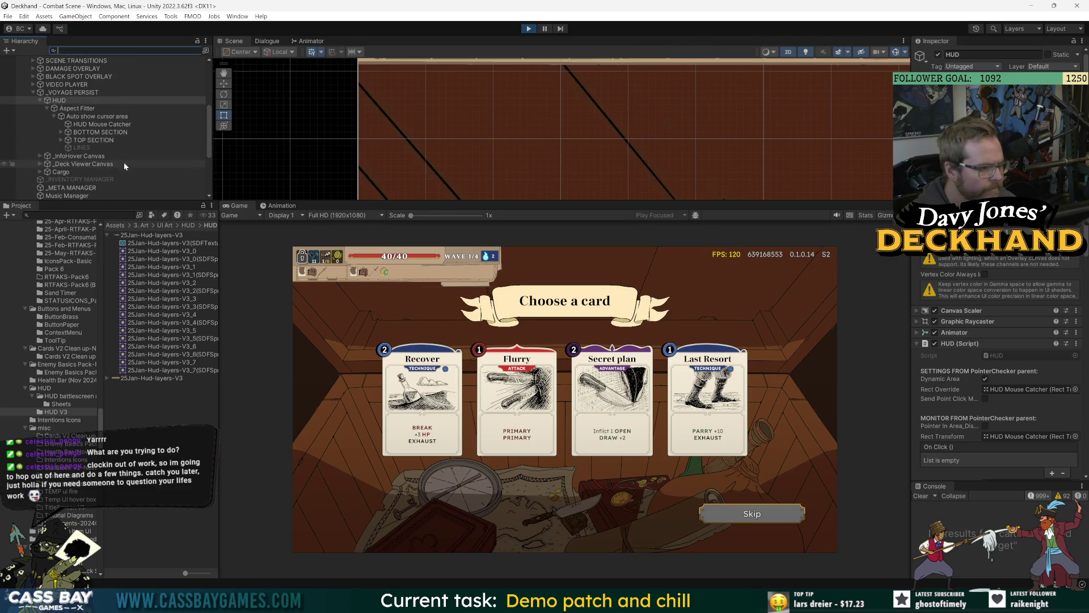
left_click(96, 133)
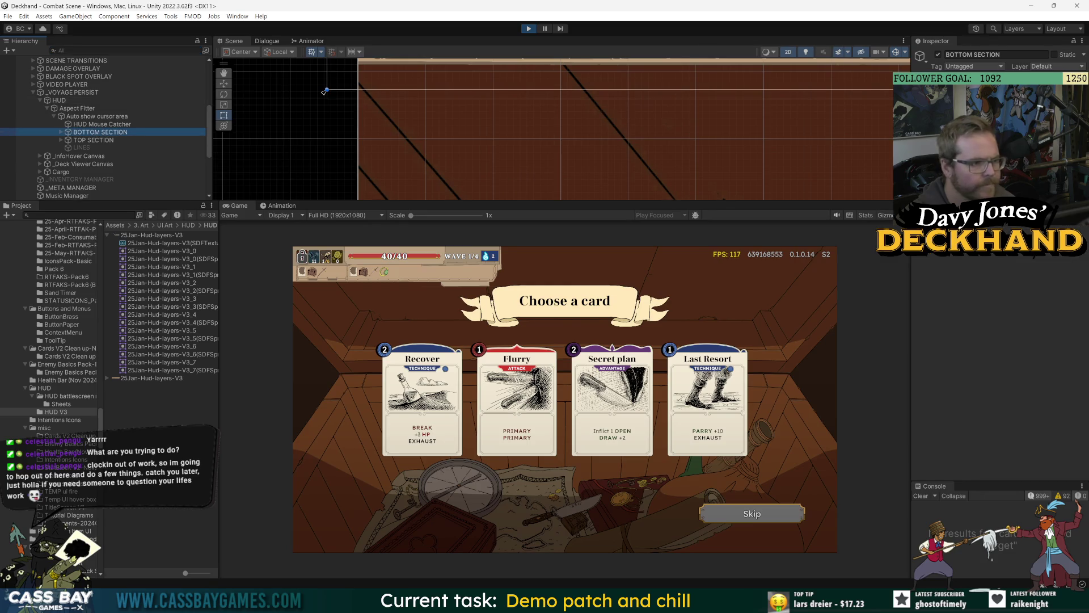
left_click(938, 55)
left_click(938, 55)
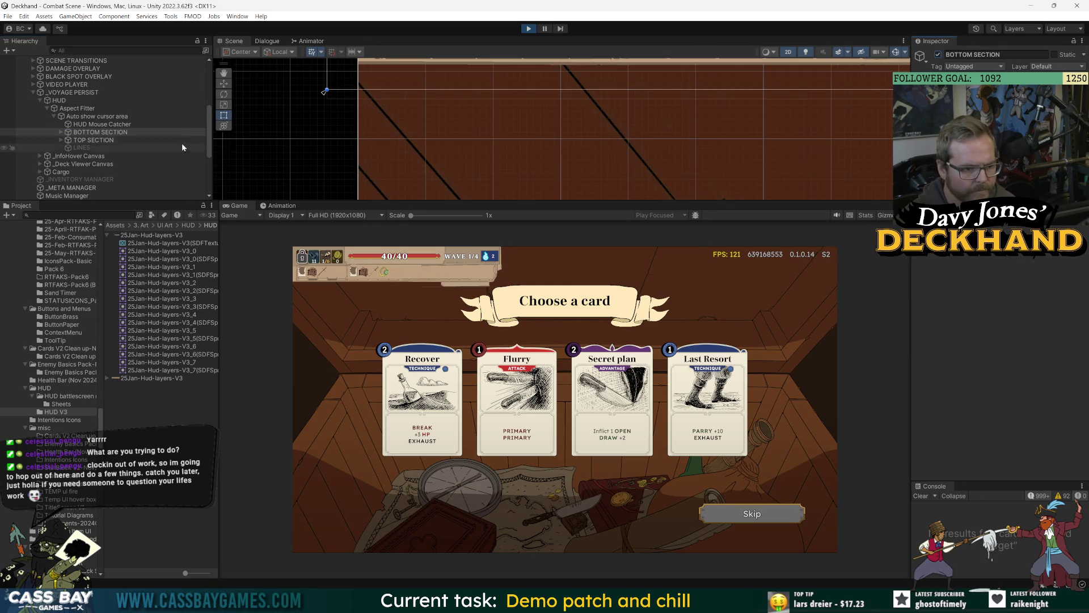
left_click(98, 140)
left_click(937, 55)
left_click(938, 55)
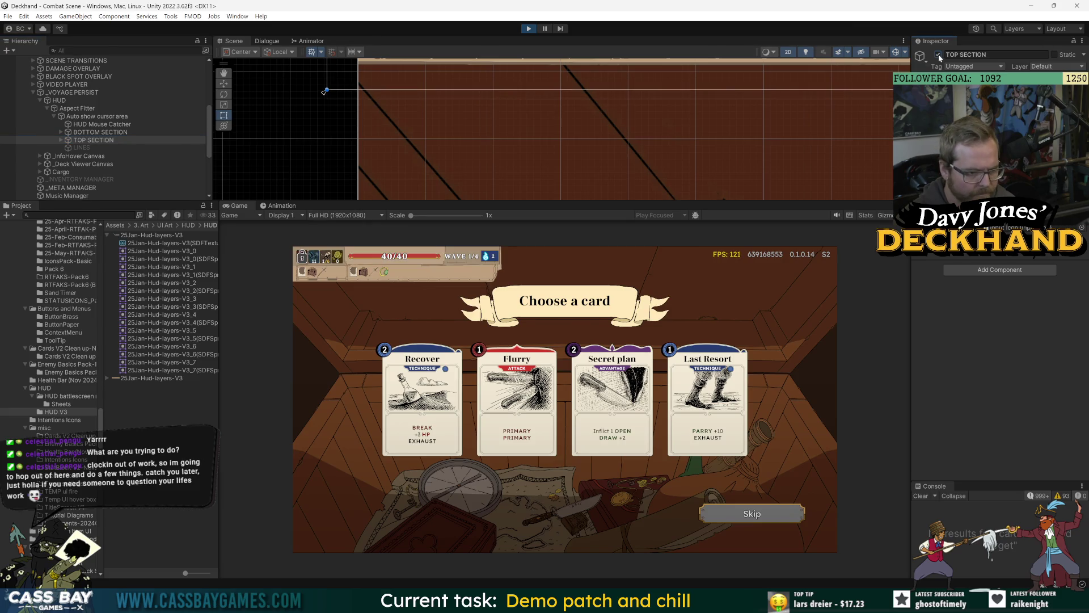
Step: Expand TOP SECTION and toggle RIGHT TAB and LEFT TAB off and on to identify them
left_click(61, 140)
left_click(85, 157)
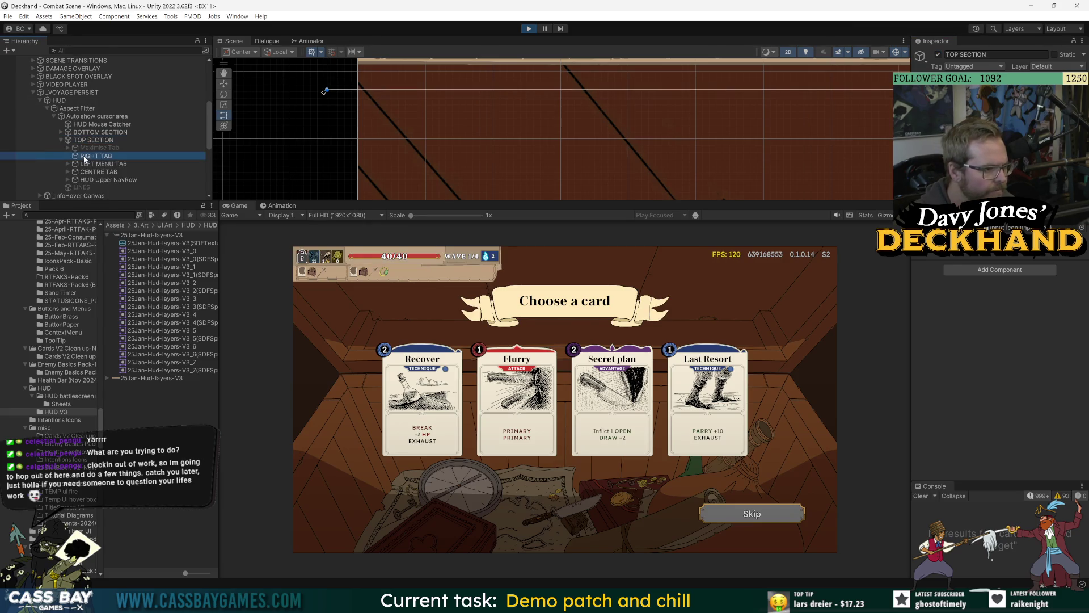
left_click(938, 54)
left_click(938, 54)
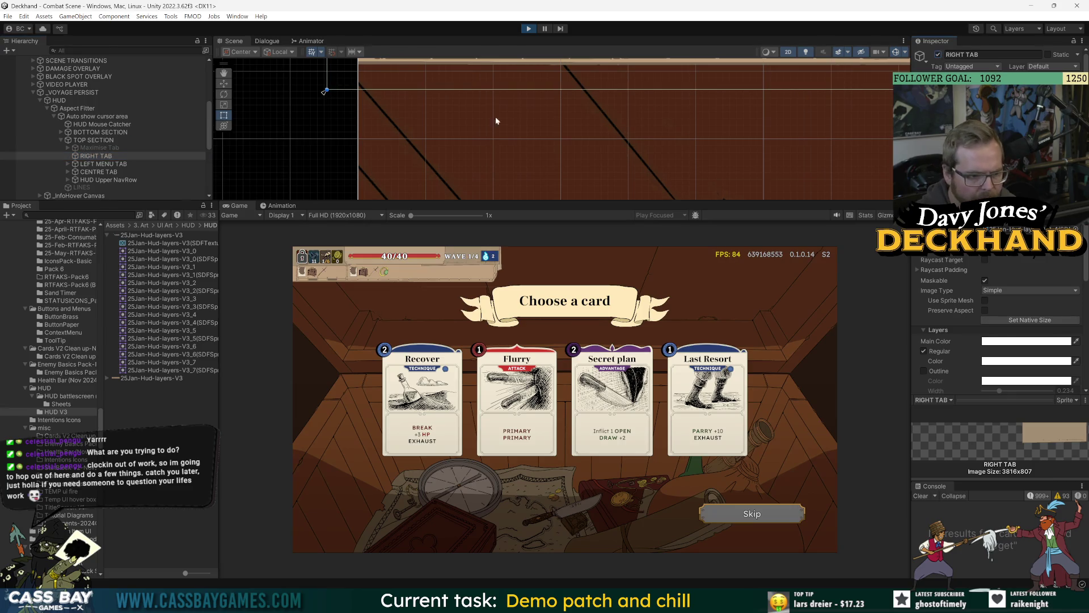
left_click(68, 164)
left_click(99, 172)
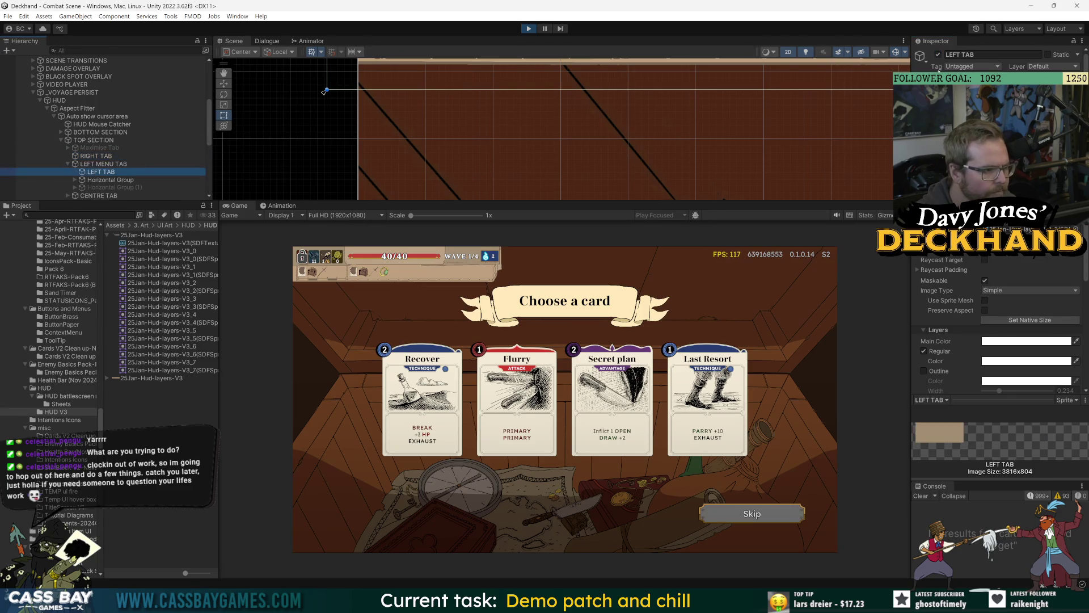
left_click(938, 55)
left_click(938, 55)
Step: Check Horizontal Group, then hide CENTRE TAB and expand it to reveal PLAYER HEALTH REMAKE
left_click(75, 180)
scroll(139, 170, "down", 3)
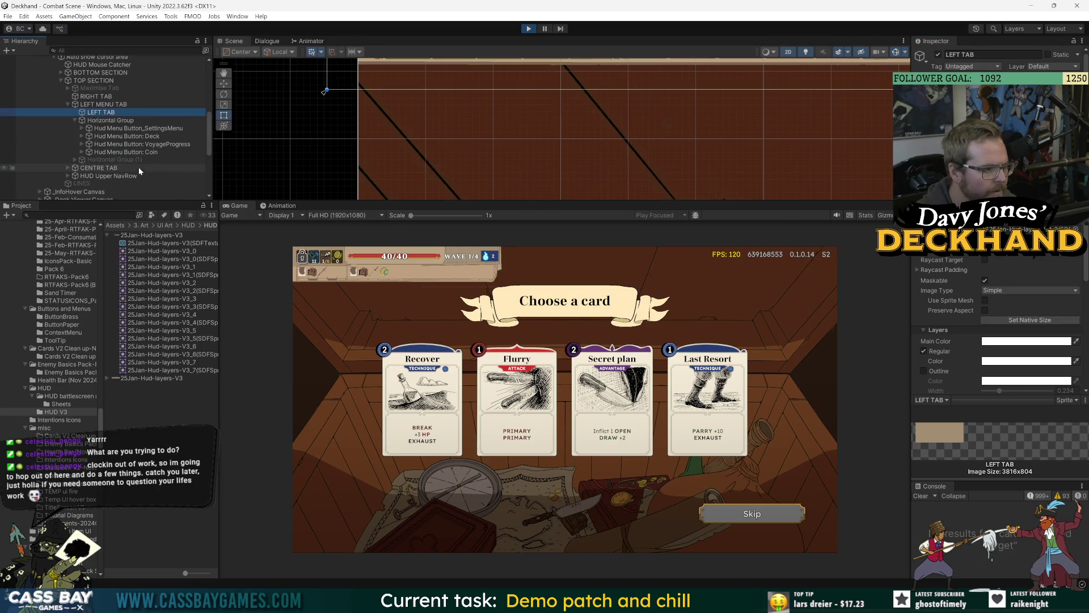
left_click(111, 120)
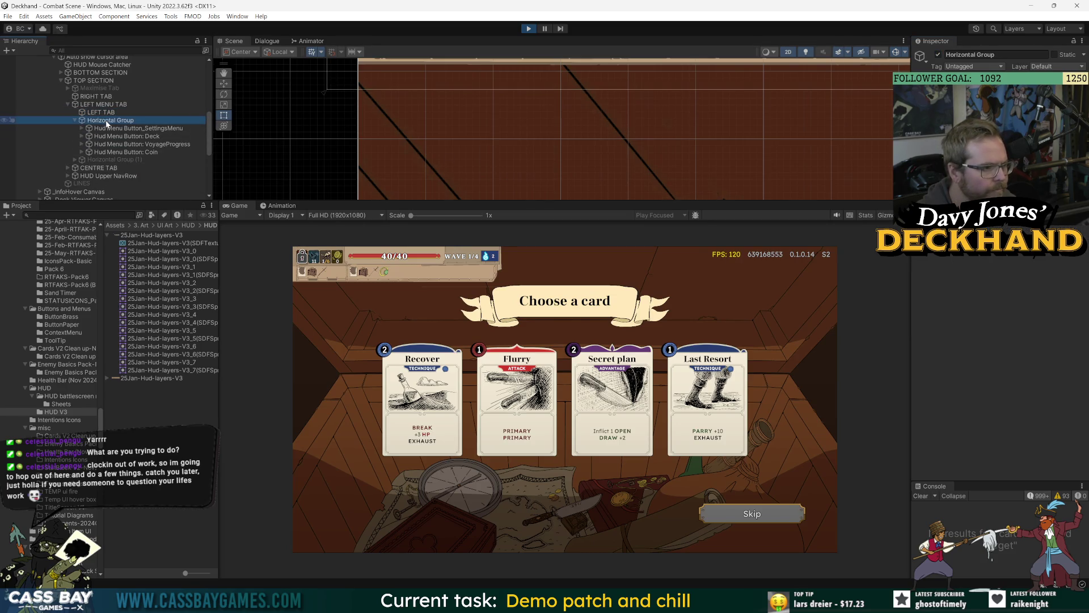
left_click(99, 168)
left_click(939, 54)
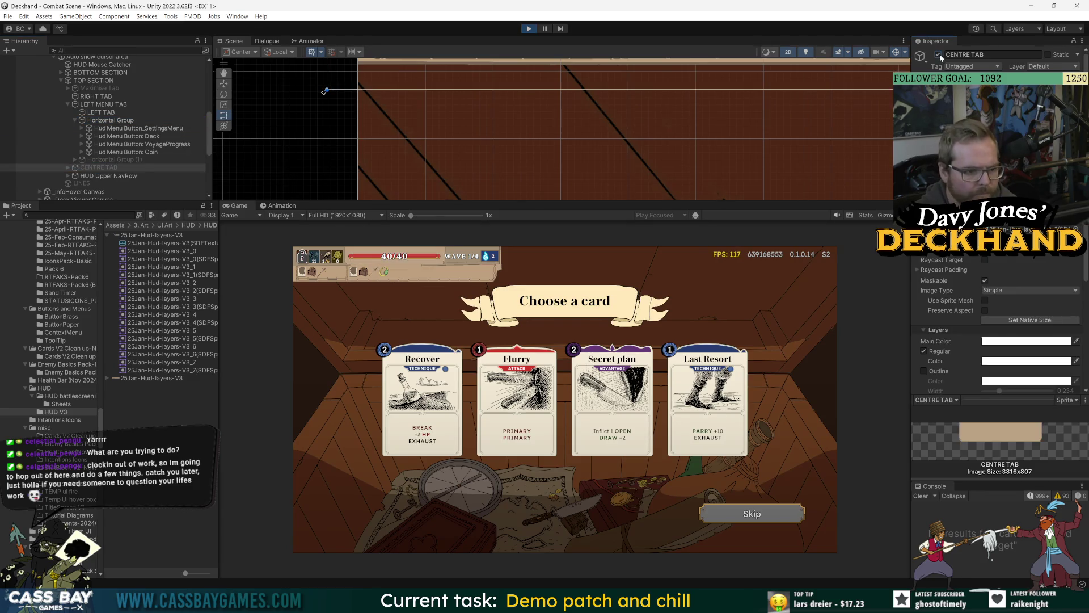
left_click(69, 169)
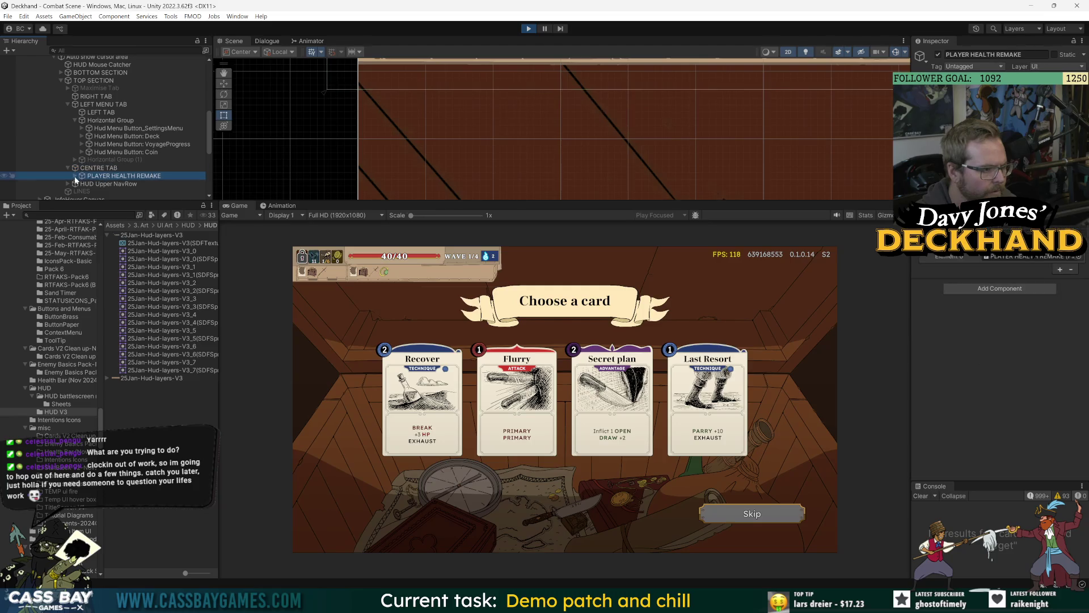
Step: View the 25Jan-Hud-layers-V3 texture in Windows Photos, then close the viewer
left_click(1016, 229)
double_click(159, 234)
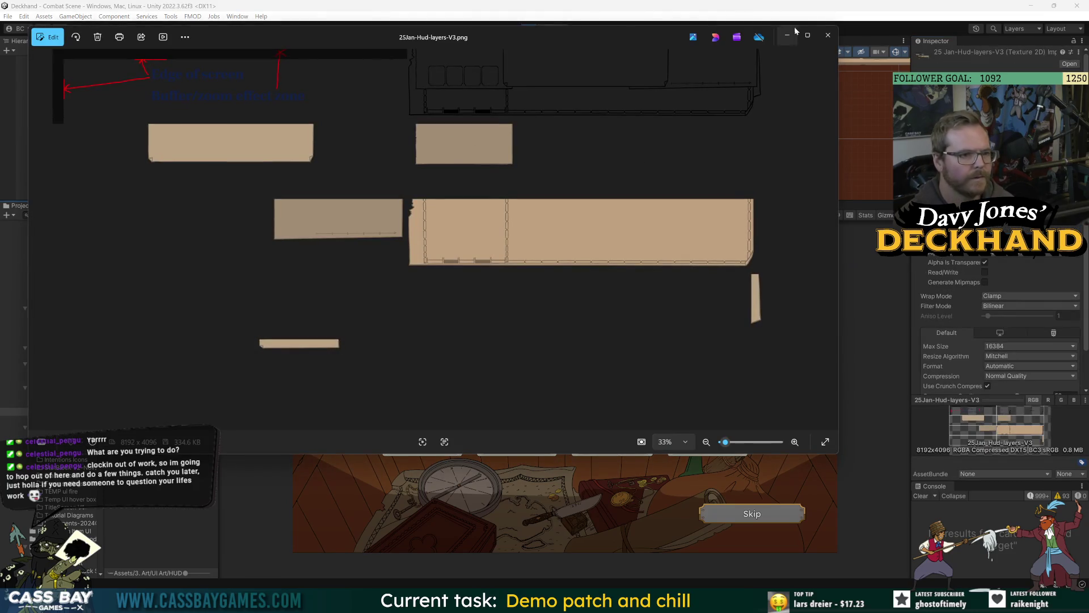
left_click(828, 35)
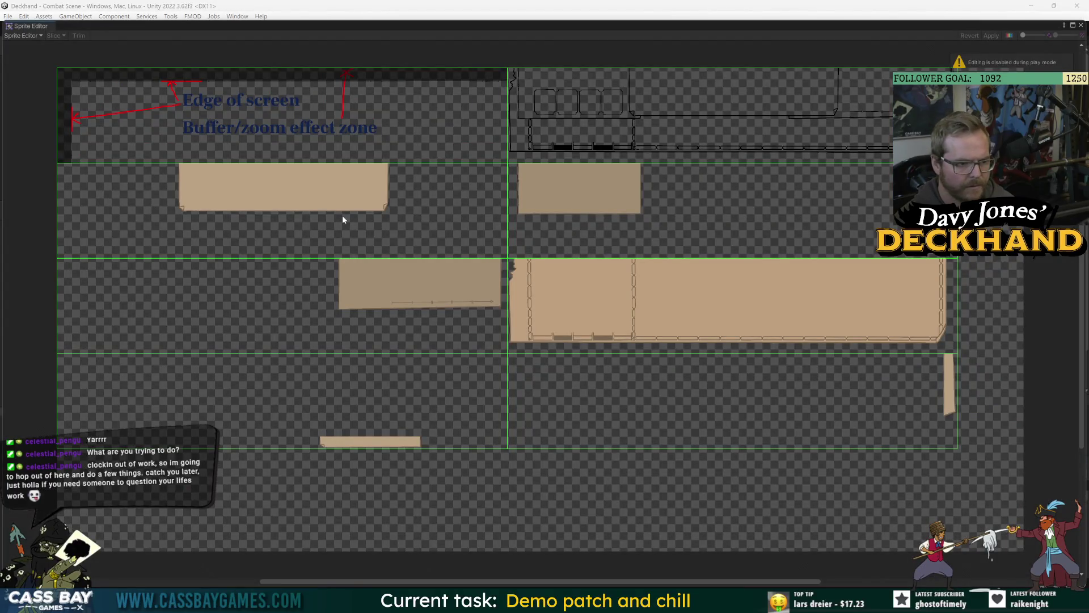
Step: Exit Play mode, zoom in, raise the V3_2 slice's top edge to Y 2484, and apply
left_click(1081, 27)
left_click(532, 30)
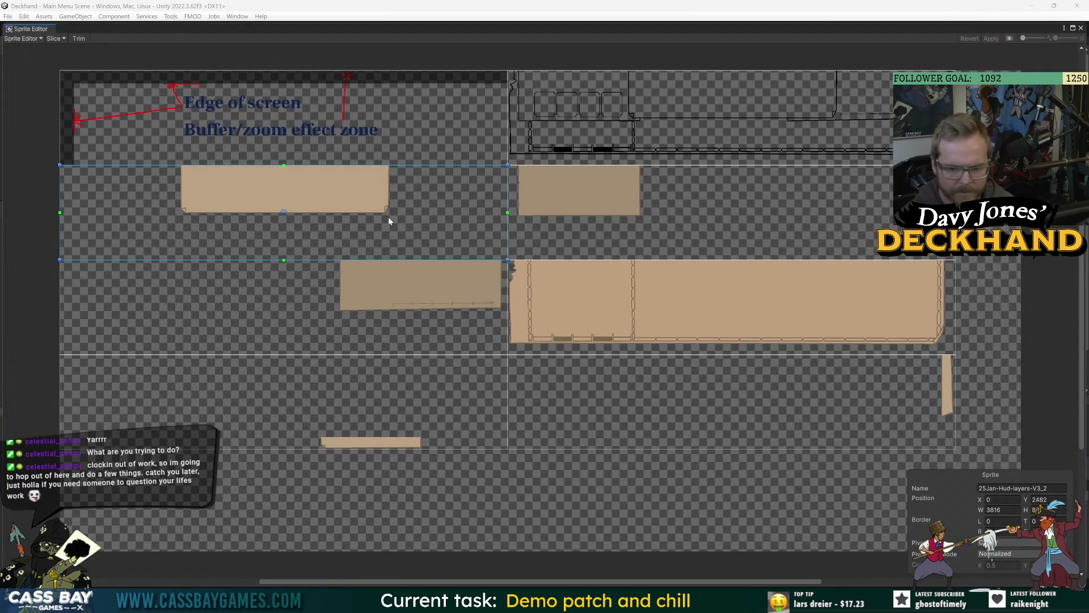
scroll(414, 259, "up", 6)
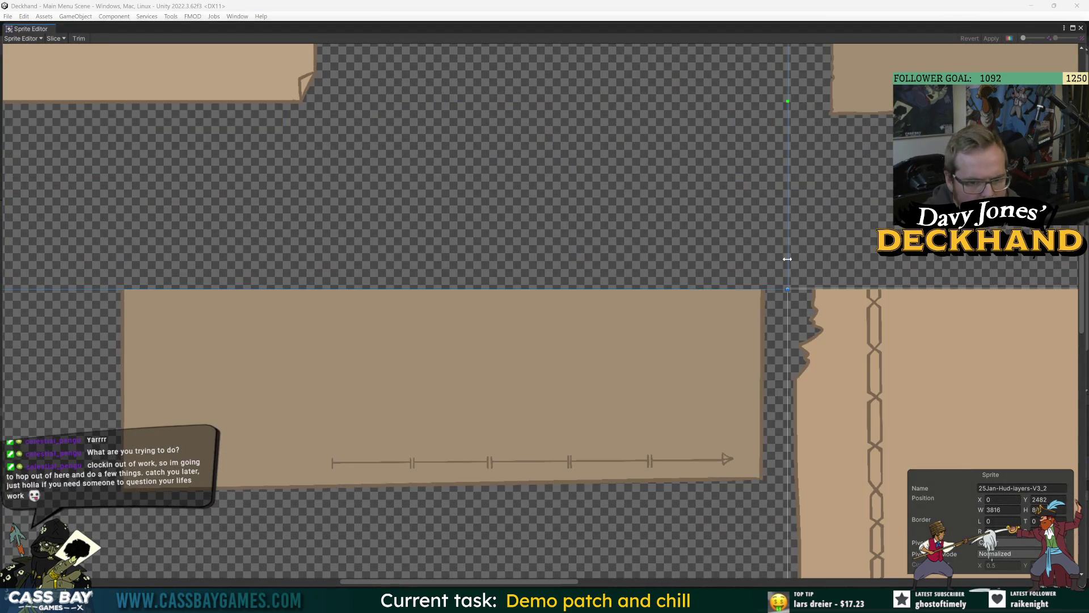
scroll(788, 293, "up", 2)
left_click_drag(779, 291, 780, 290)
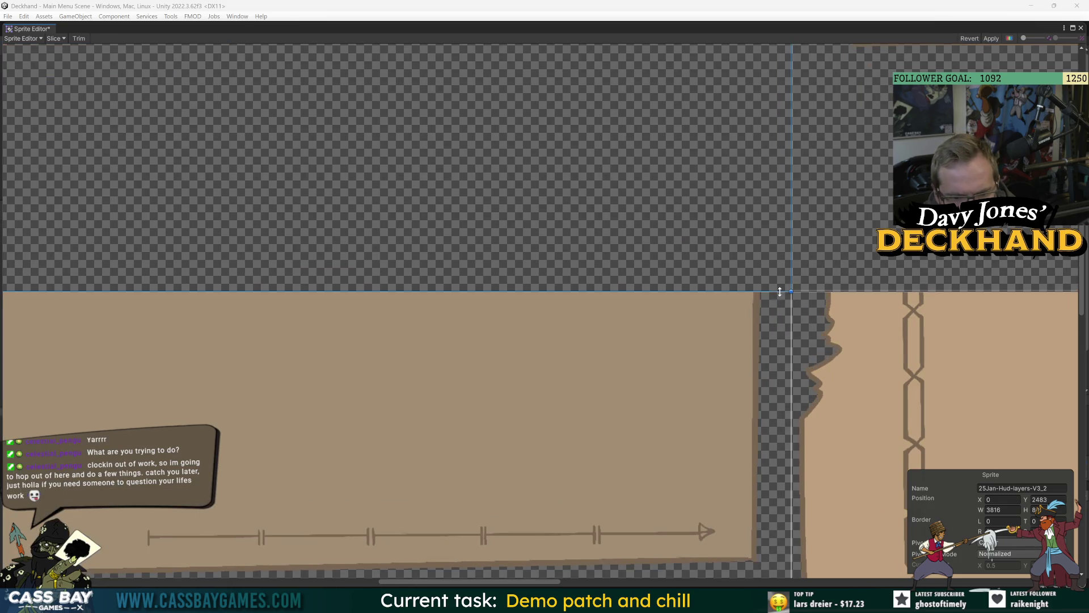
left_click(990, 39)
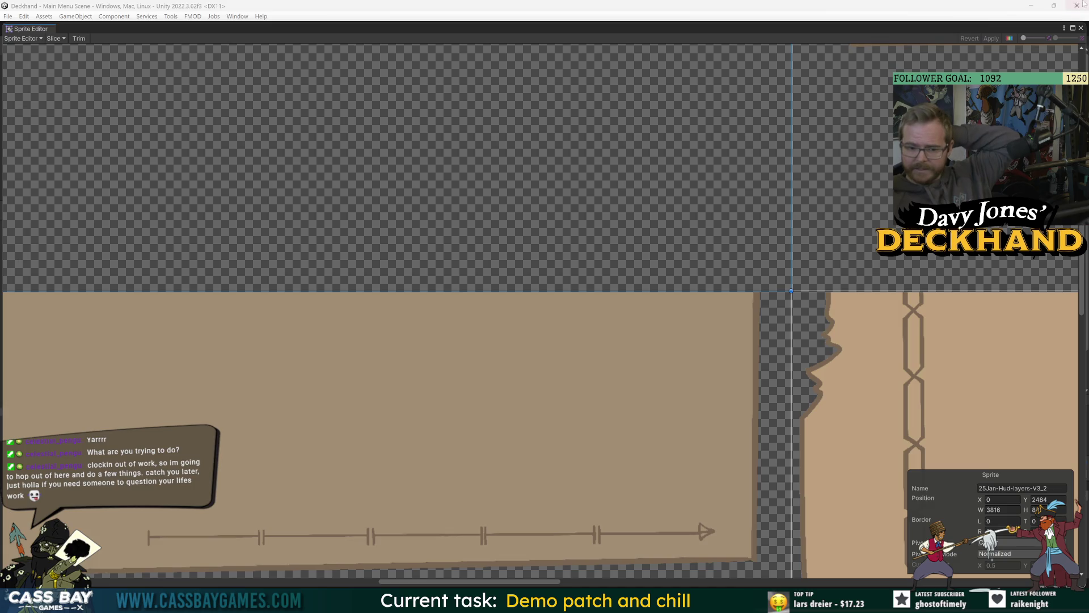
left_click(1081, 28)
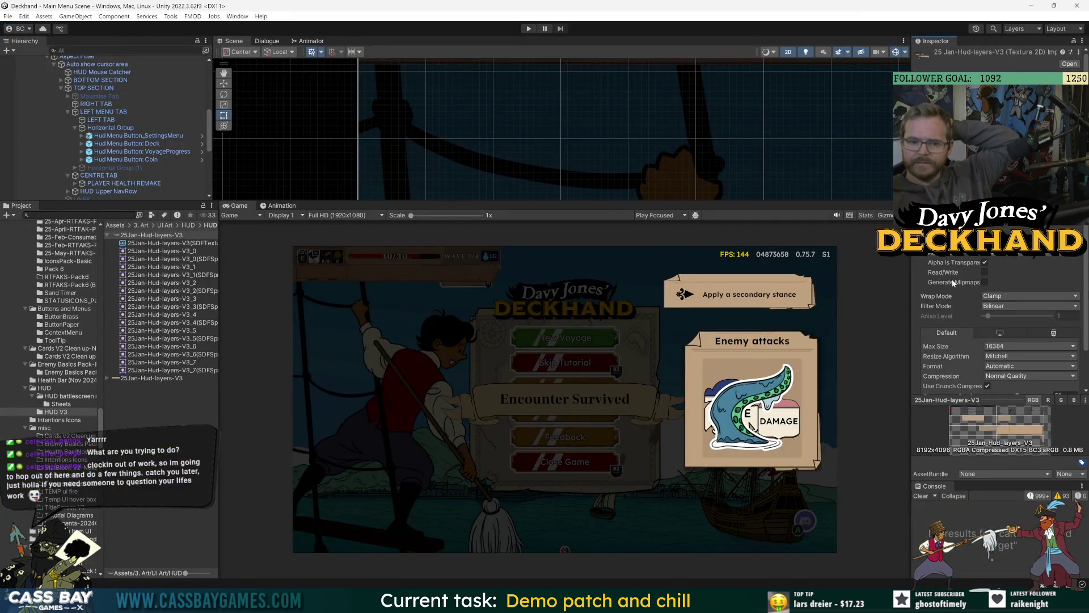
Step: Start a new run from the game's main menu and submit the 'win wave' console cheat
left_click(1025, 347)
left_click(1053, 491)
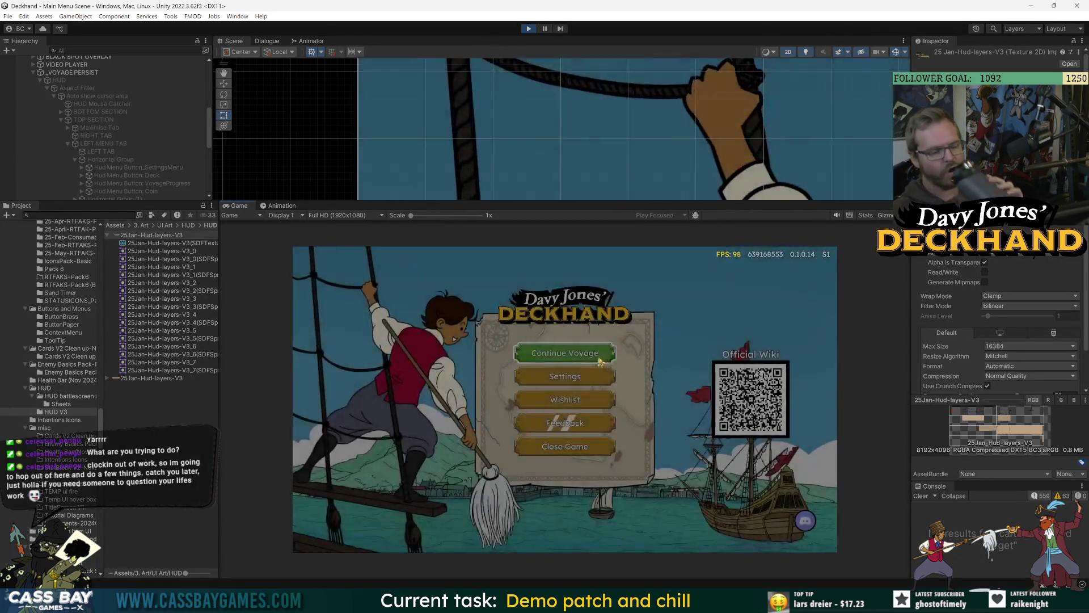
left_click(563, 354)
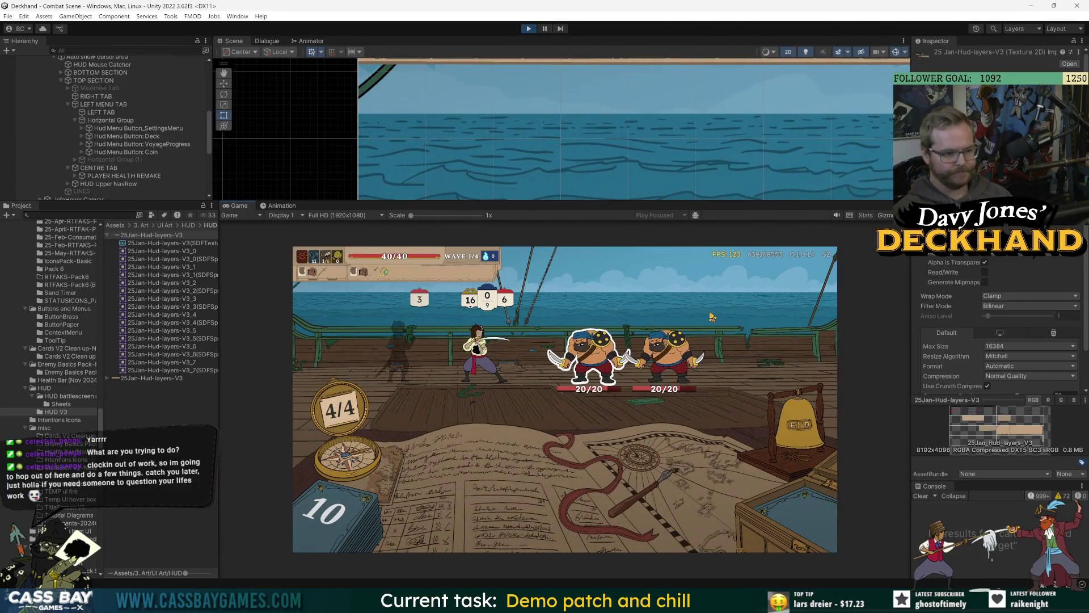
type("win wave")
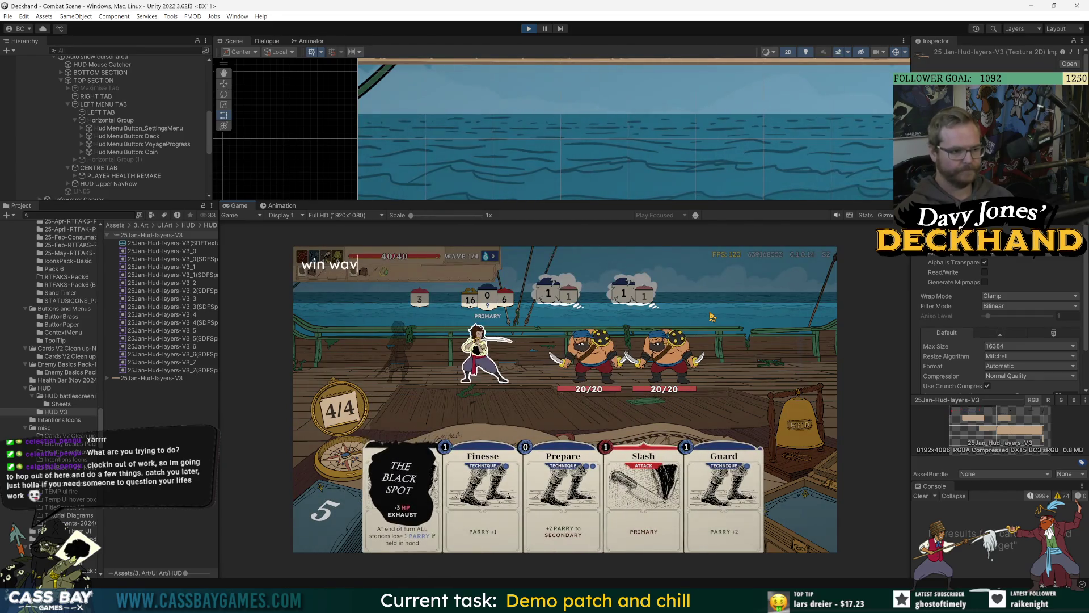
key("Return")
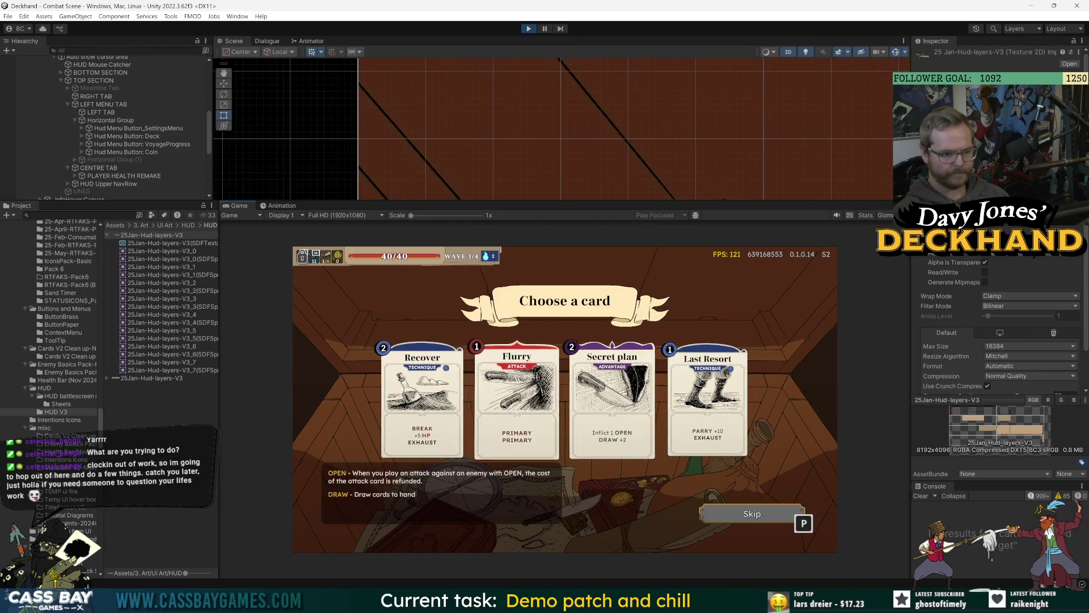
Step: Repeatedly select and deselect the Flurry and Secret plan reward cards to test picking
left_click(516, 397)
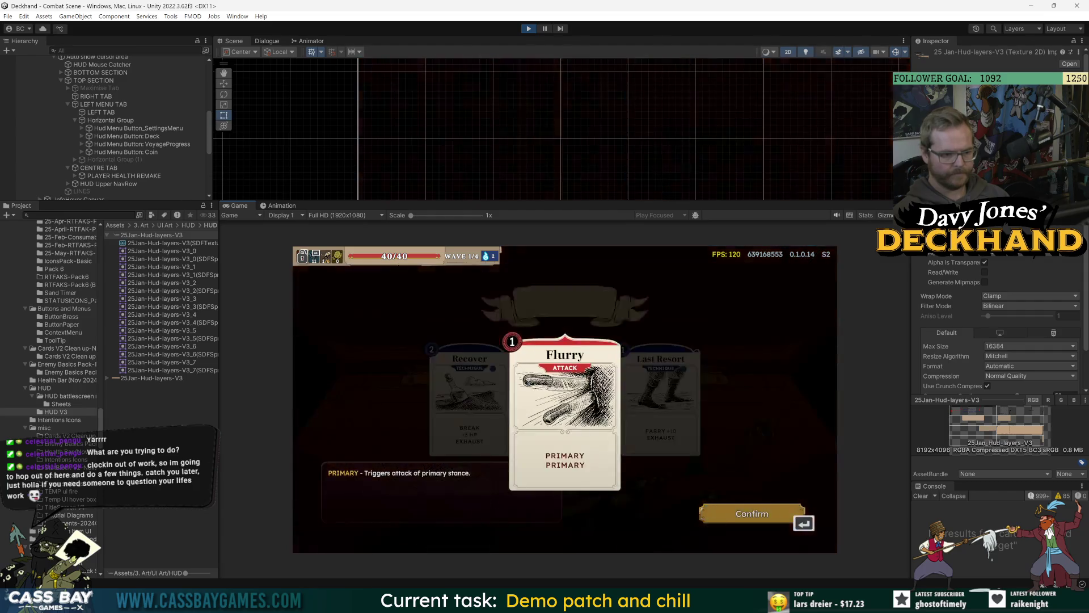
left_click(517, 397)
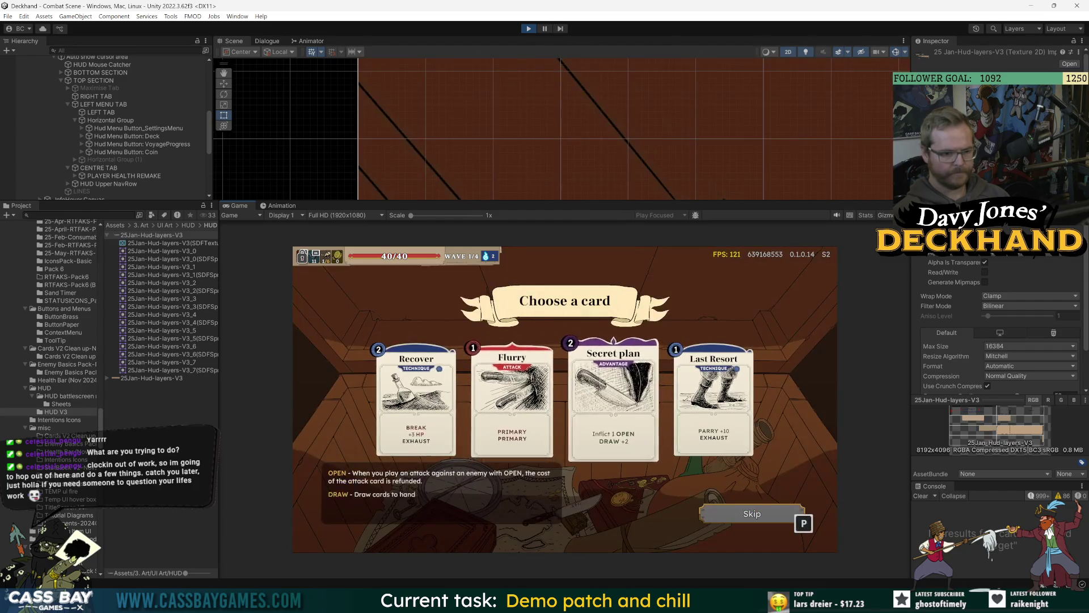
left_click(511, 397)
left_click(517, 397)
left_click(607, 398)
left_click(608, 397)
left_click(512, 397)
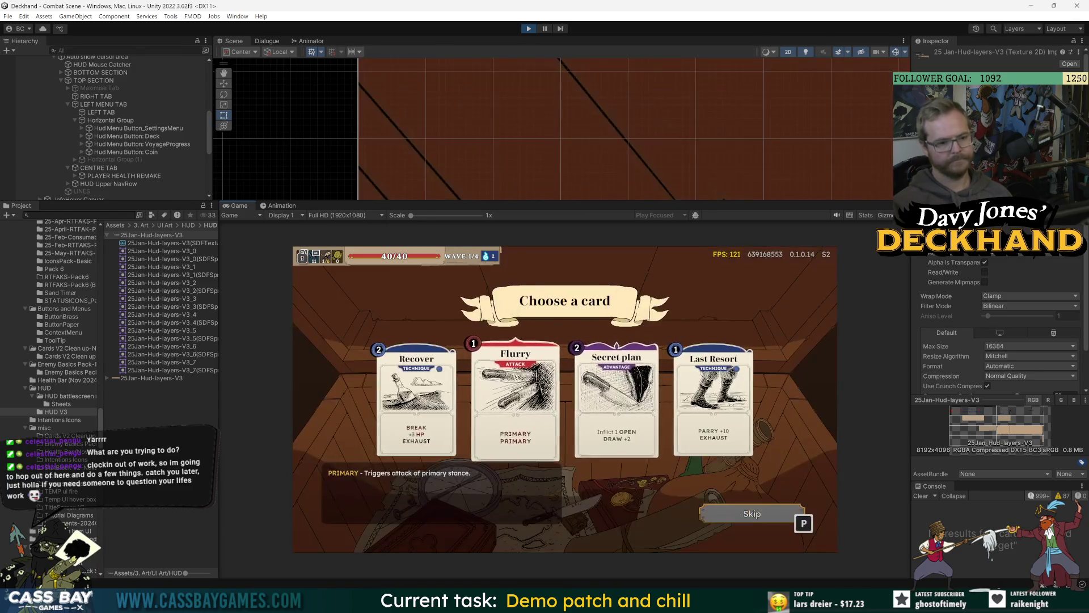
Step: Rotate the card carousel through Flurry, Recover, Last Resort and Secret plan, then back out to four cards
left_click(474, 402)
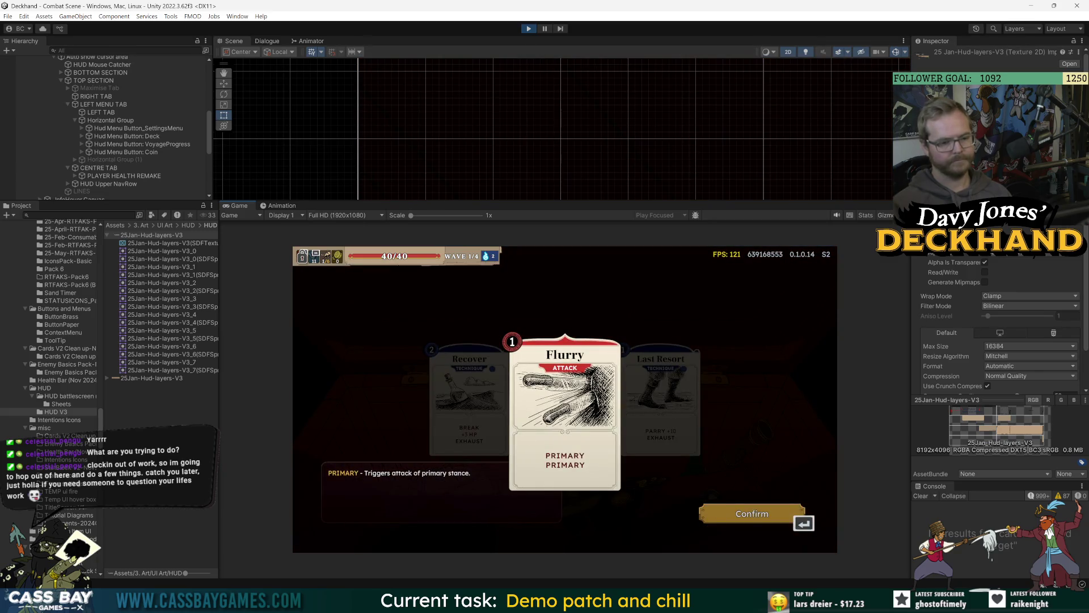
left_click(474, 401)
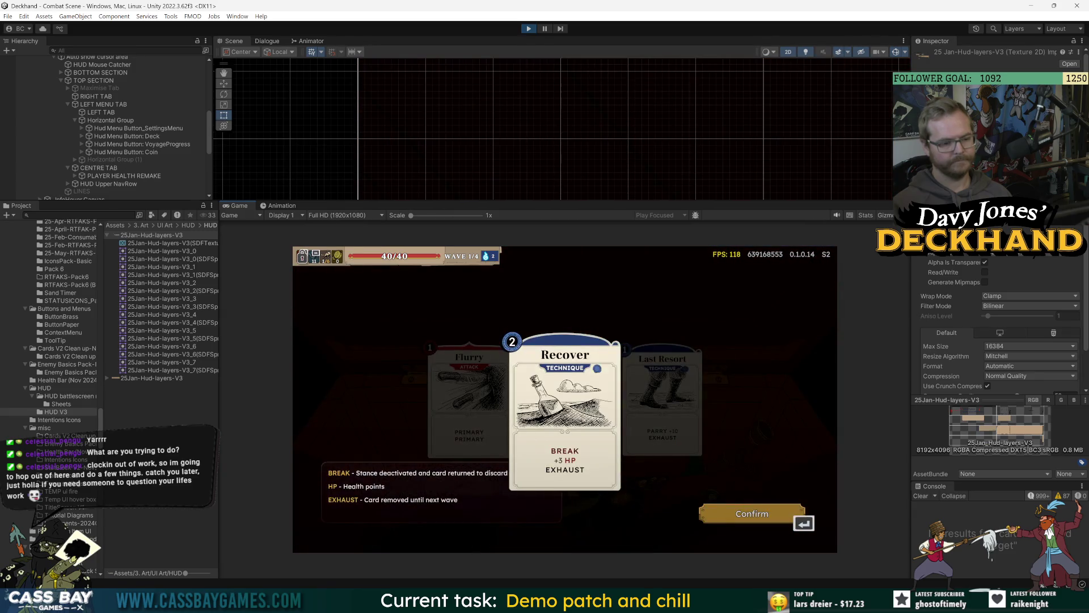
left_click(663, 401)
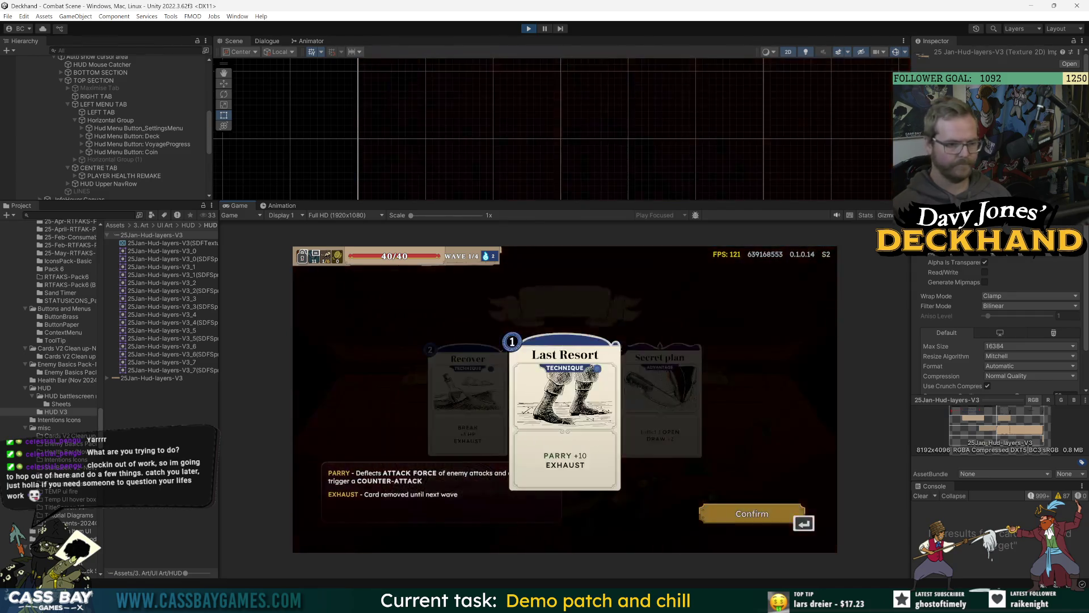
key("Left")
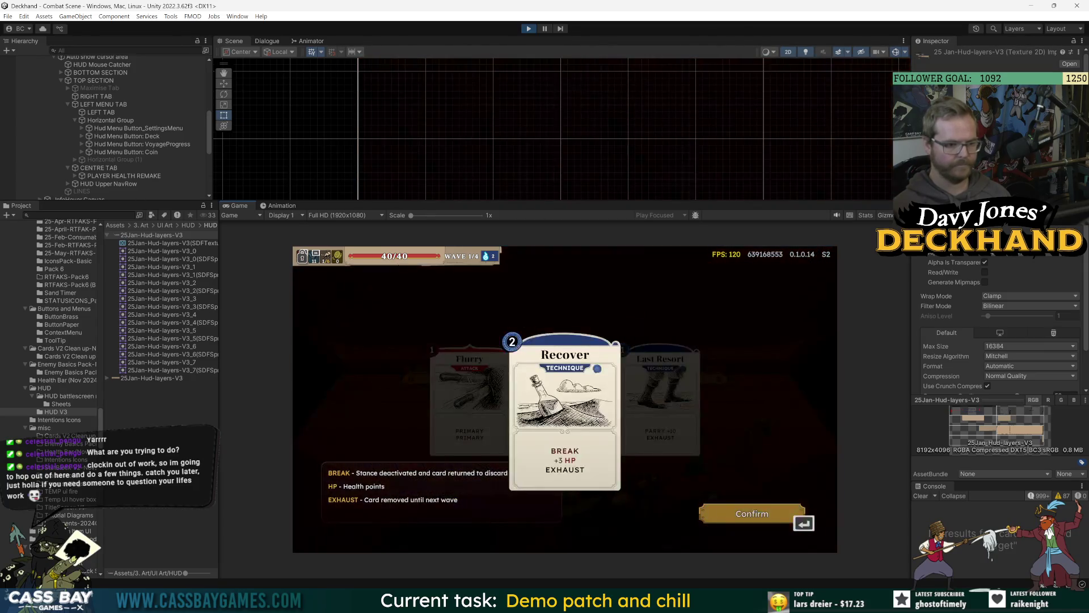
key("Right")
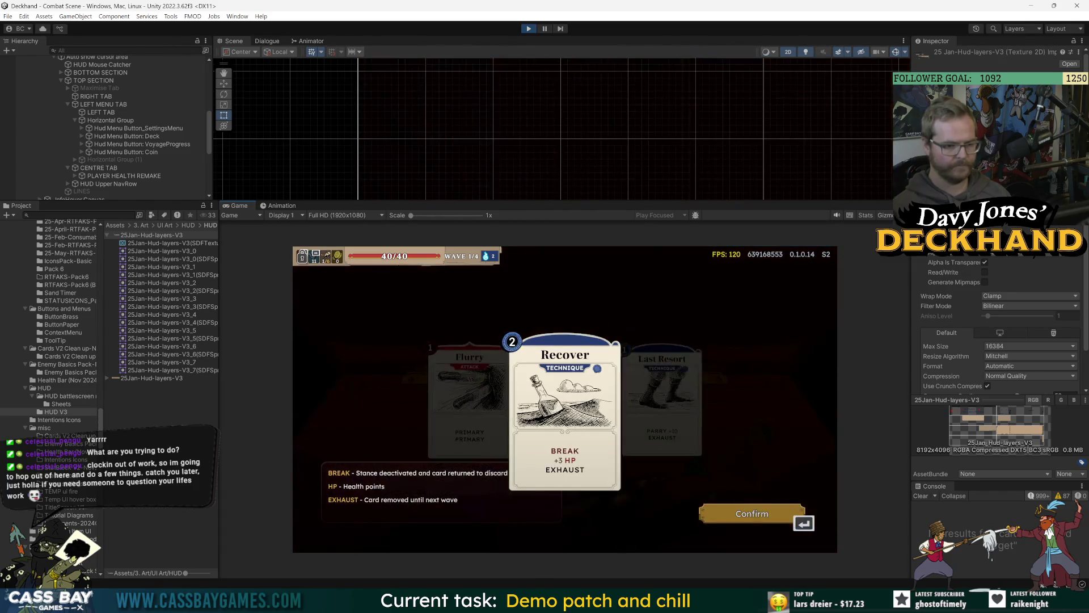
key("Right")
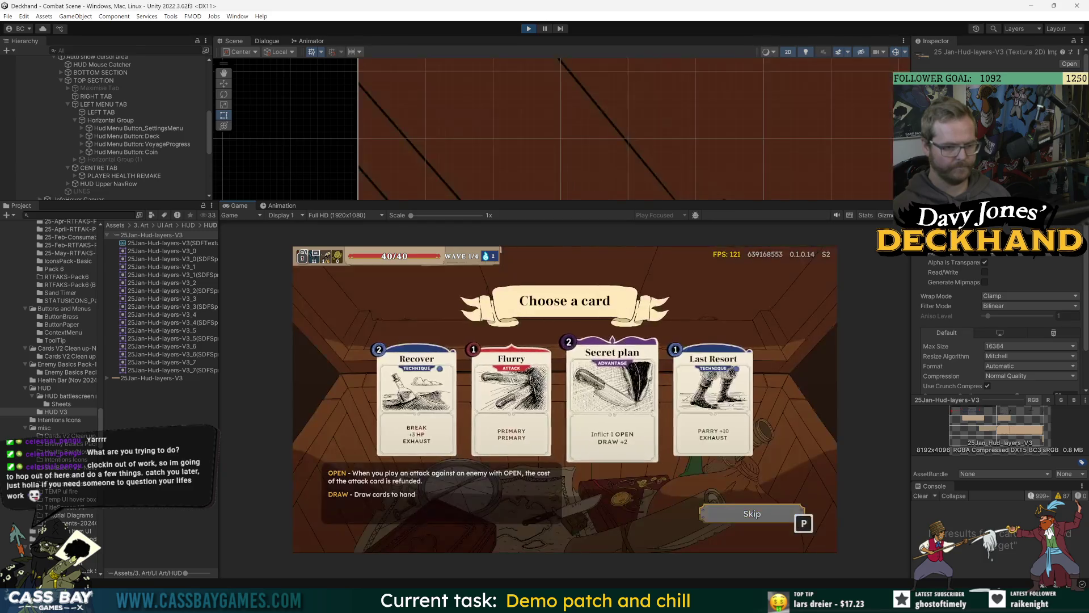
key("Right")
key("Right")
key("Right")
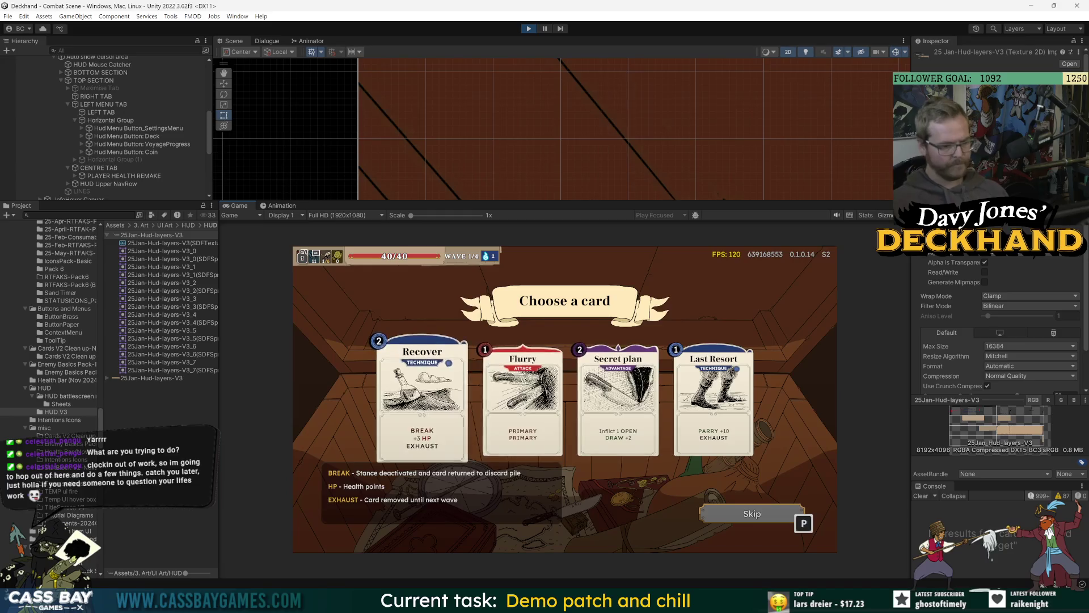
Step: Move the card highlight back and forth between Last Resort, Secret plan, Flurry and Recover with arrow keys
key("Right")
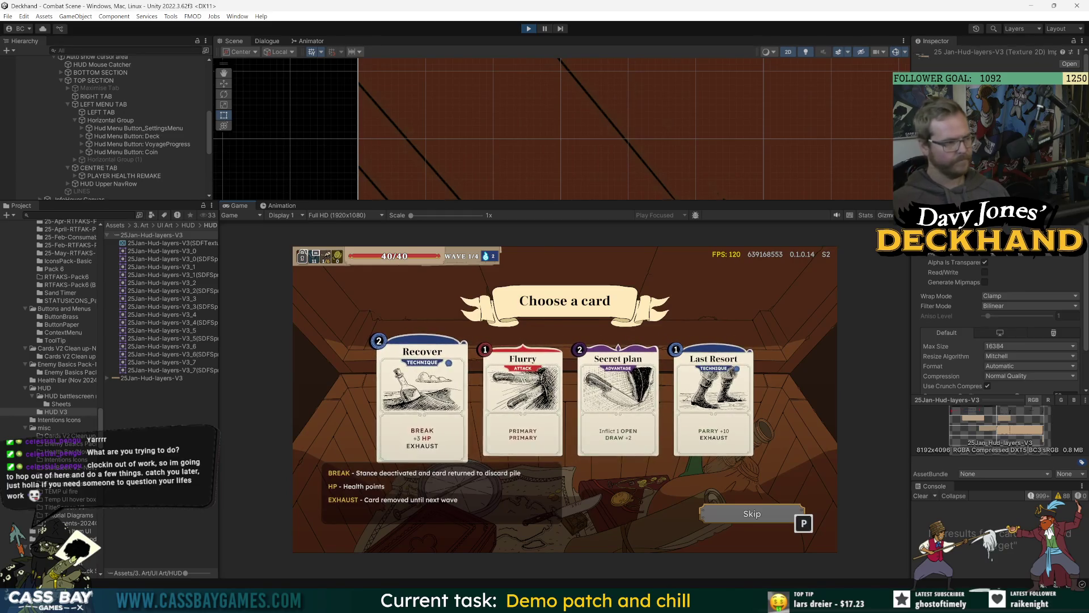
key("Left")
key("Right")
key("Left")
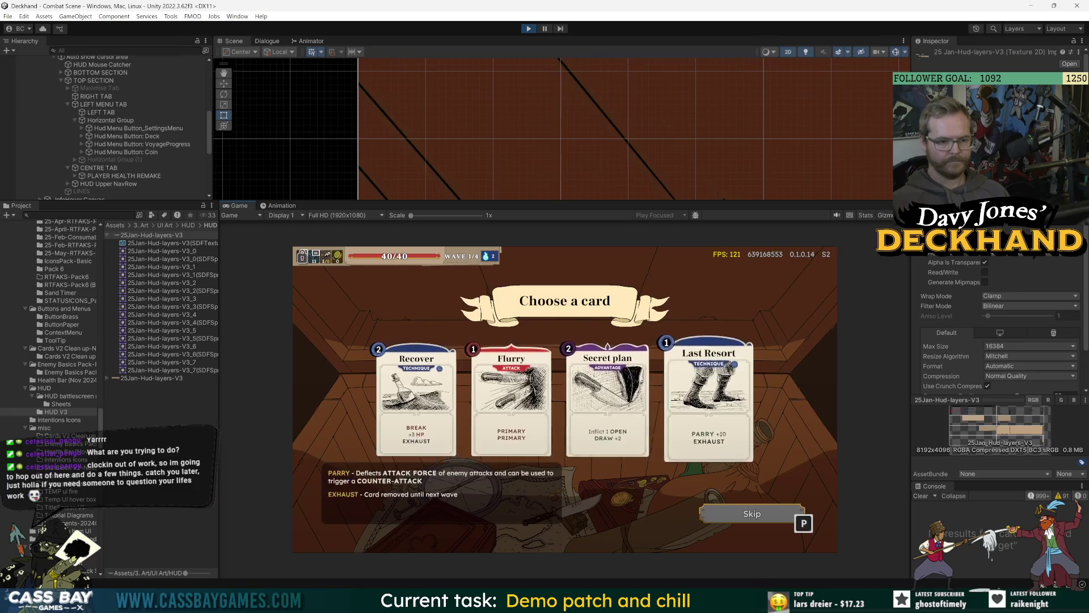
key("Left")
key("Left")
key("Left")
key("Right")
key("Right")
key("Right")
key("Left")
key("Right")
key("Left")
key("Right")
key("Right")
key("Right")
key("Left")
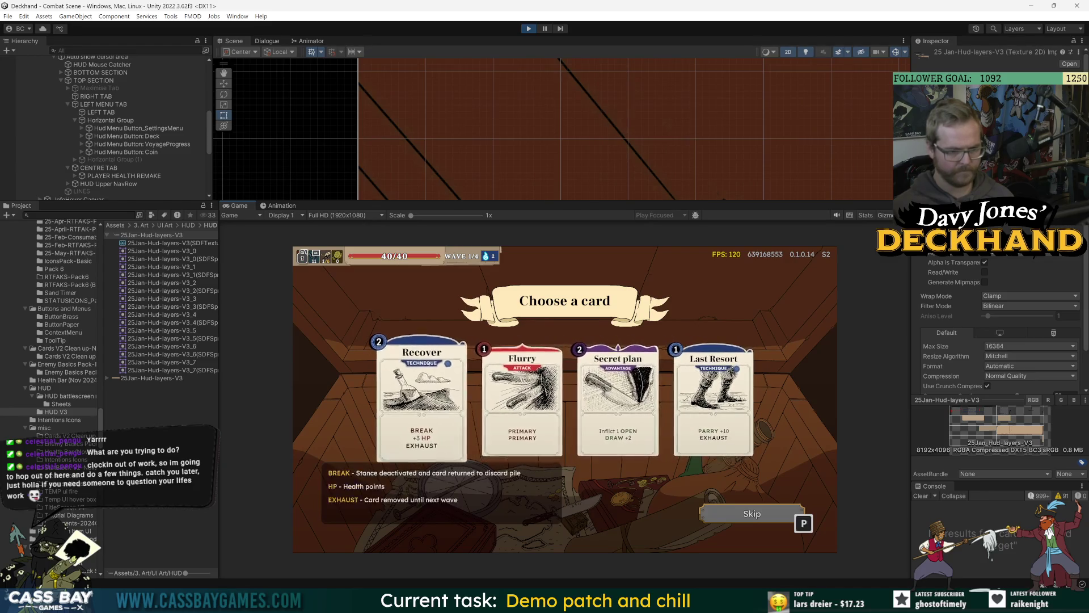
key("Right")
key("Right")
key("Right")
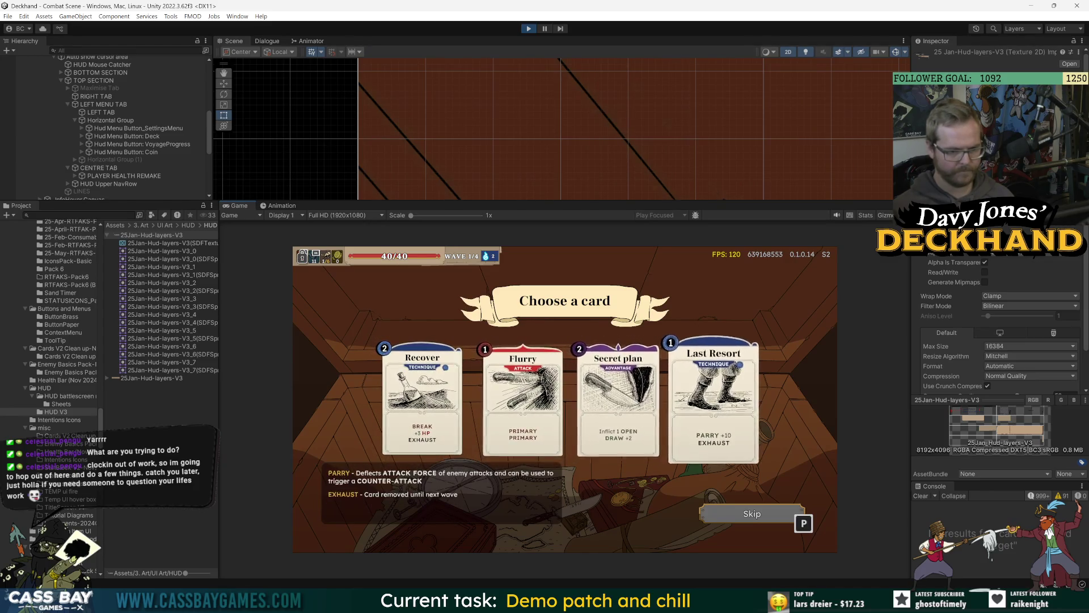
key("Left")
key("Left")
key("Left")
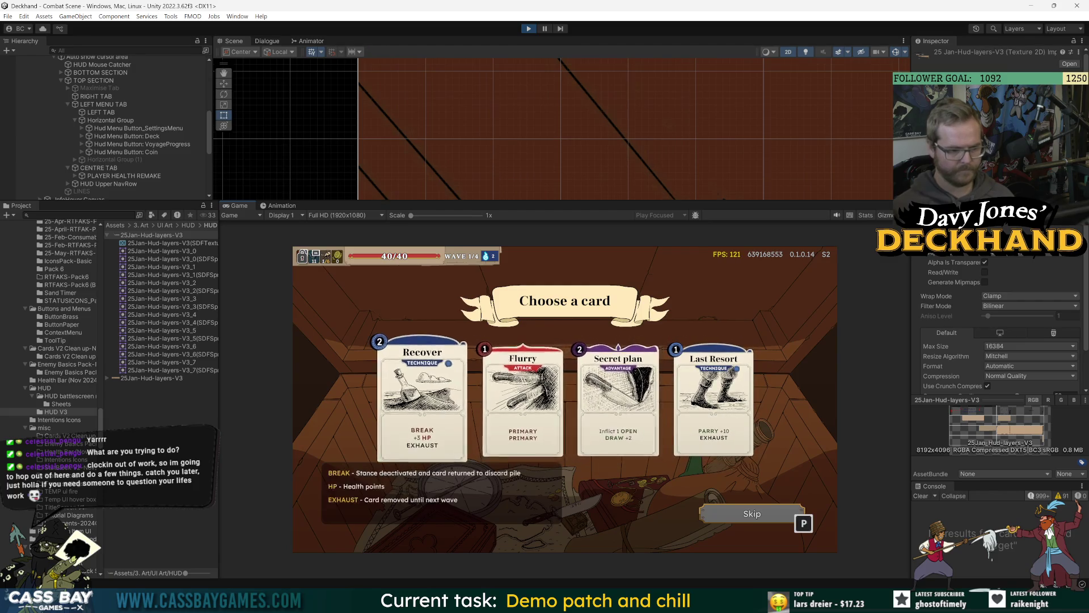
key("Right")
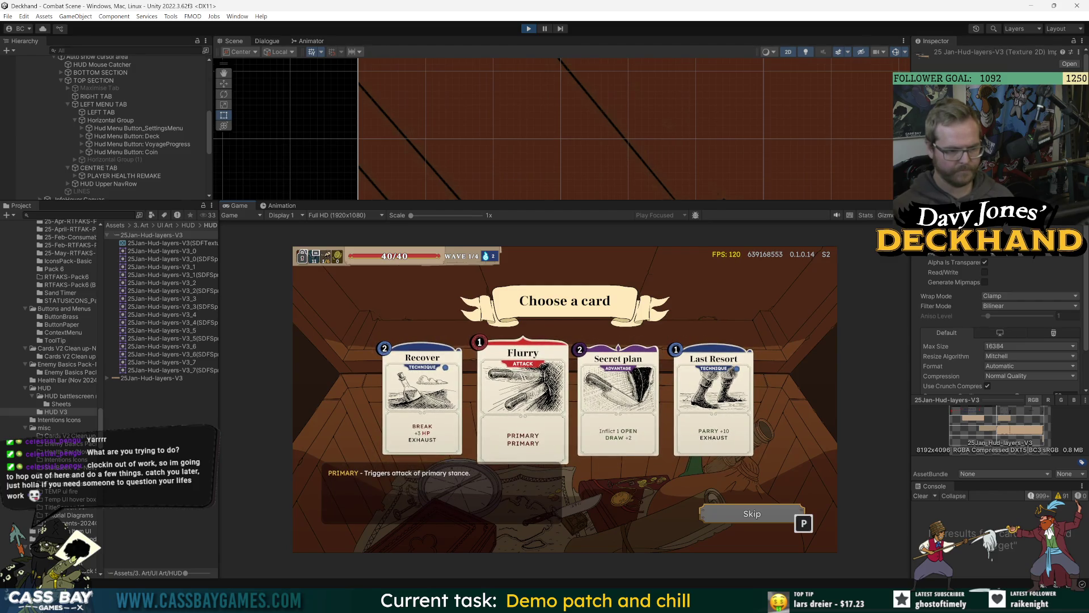
key("Right")
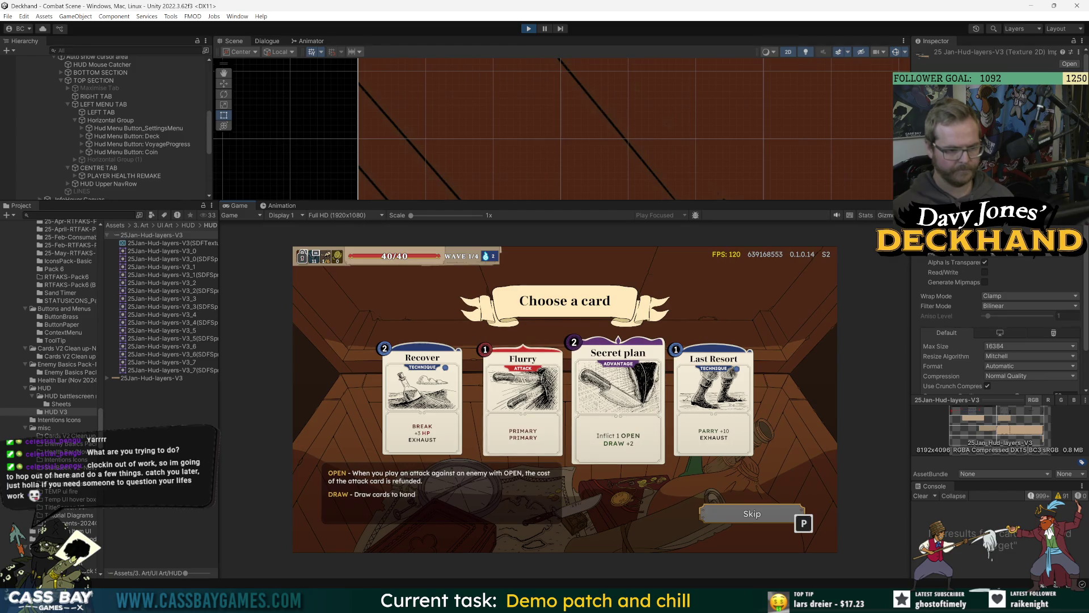
key("Right")
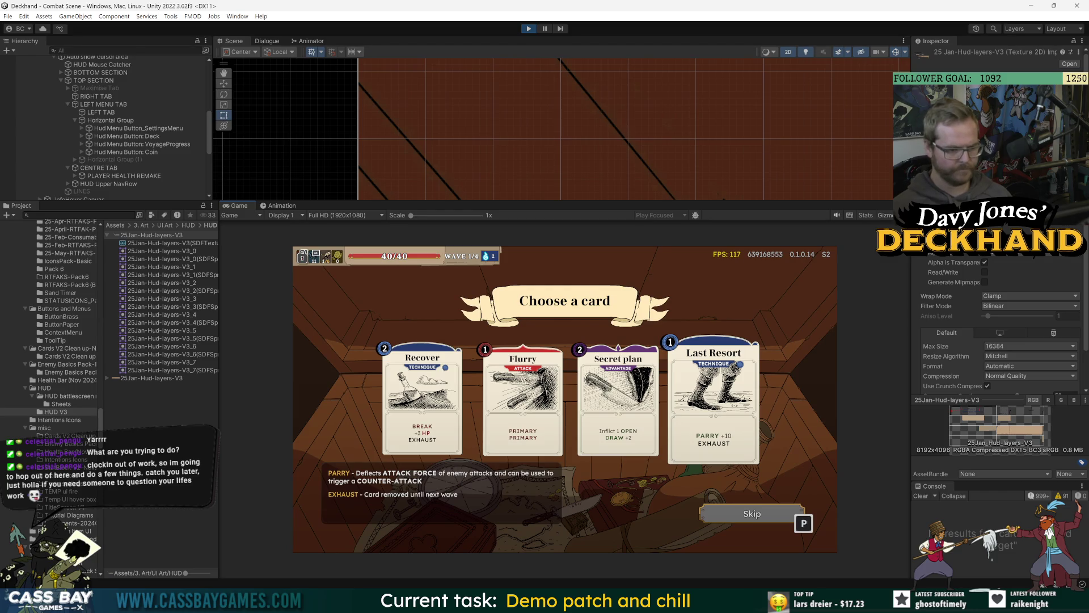
key("Left")
key("Left")
key("Left")
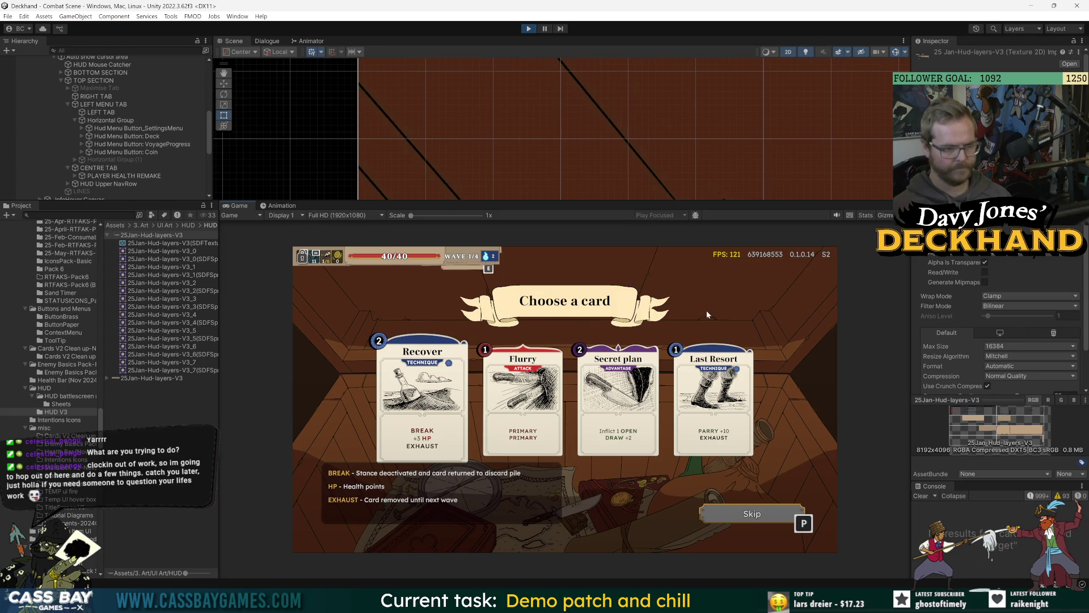
Step: Test highlight movement around Recover and Last Resort, ending on Secret plan
key("Right")
key("Right")
key("Right")
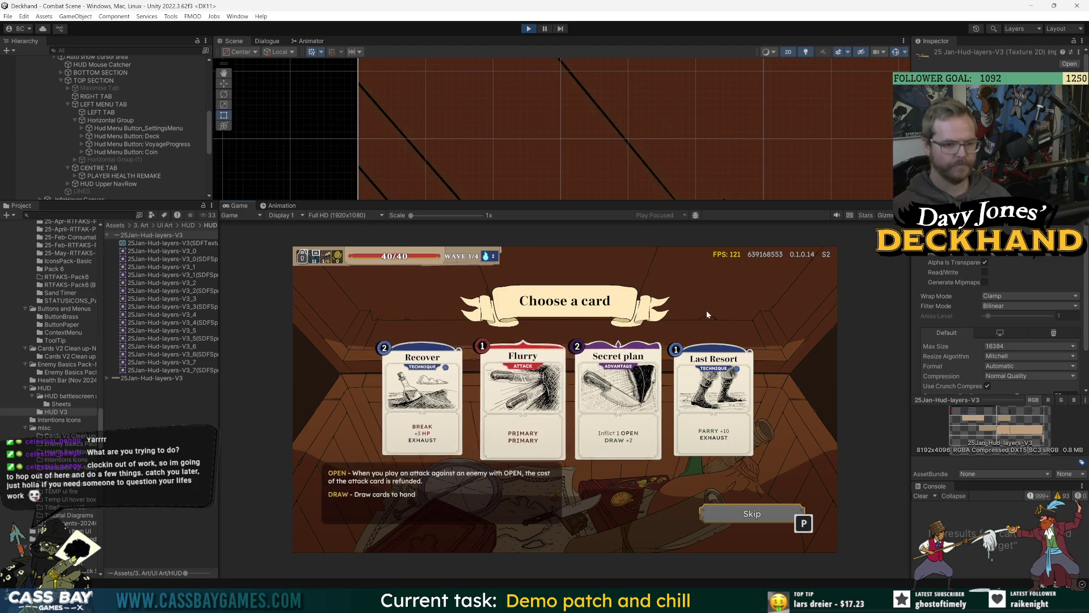
key("Left")
key("Left")
key("Left")
key("Right")
key("Right")
key("Right")
key("Left")
key("Left")
key("Left")
key("Right")
key("Right")
key("Right")
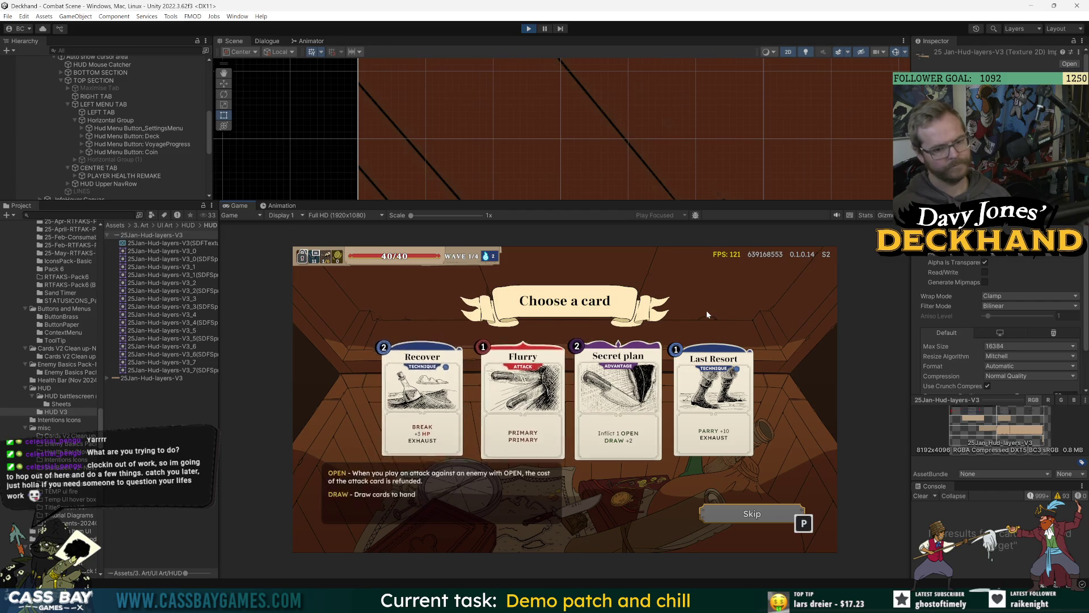
key("Left")
key("Left")
key("Left")
key("Right")
key("Right")
key("Right")
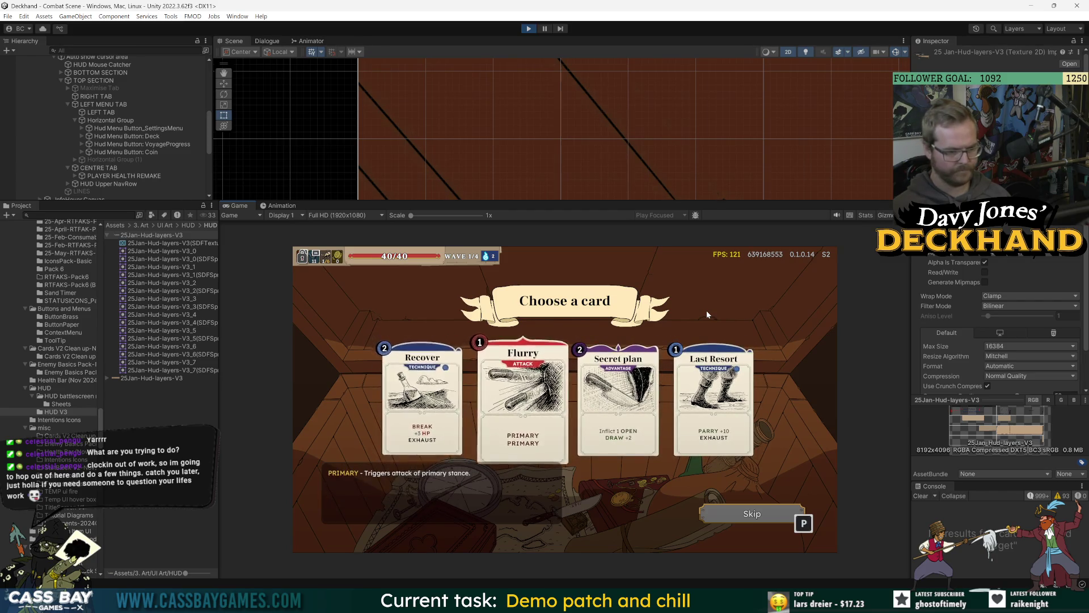
key("Left")
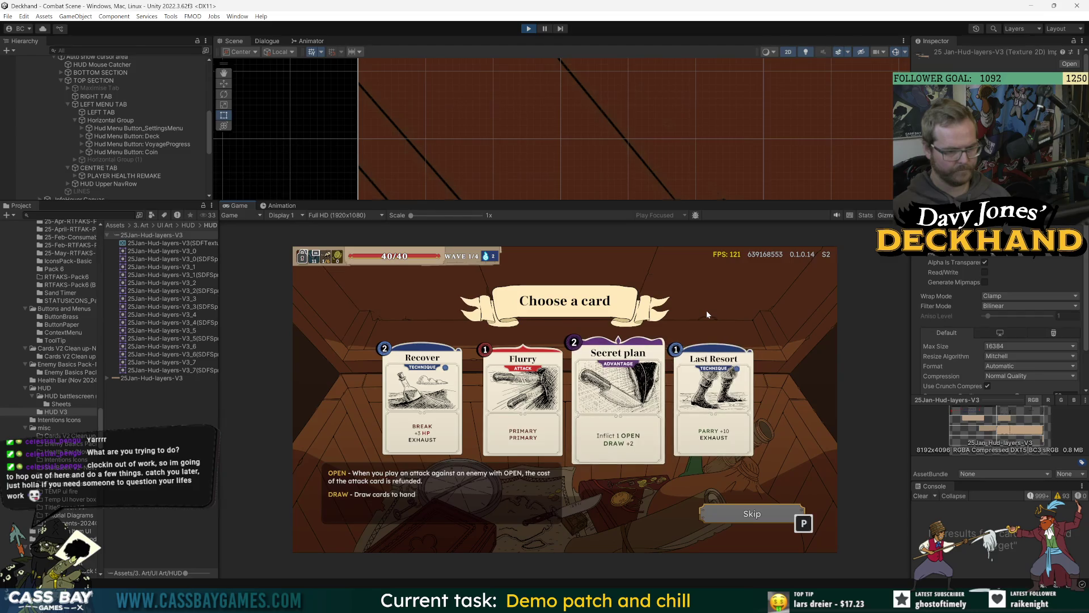
key("Right")
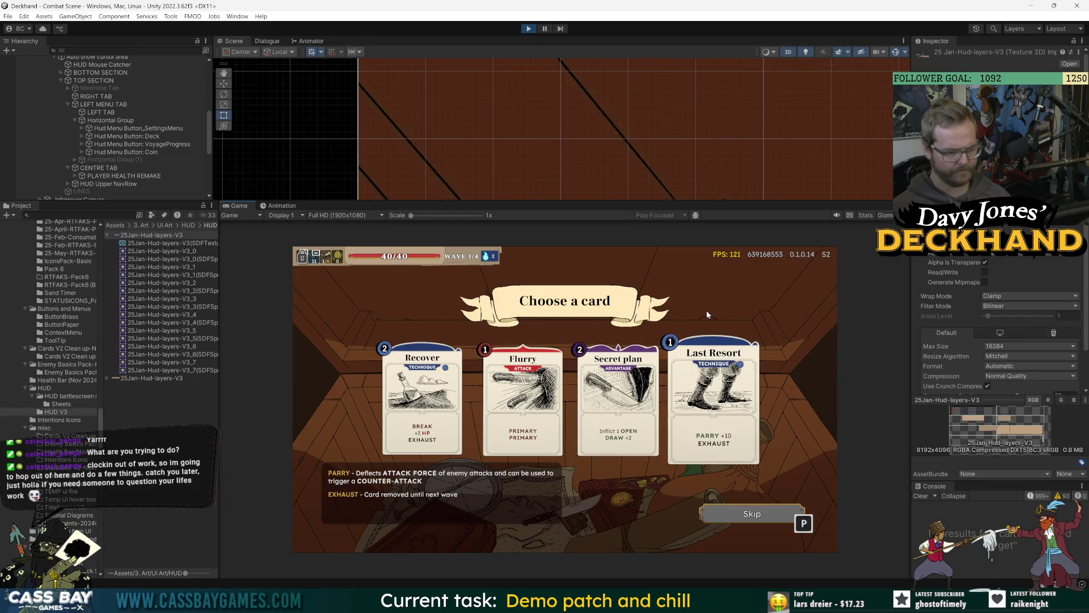
key("Left")
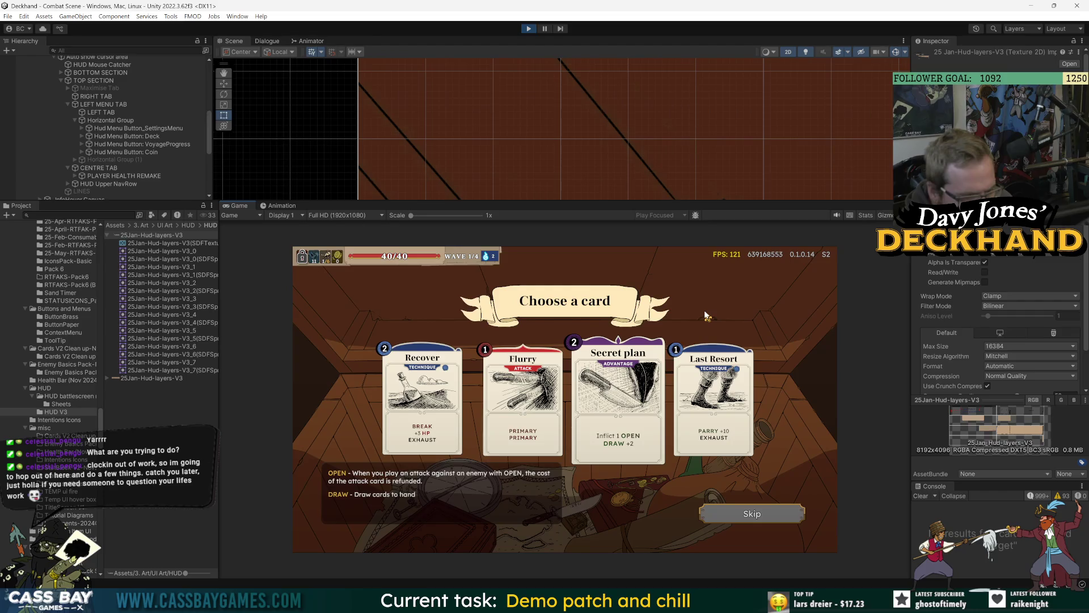
key("Left")
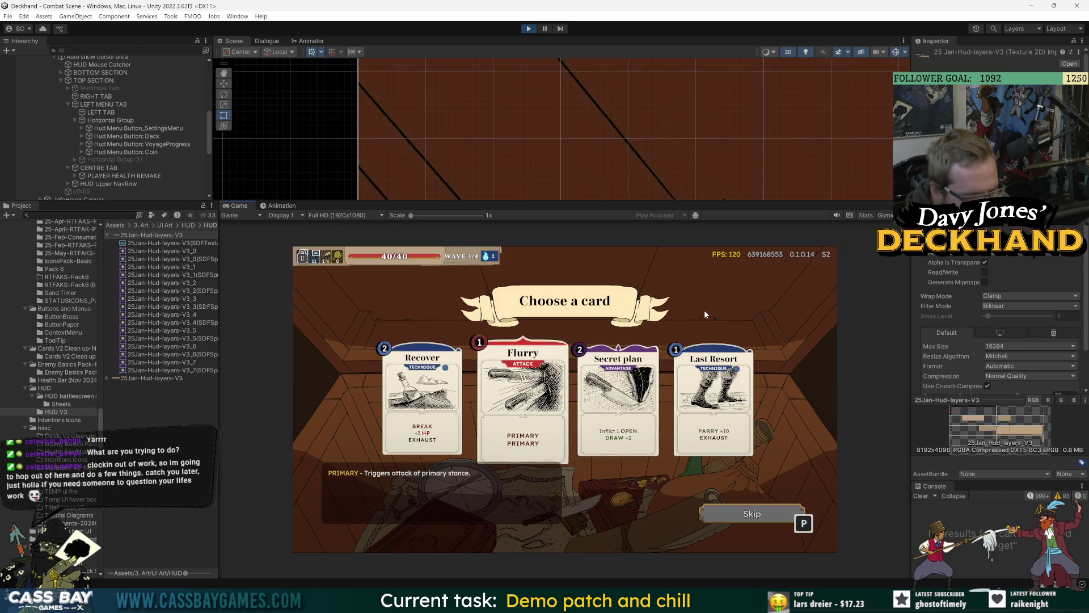
key("Right")
Step: Focus Recover, Last Resort, Flurry and Secret plan in turn to read their keywords like PRIMARY, OPEN, DRAW
key("Left")
key("Left")
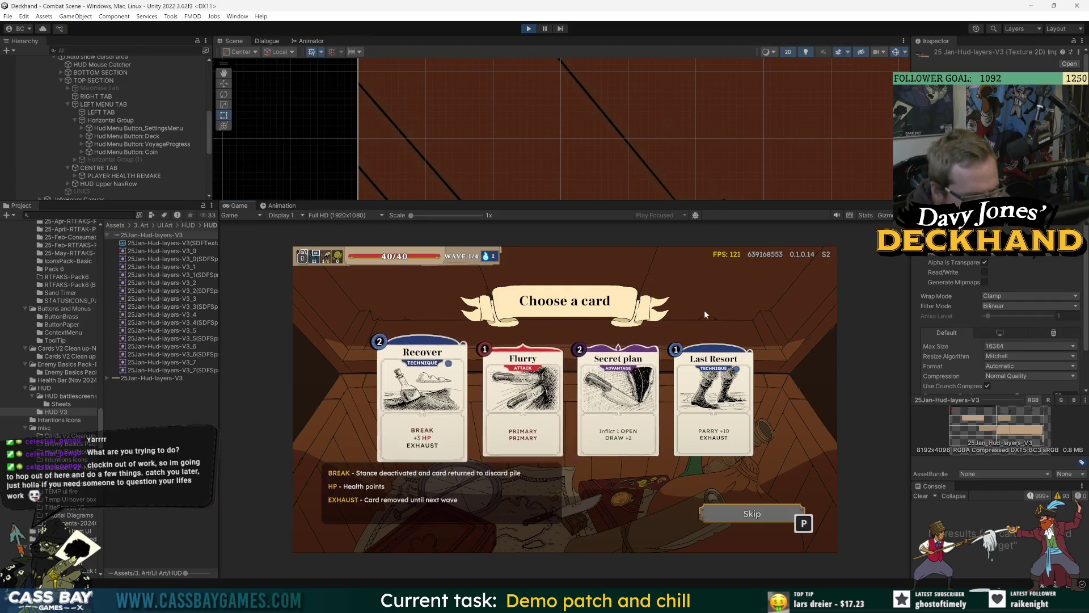
key("Right")
key("Left")
key("Right")
key("Right")
key("Right")
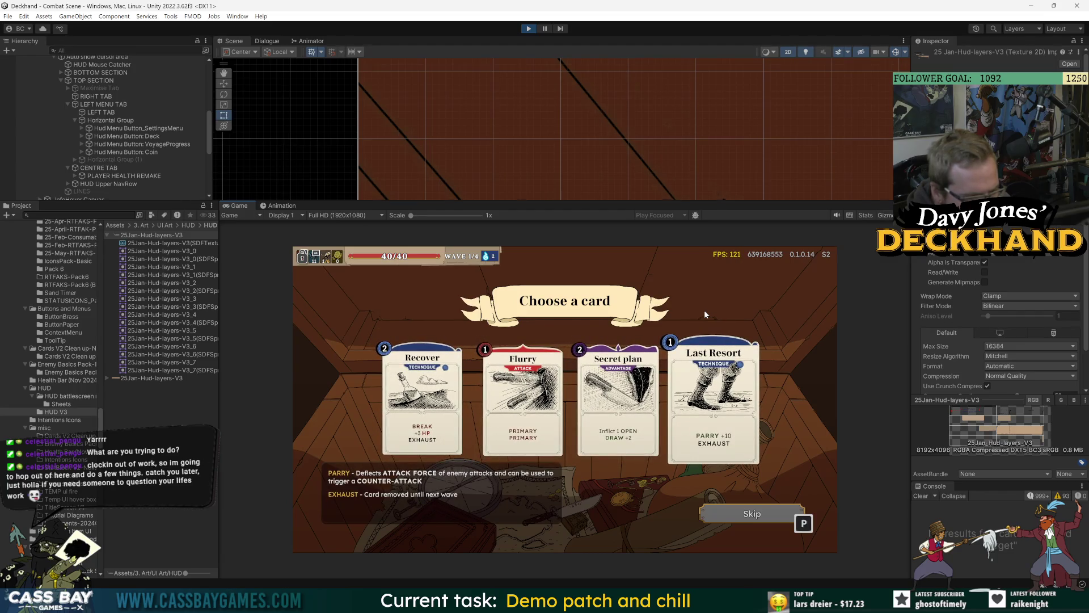
key("Left")
key("Left")
key("Left")
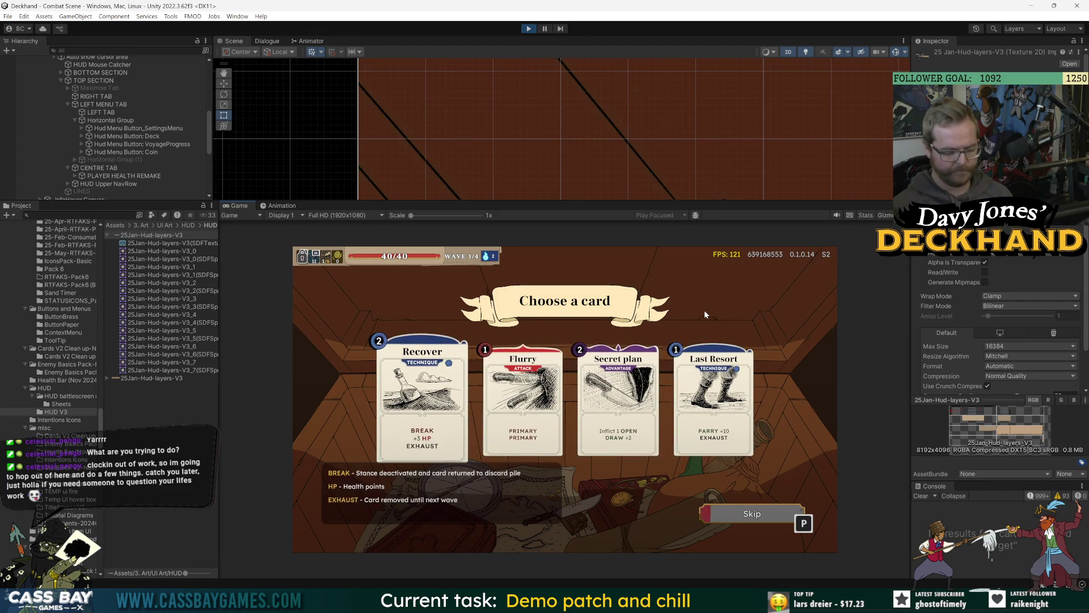
key("Right")
key("Right")
key("Right")
key("Left")
key("Left")
key("Left")
key("Right")
key("Right")
key("Left")
key("Left")
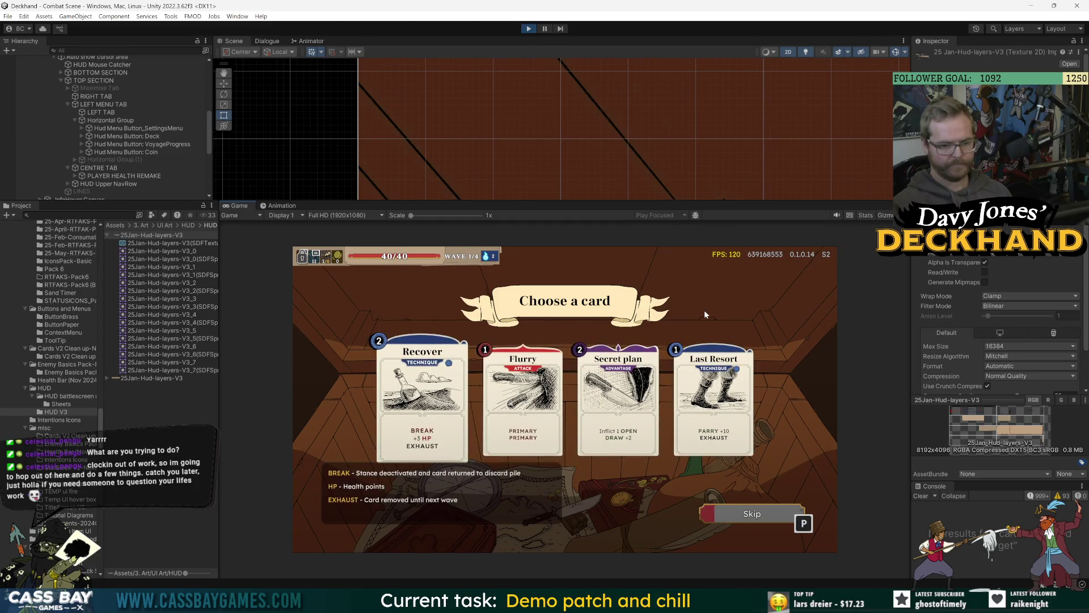
Step: Test partially holding Skip, toggle the 11-card deck view, and compare with the Game UI Database page
key("p")
key("p")
key("p")
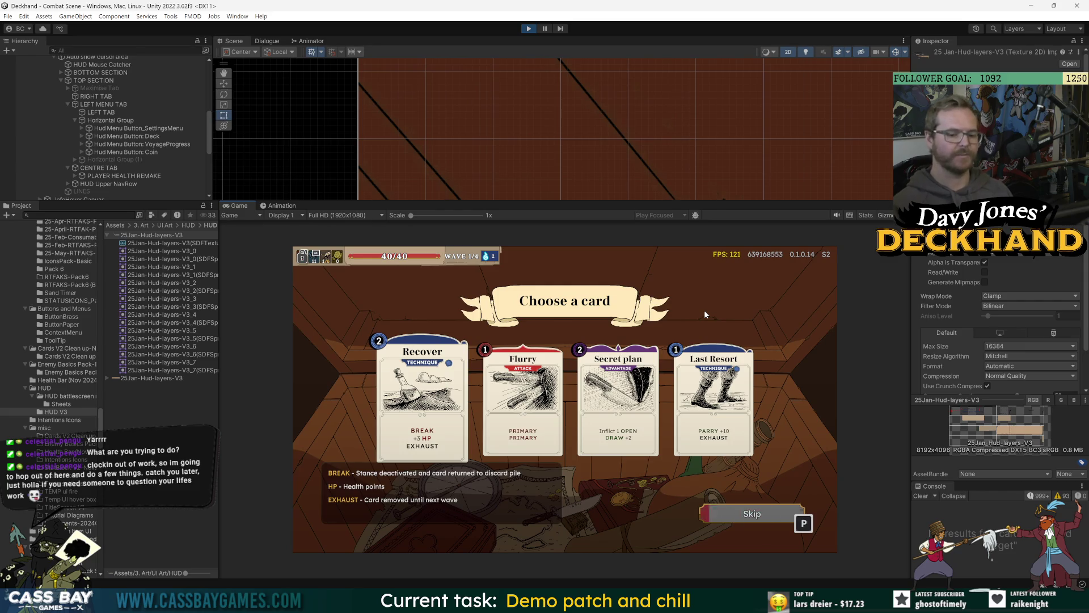
key("p")
key("p")
key("p")
key("p")
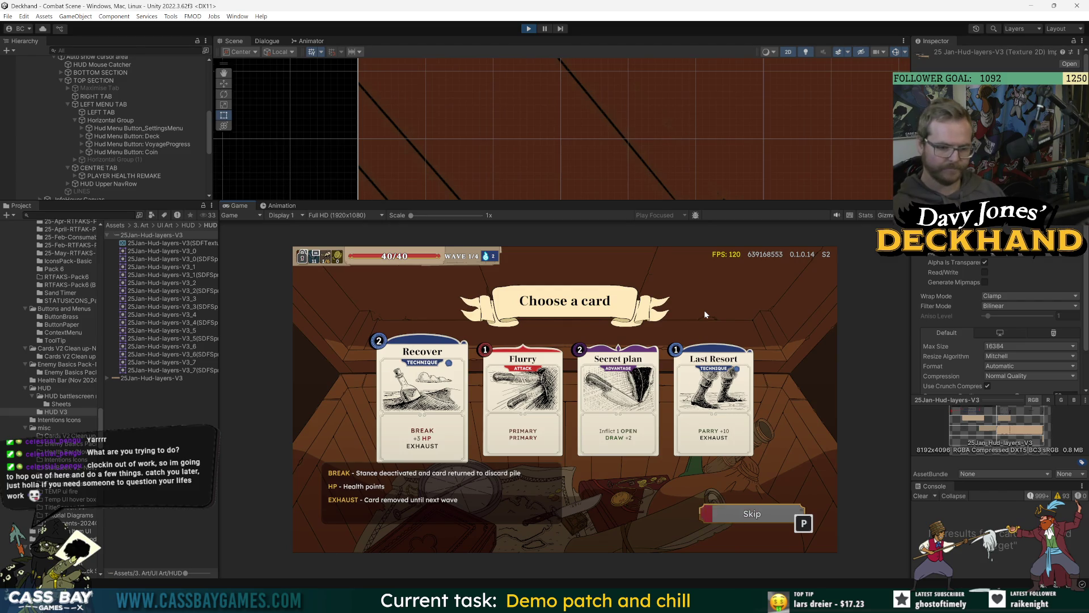
key("p")
key("alt+Tab")
key("Tab")
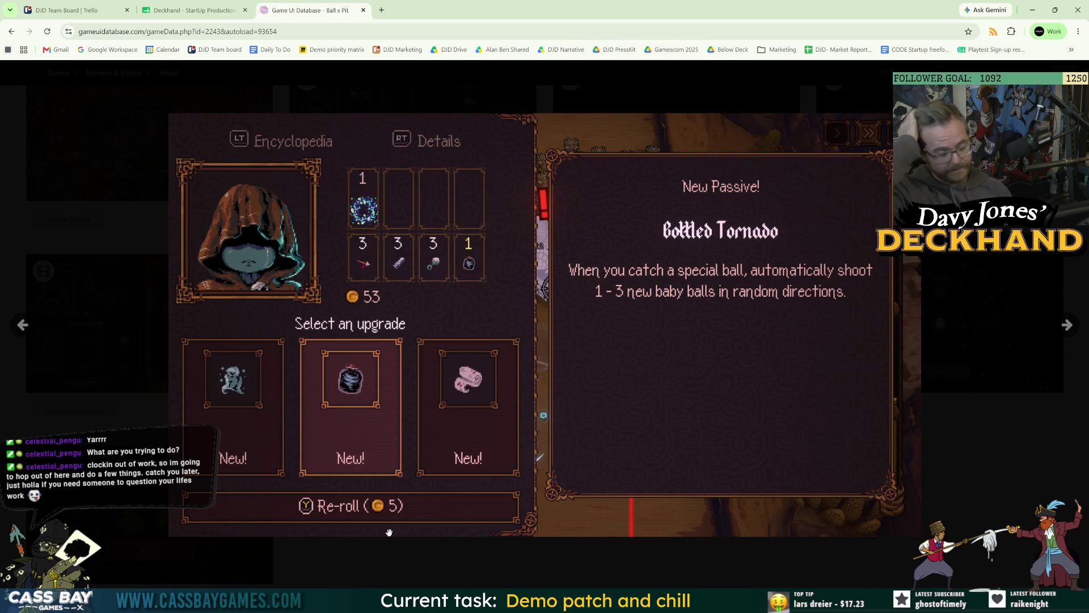
key("alt+Tab")
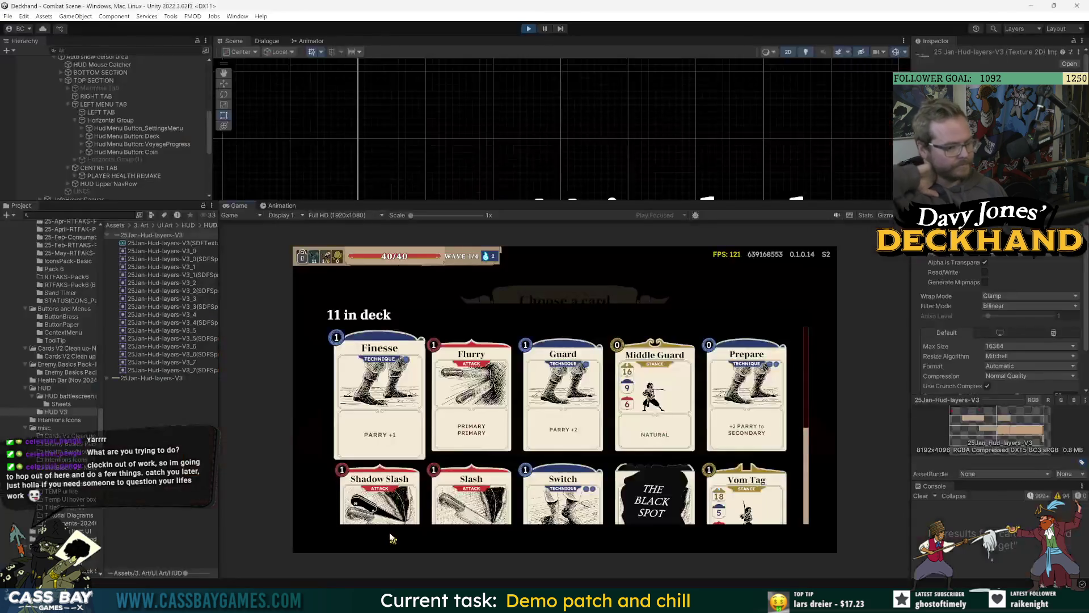
key("p")
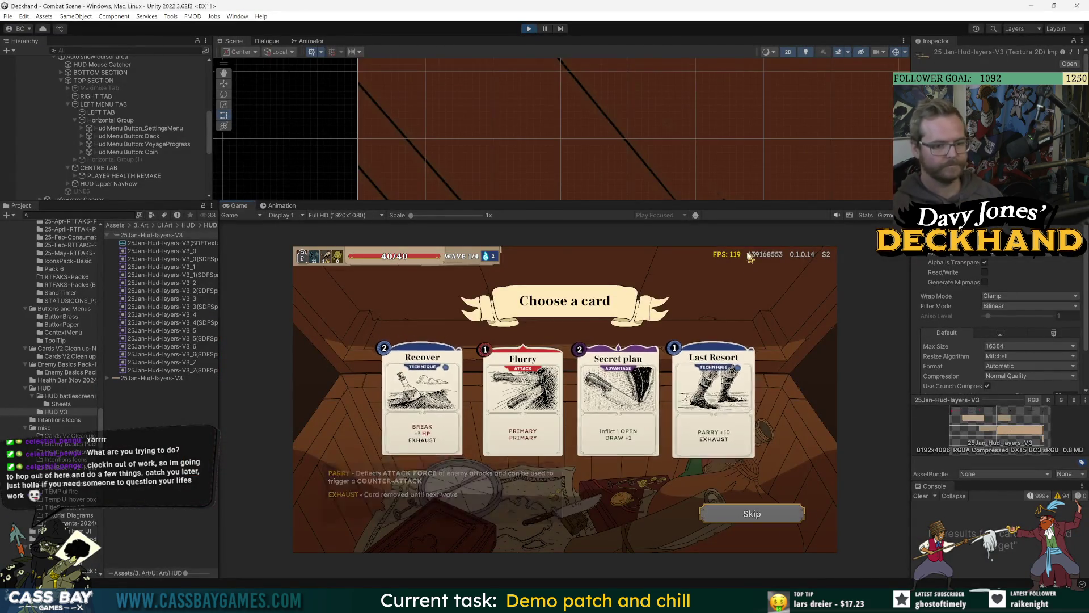
key("p")
key("alt+Tab")
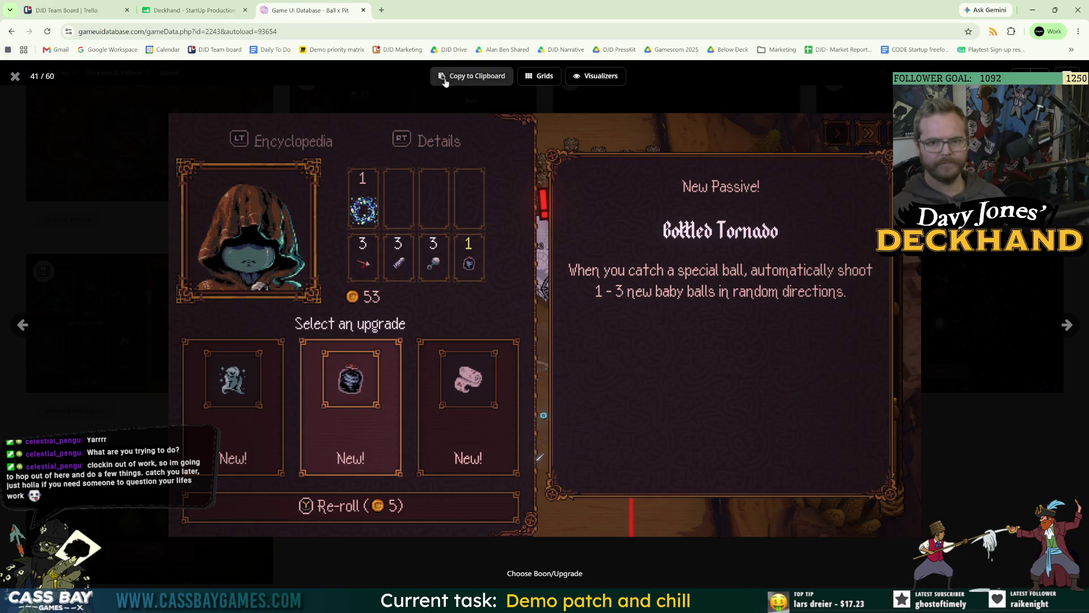
Step: Close the Bottled Tornado screenshot and watch Ball x Pit's HUD overlay video full size
left_click(16, 75)
scroll(549, 374, "down", 10)
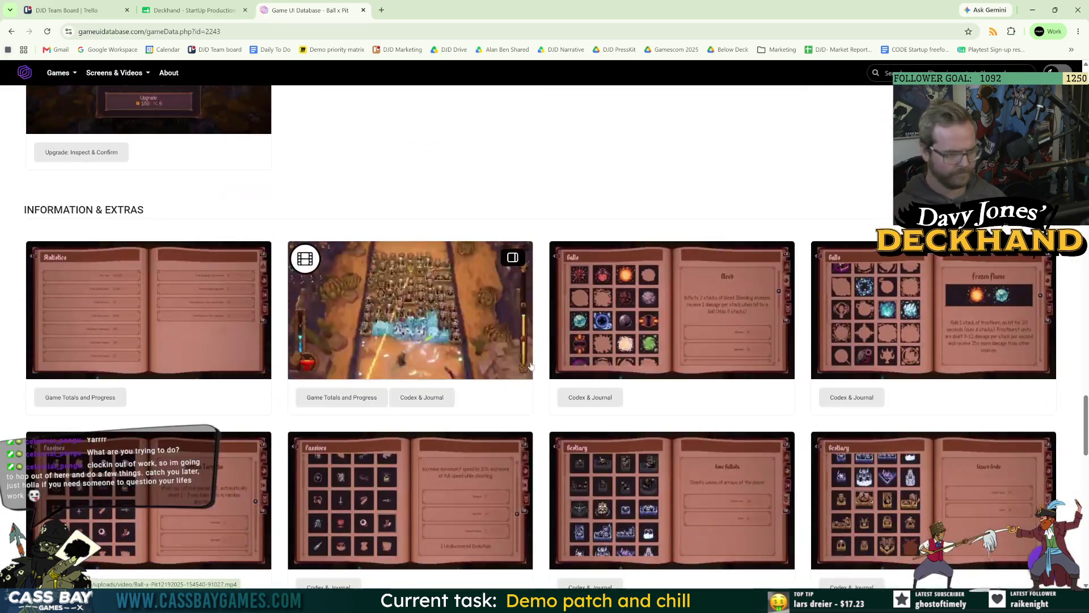
scroll(415, 399, "down", 10)
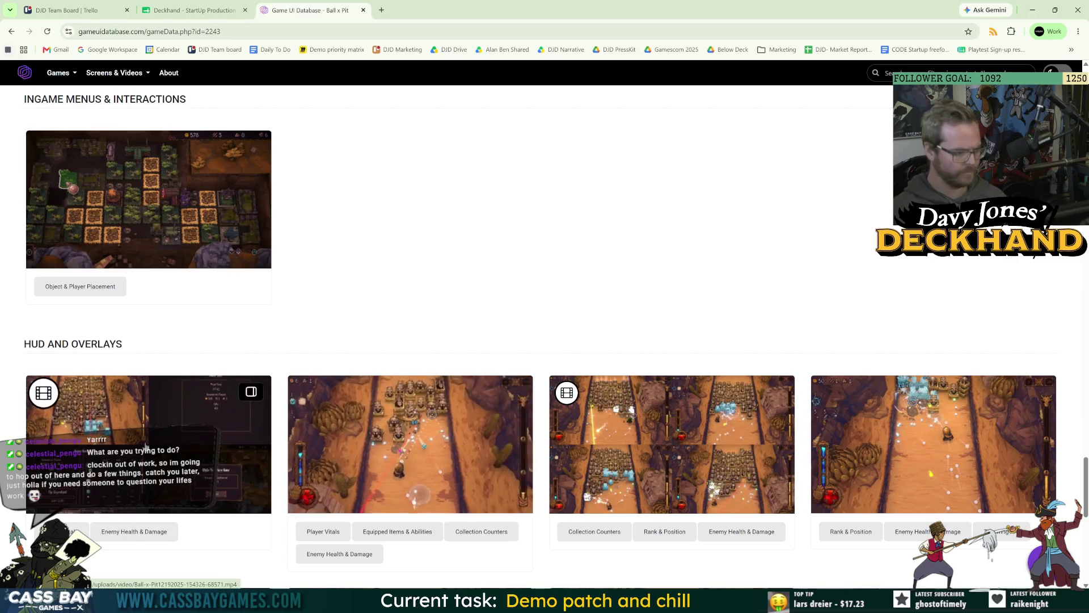
left_click(416, 399)
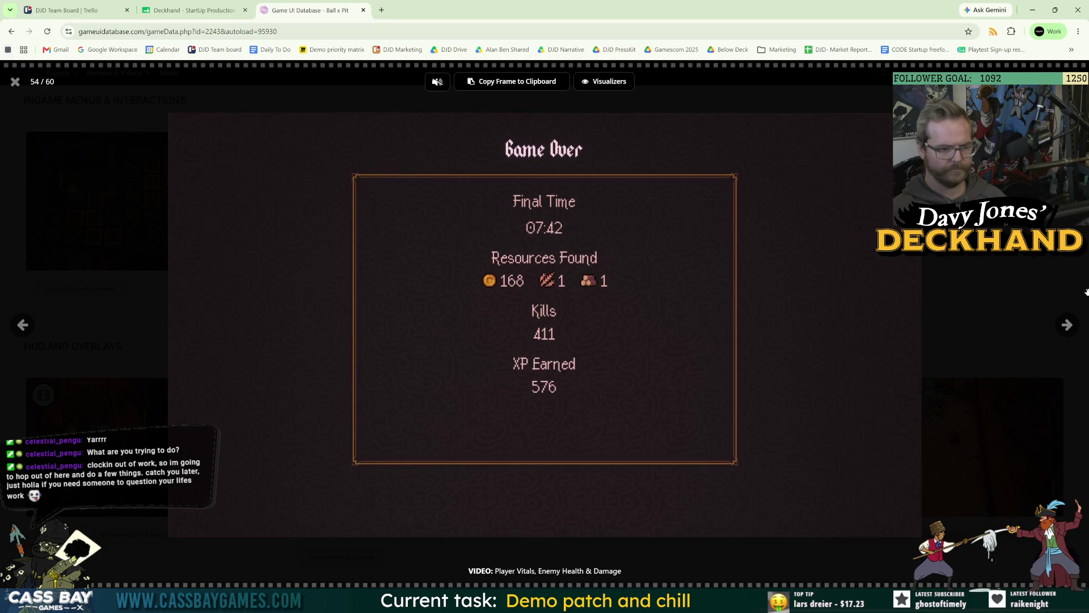
left_click(15, 83)
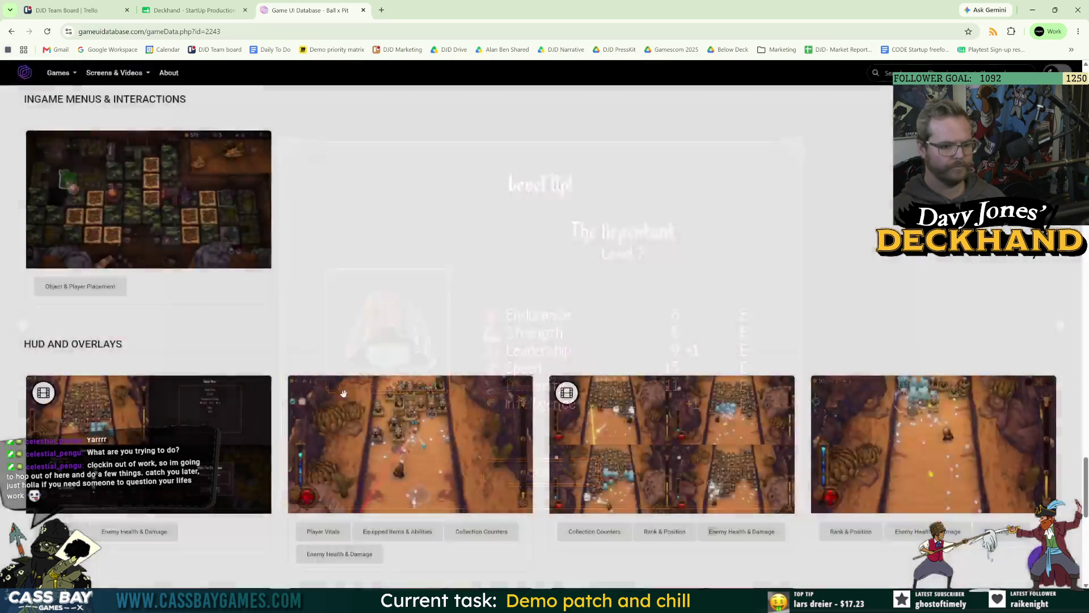
Step: Browse the gallery and view the Next Upgrade screenshot full size
scroll(445, 485, "down", 6)
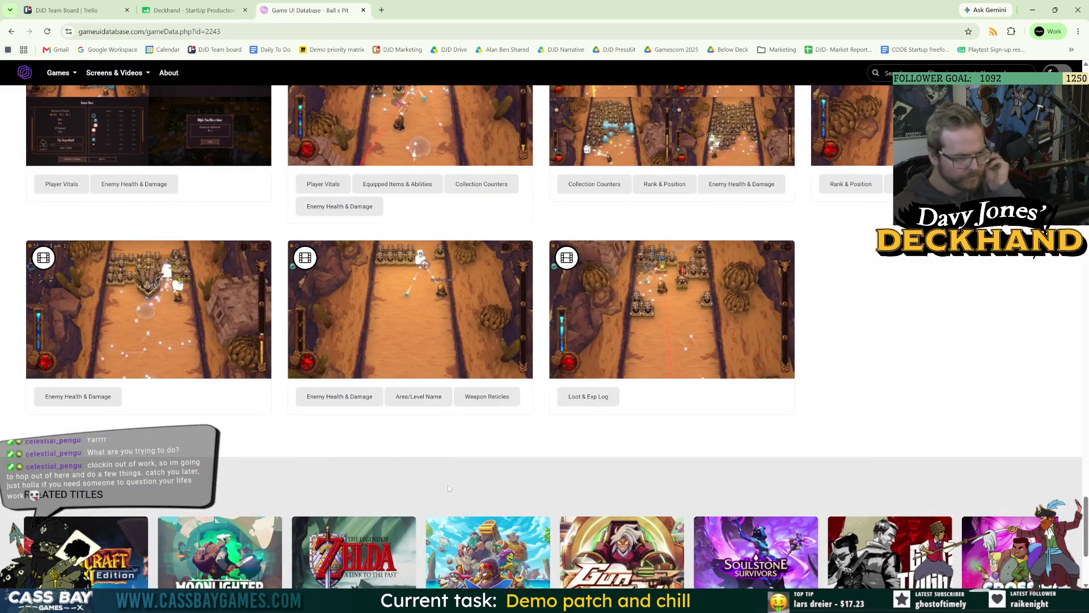
scroll(458, 461, "down", 3)
scroll(460, 443, "up", 10)
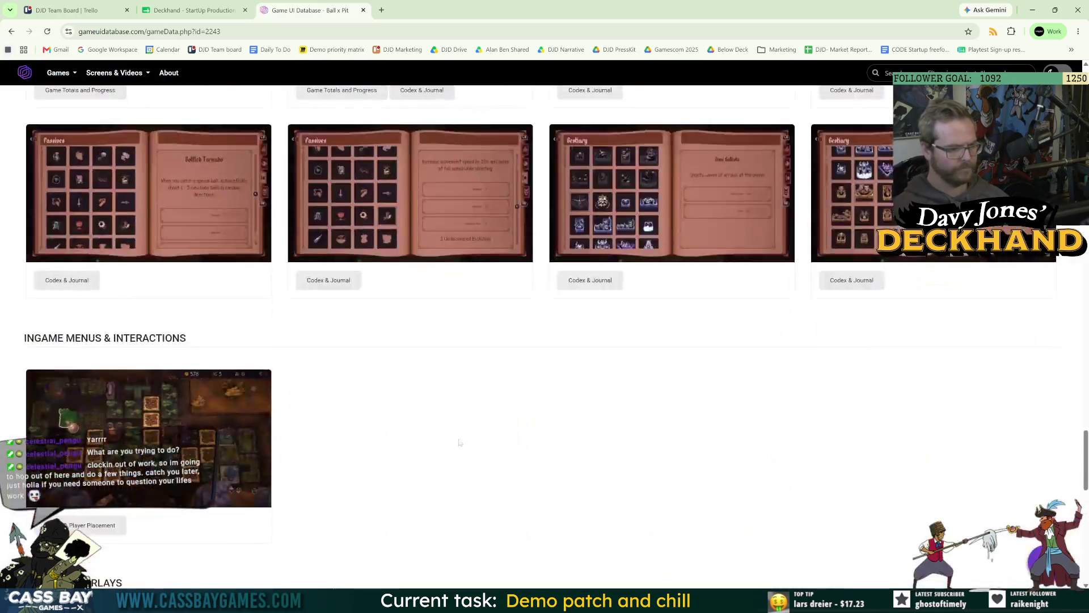
scroll(459, 443, "up", 8)
scroll(242, 275, "up", 4)
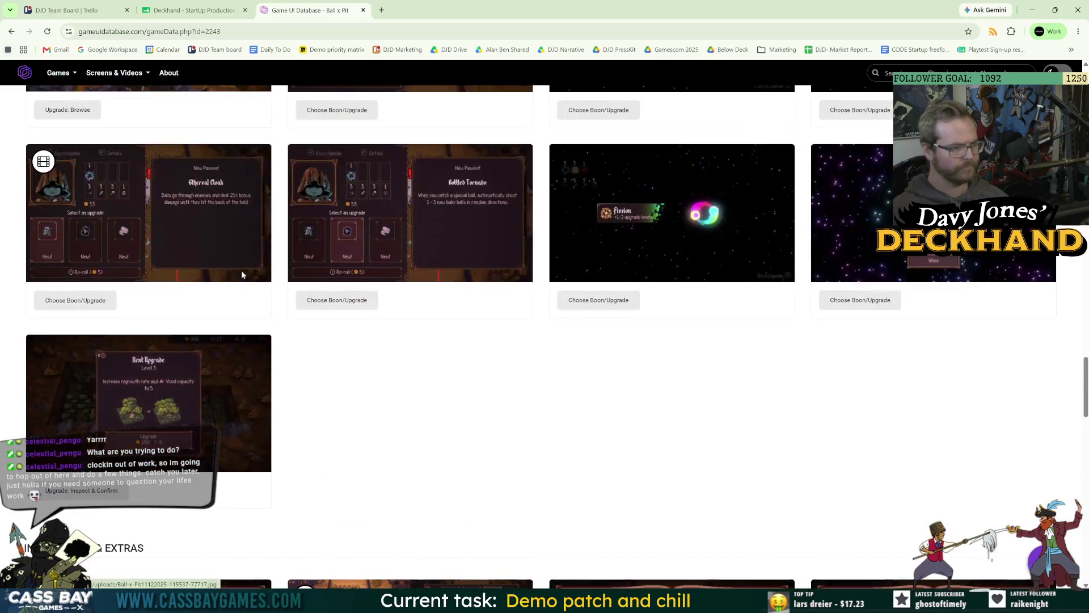
left_click(181, 418)
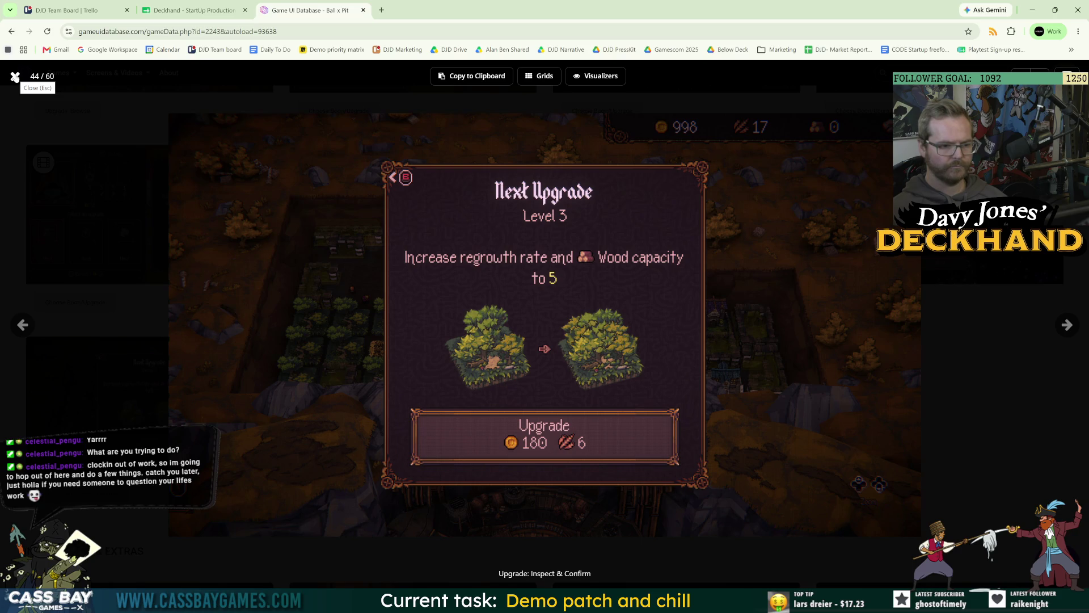
left_click(15, 76)
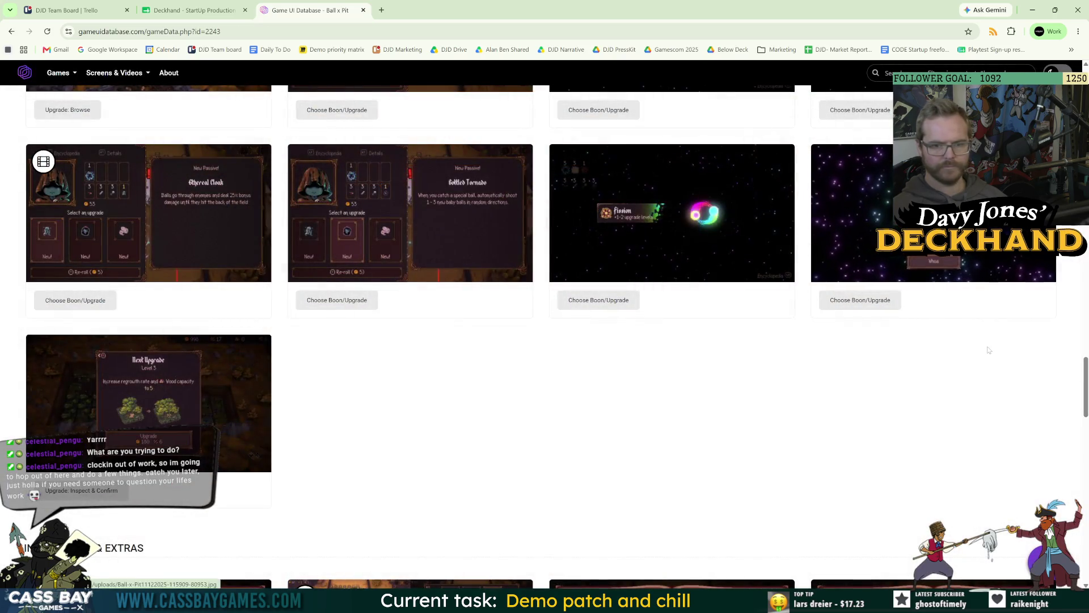
Step: Scroll up to the Stats and Resources shots and play the Overview & Stats video
scroll(985, 347, "up", 3)
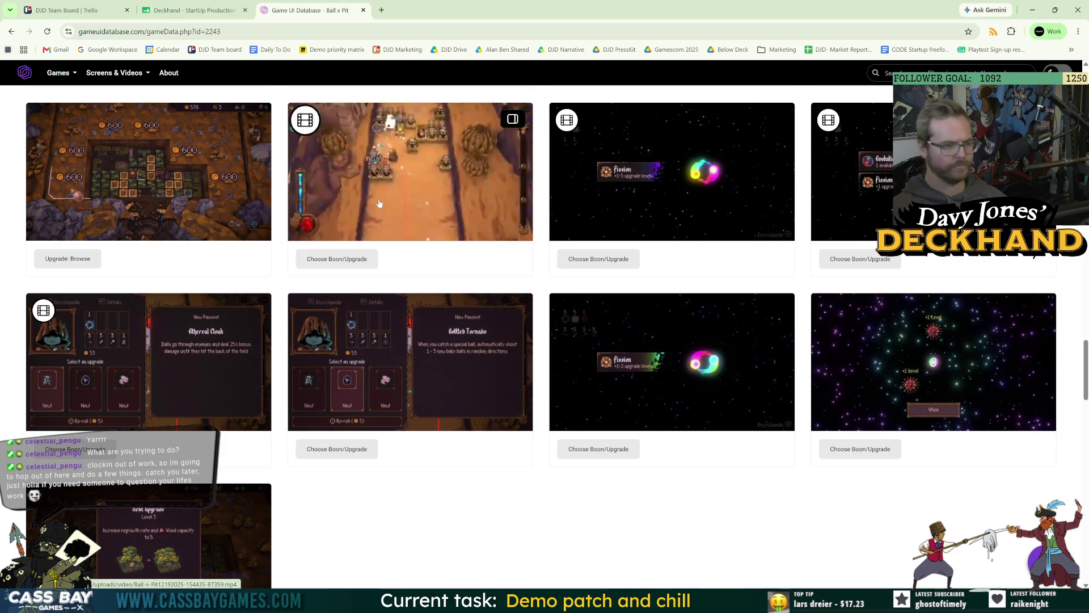
scroll(626, 505, "up", 7)
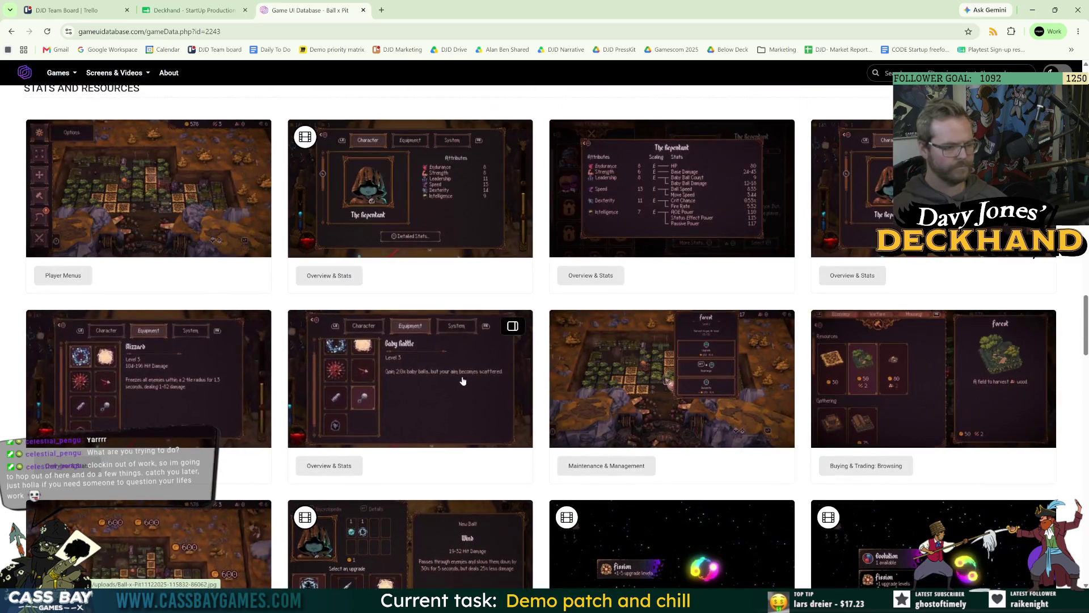
left_click(434, 209)
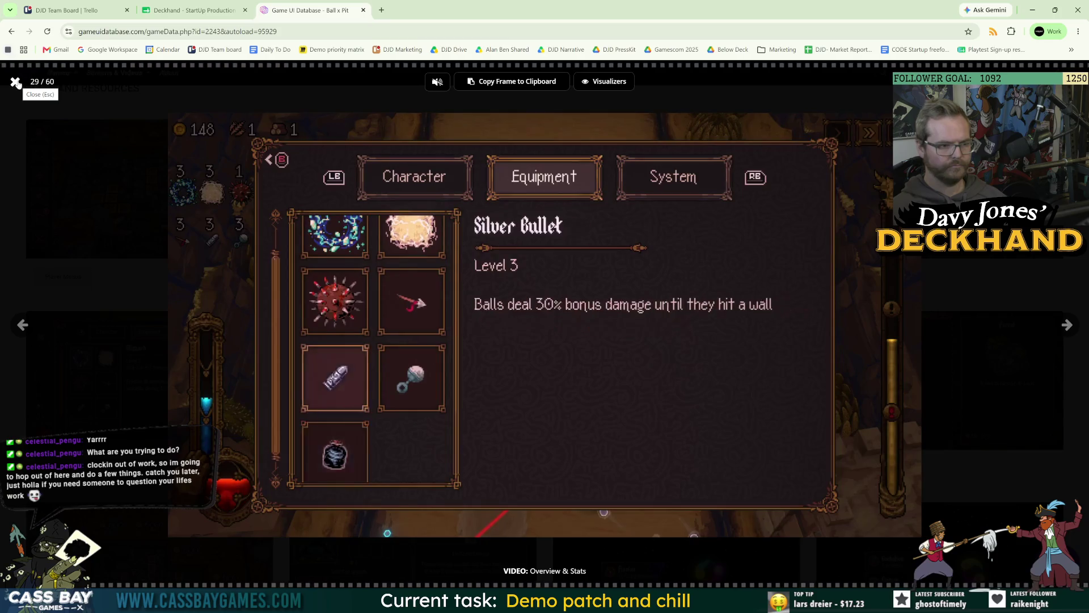
Step: Close the Overview & Stats video and scroll the Ball x Pit gallery back up
left_click(16, 83)
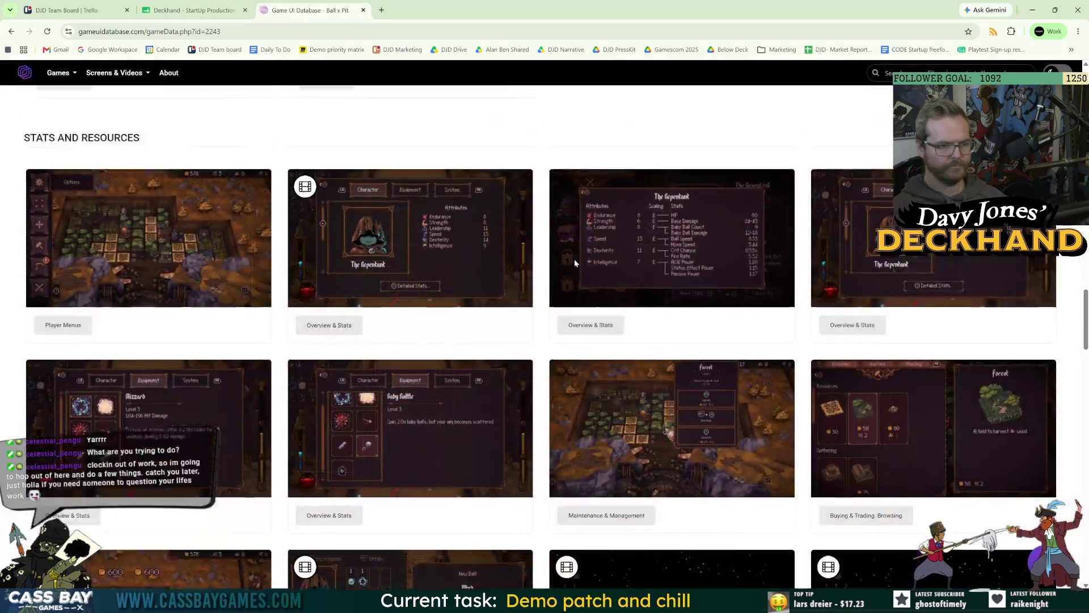
scroll(574, 259, "up", 3)
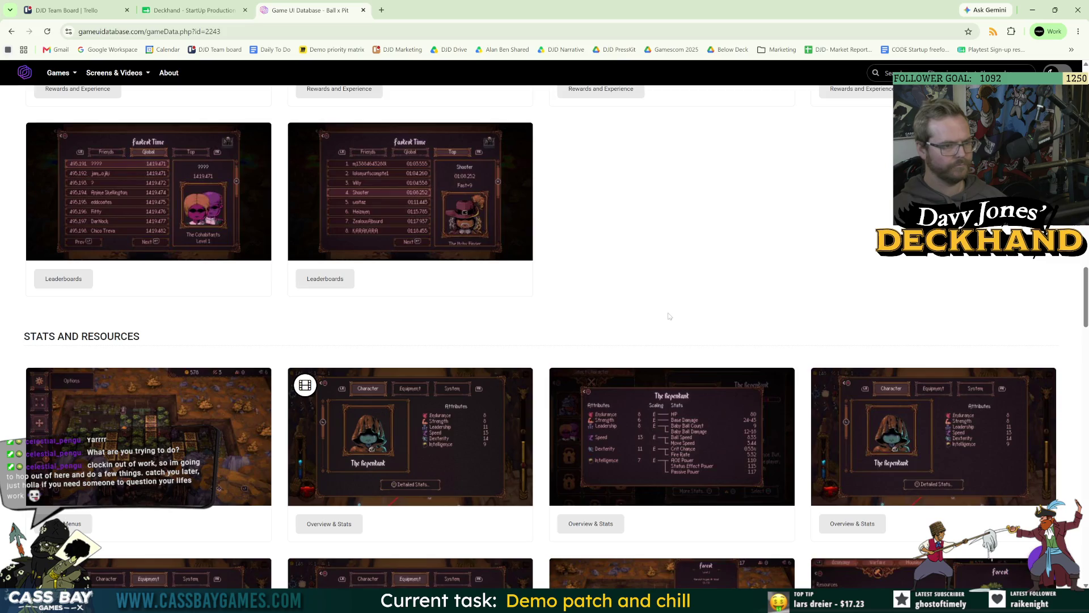
scroll(669, 314, "up", 5)
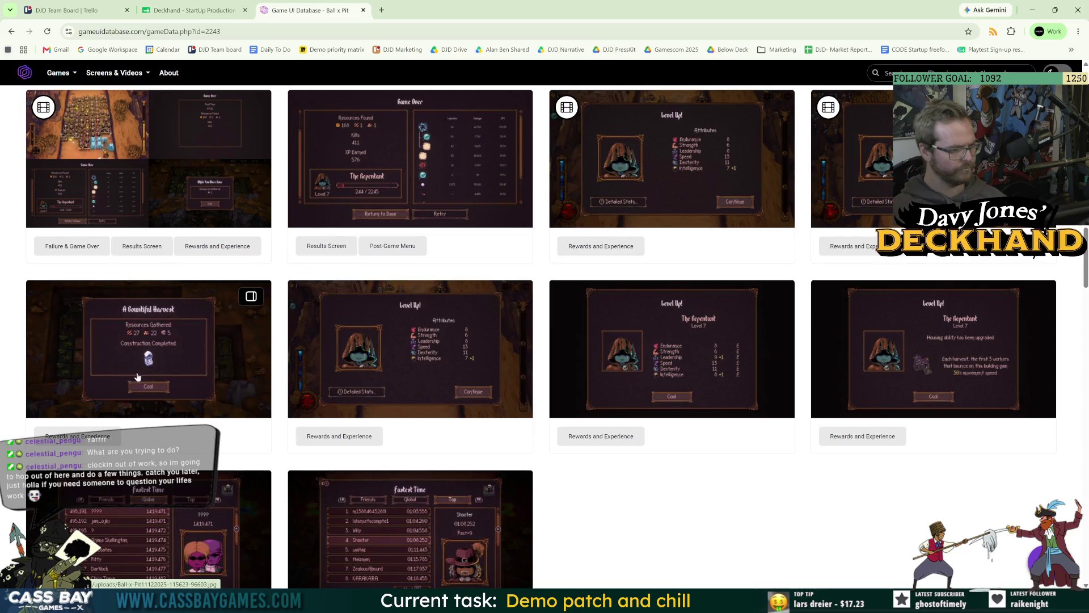
scroll(897, 367, "up", 3)
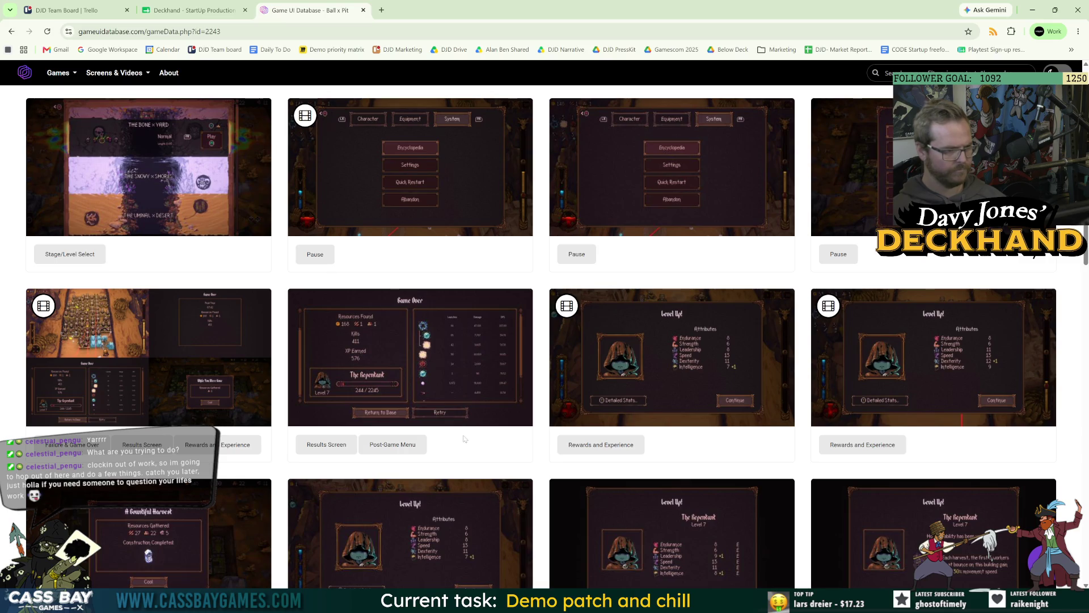
scroll(468, 435, "up", 5)
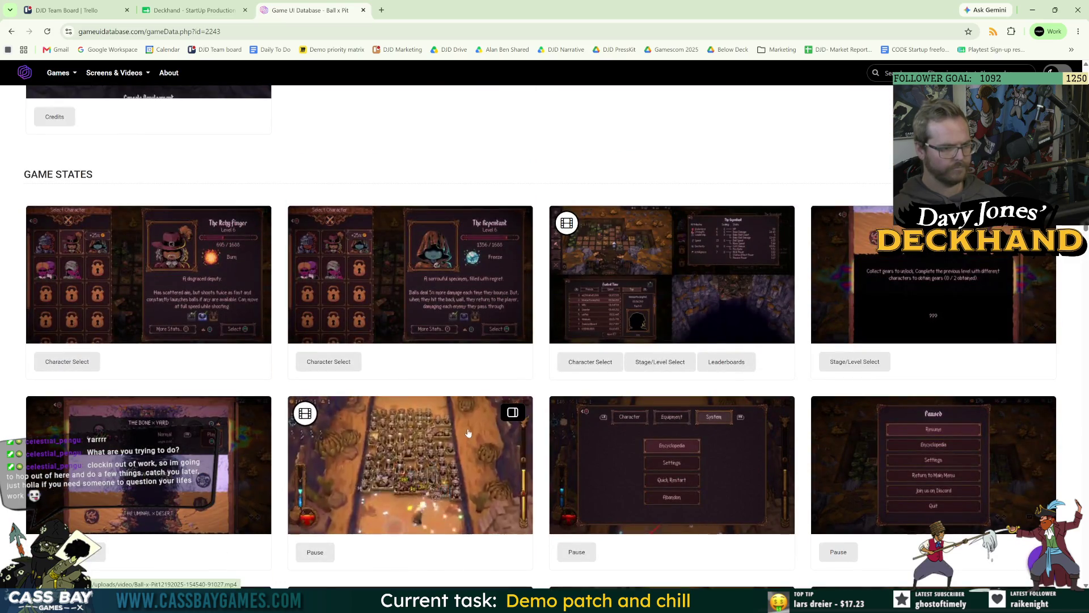
Step: View the Repentant and first Character Select screenshots full size, then close them
left_click(463, 255)
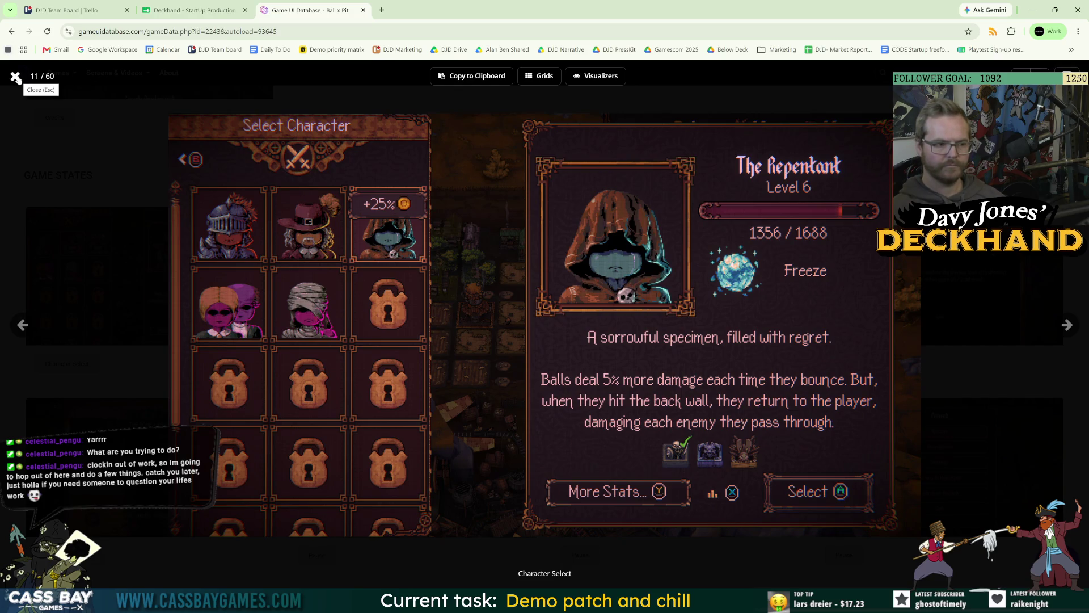
left_click(16, 78)
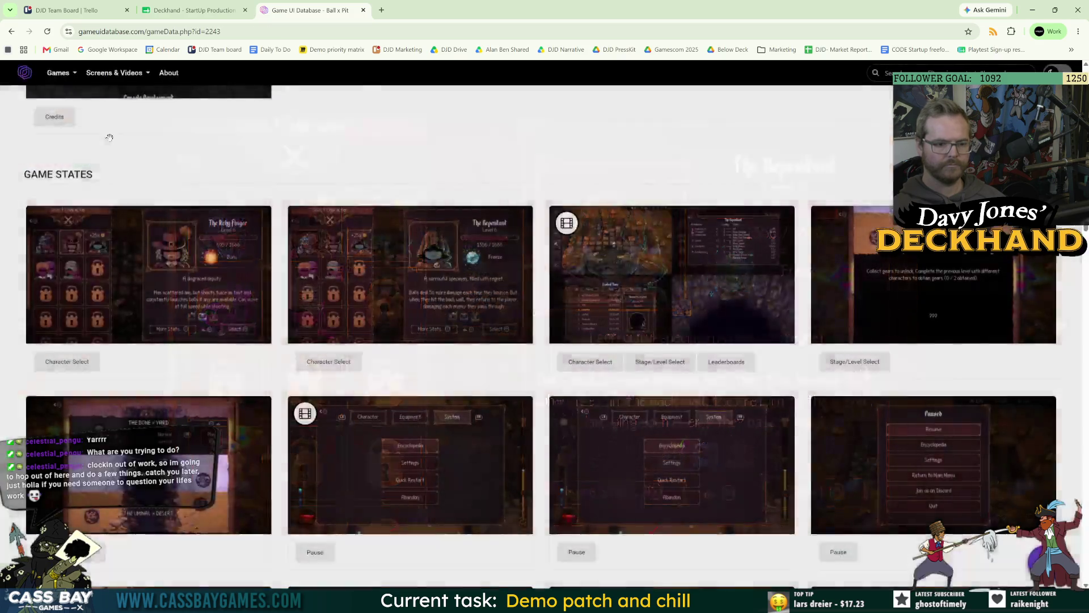
left_click(186, 291)
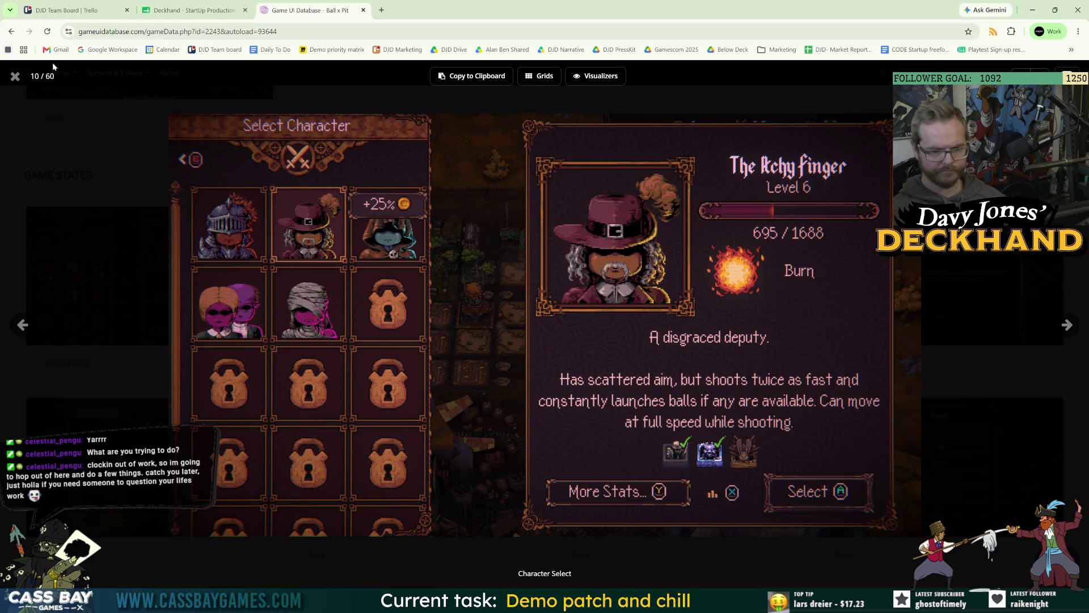
left_click(15, 77)
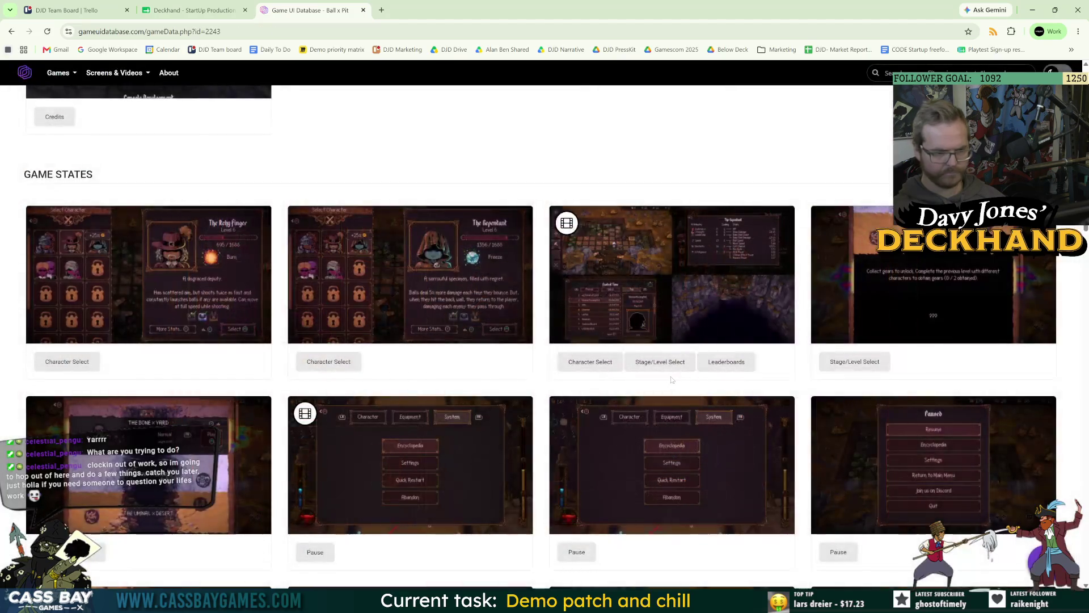
scroll(681, 373, "up", 9)
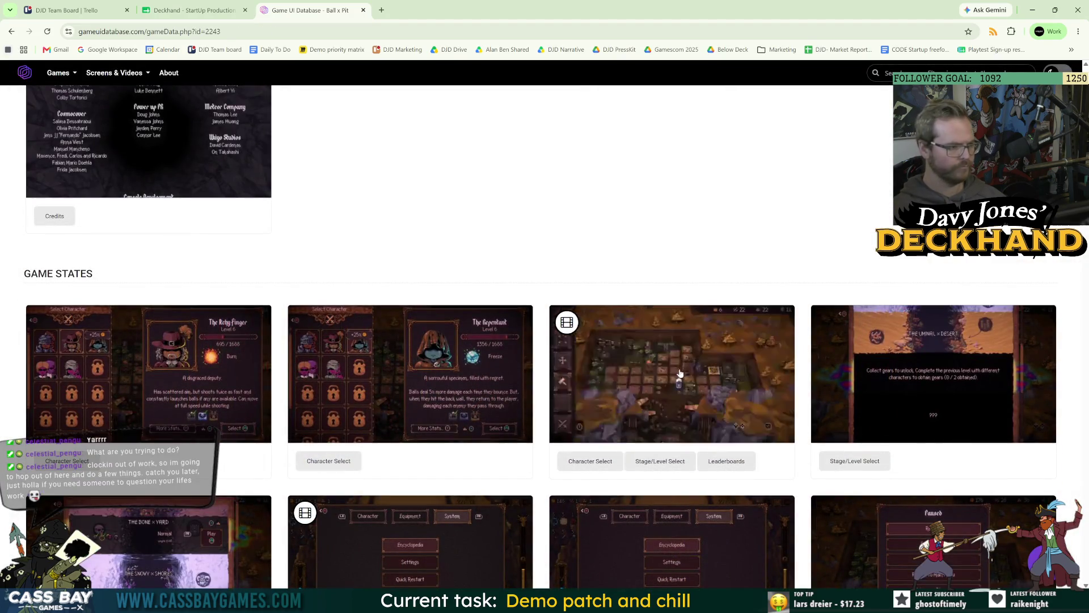
scroll(640, 392, "down", 4)
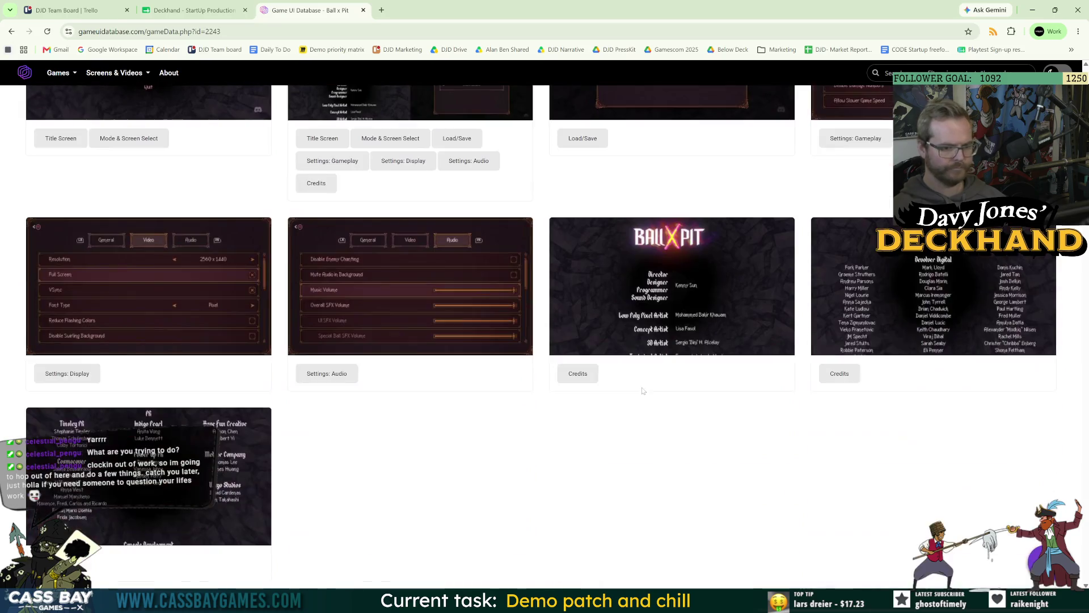
Step: Enlarge the Settings: Display and Save Slots screenshots, then return to Unity
left_click(141, 271)
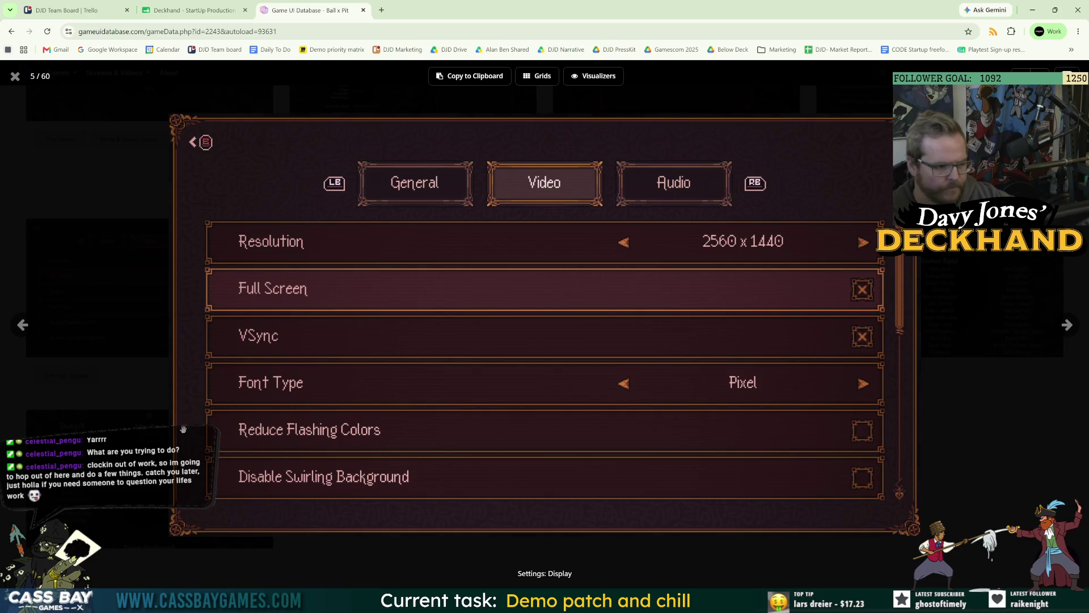
left_click(16, 76)
scroll(266, 341, "up", 5)
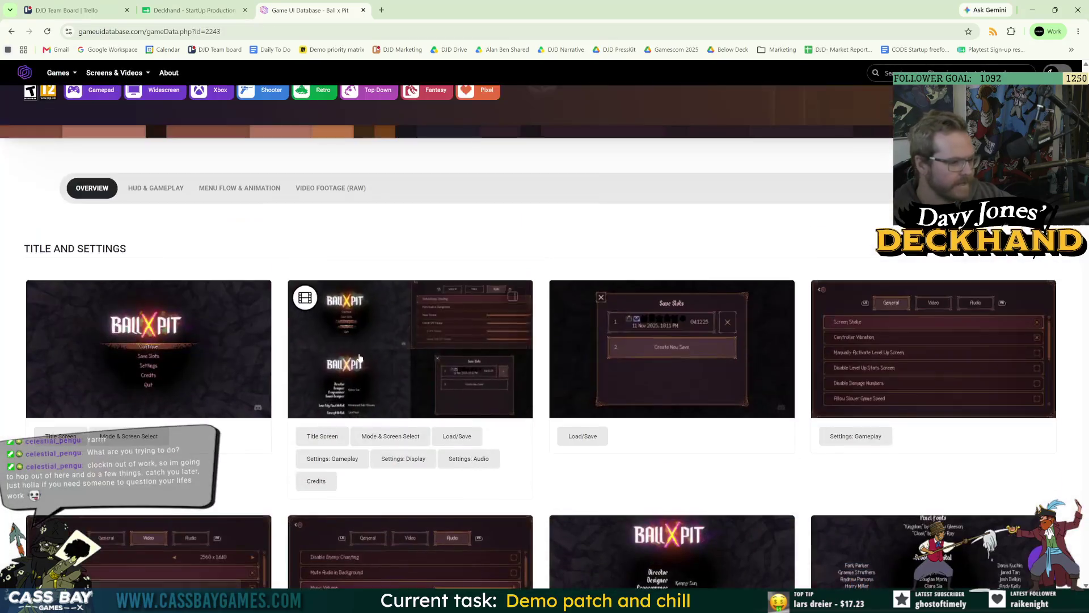
left_click(682, 350)
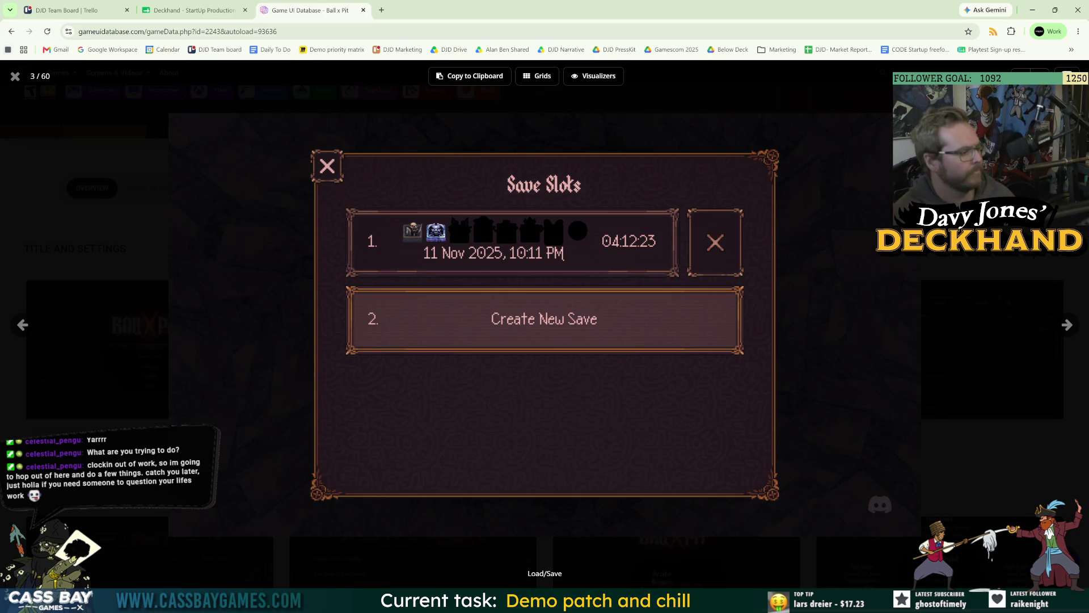
key("alt+Tab")
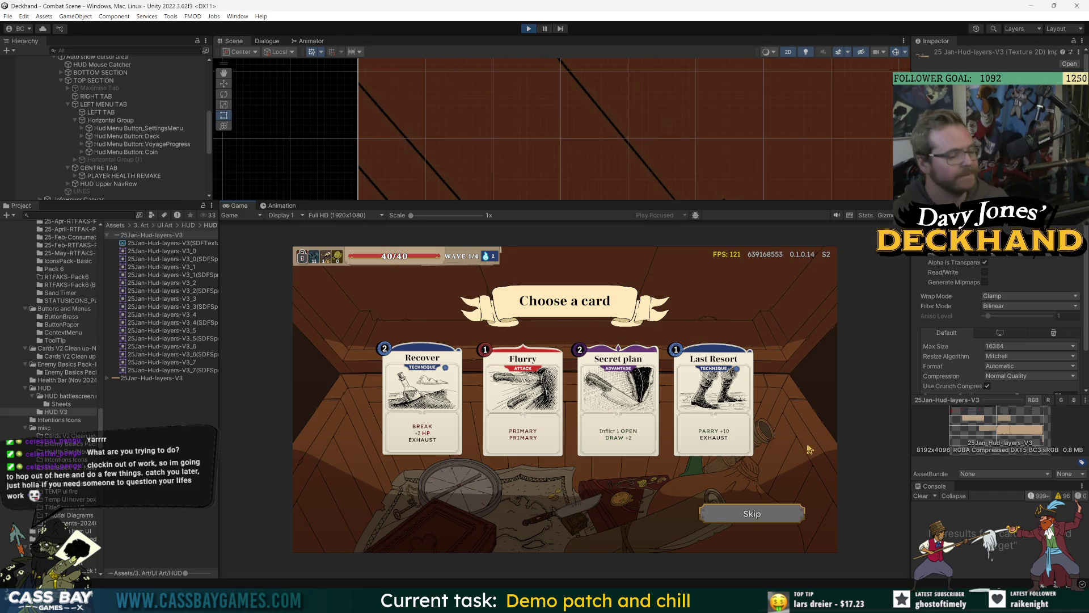
Step: Check the keyword tooltips on the Recover, Secret plan, Last Resort and Flurry cards
mouse_move(458, 392)
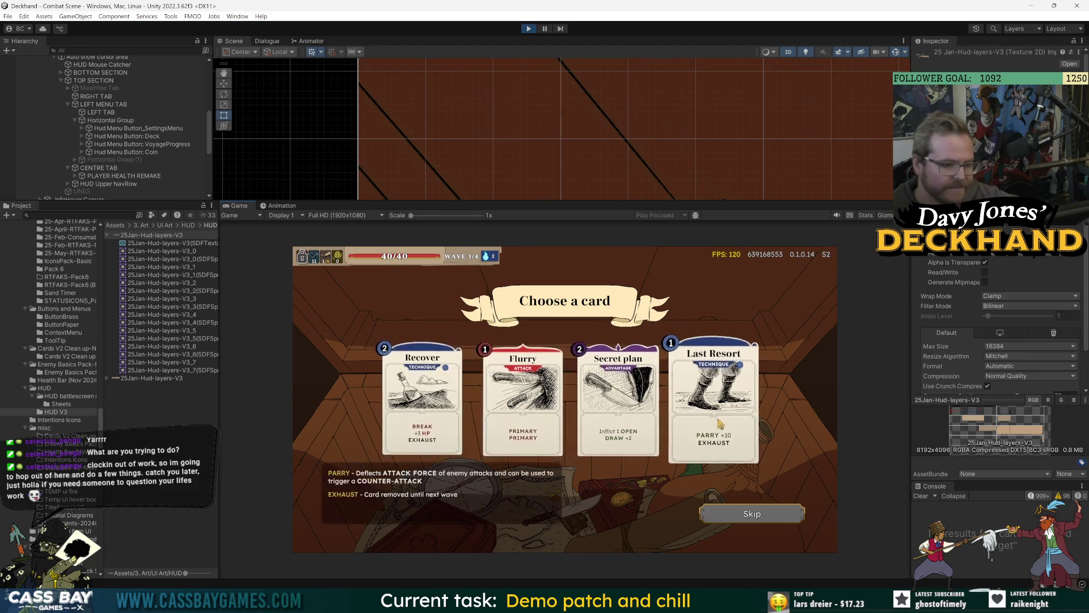
mouse_move(585, 361)
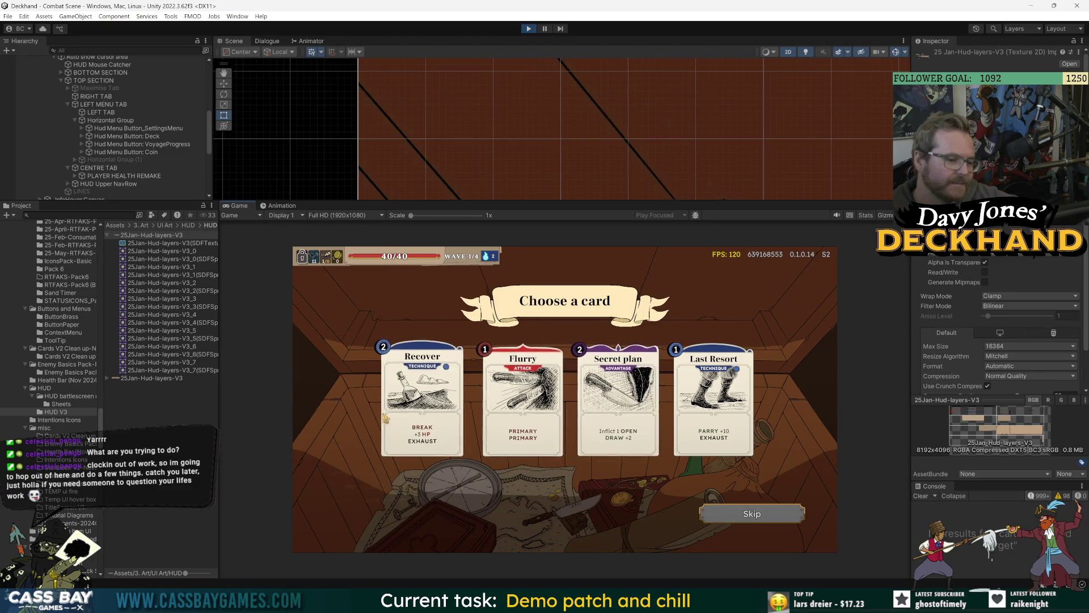
mouse_move(433, 426)
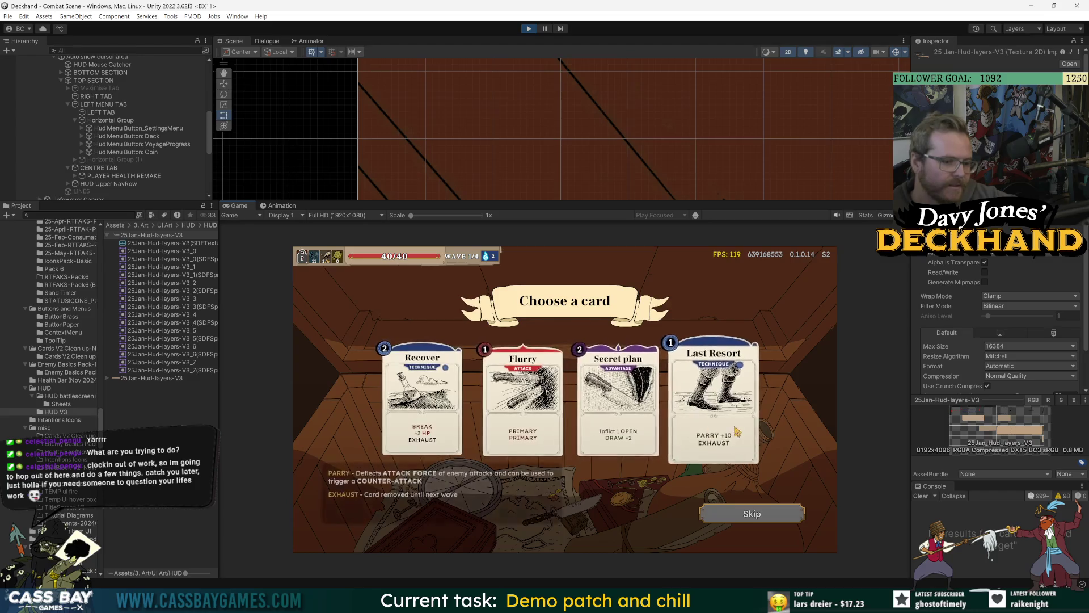
mouse_move(739, 392)
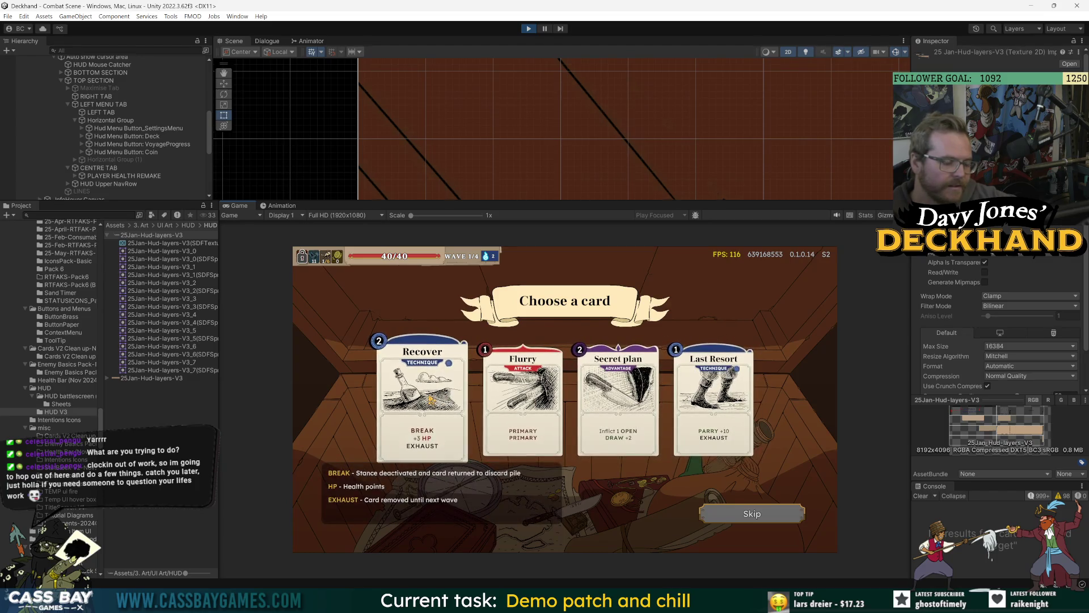
mouse_move(500, 379)
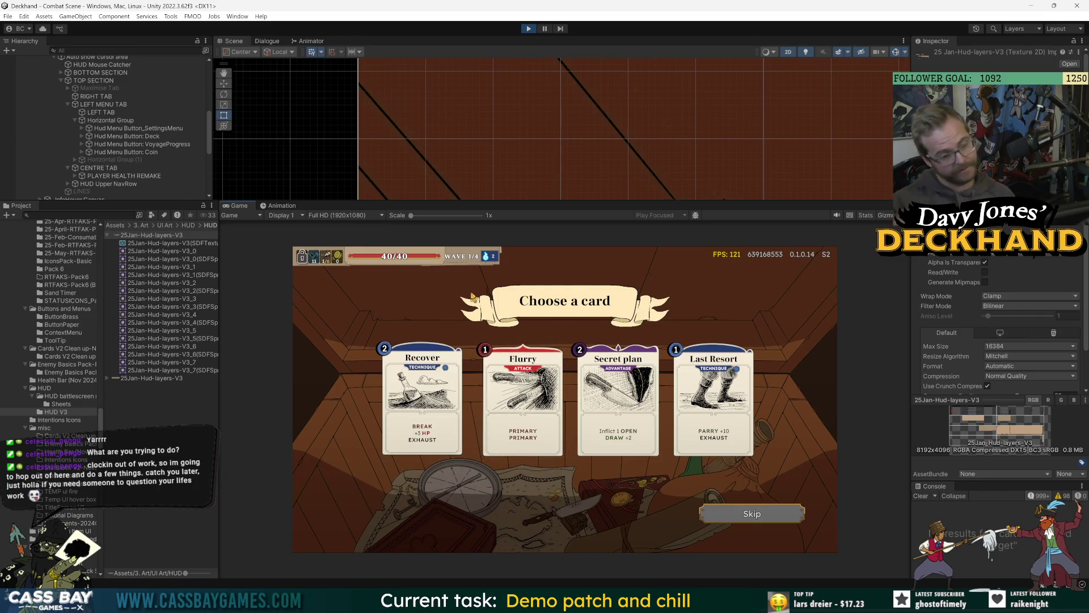
Step: Select the LEFT MENU TAB object in the Hierarchy
left_click(102, 104)
scroll(111, 157, "down", 5)
scroll(111, 154, "up", 5)
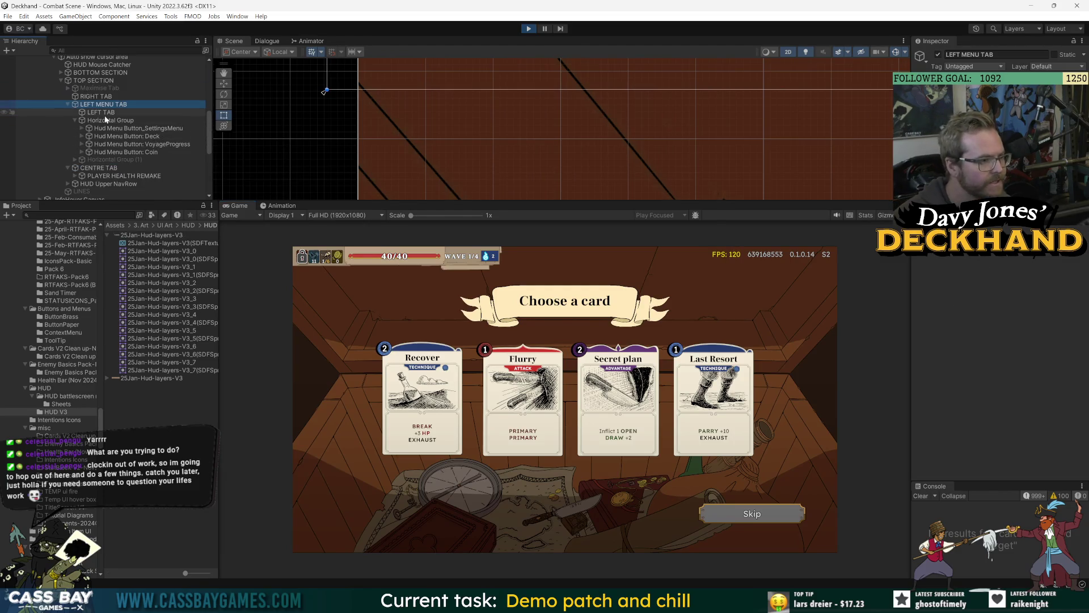
Step: Inspect Hud Menu Button_SettingsMenu and collapse the _VOYAGE PERSIST branch
left_click(85, 128)
scroll(91, 148, "up", 3)
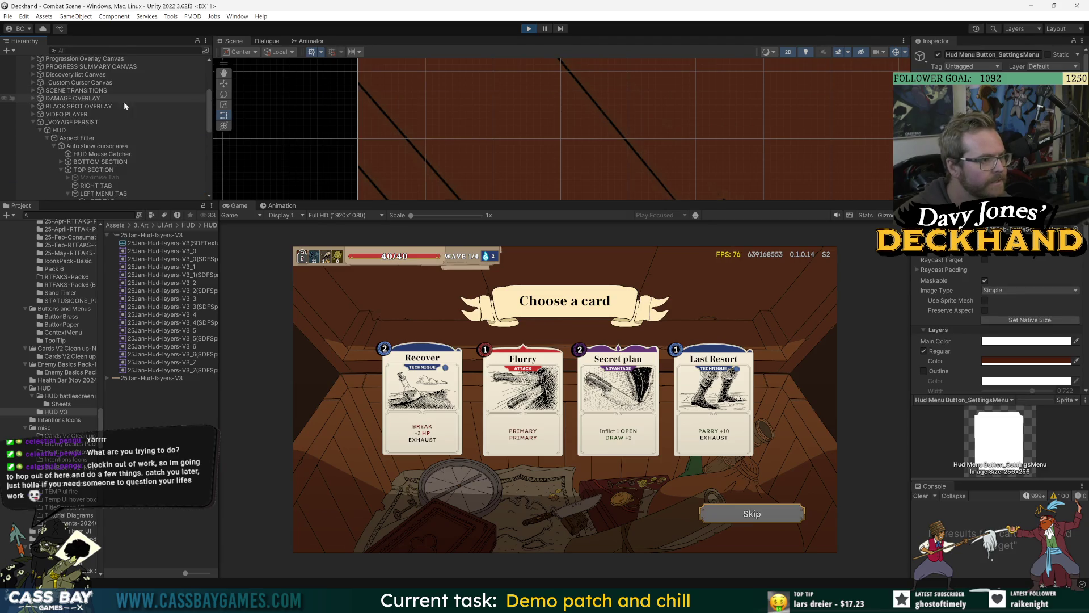
left_click(33, 122)
scroll(128, 148, "up", 5)
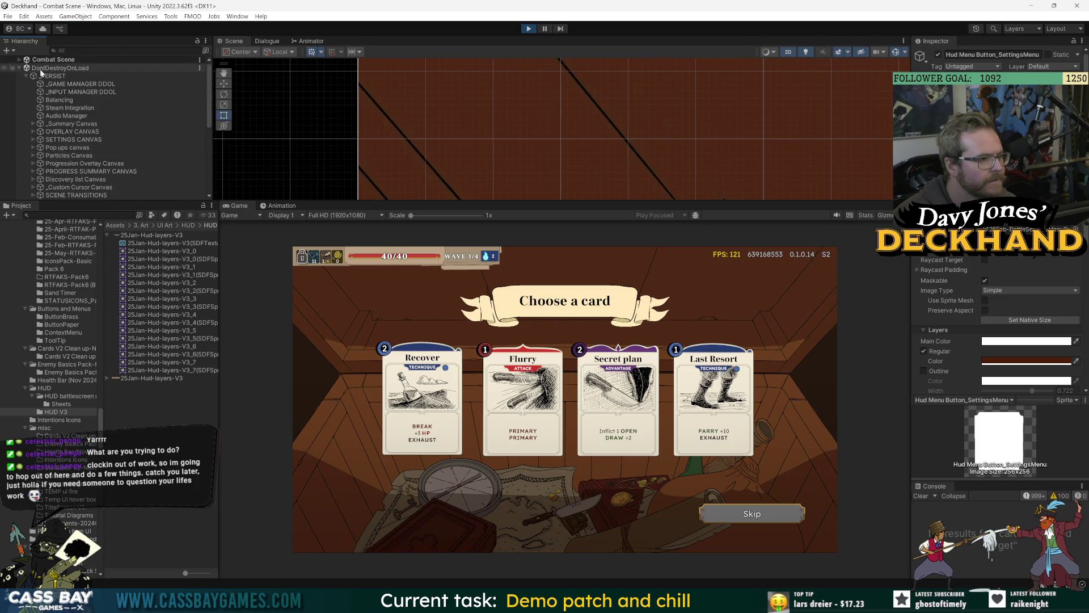
scroll(37, 77, "up", 5)
scroll(67, 133, "down", 5)
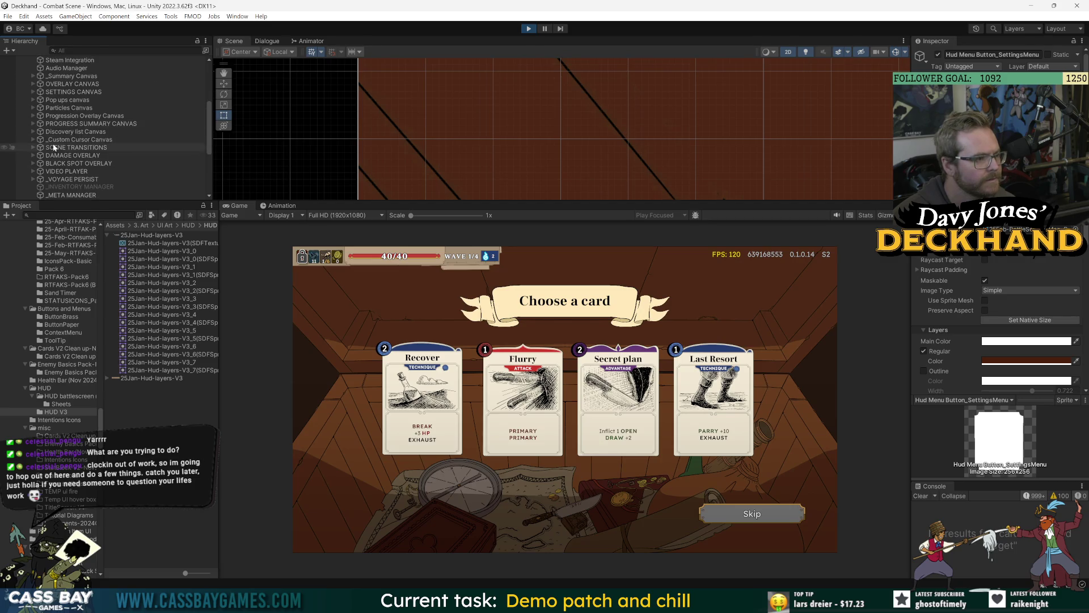
scroll(89, 137, "down", 4)
scroll(89, 130, "down", 2)
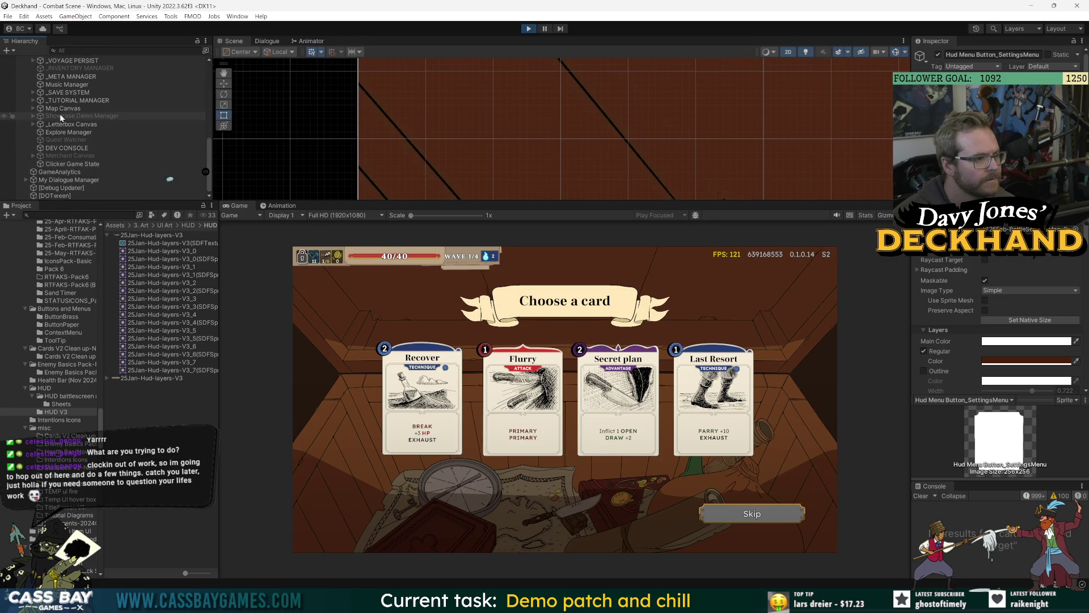
Step: Find and select _Loot Canvas with a 'loot' Hierarchy search, then clear the search
left_click(125, 51)
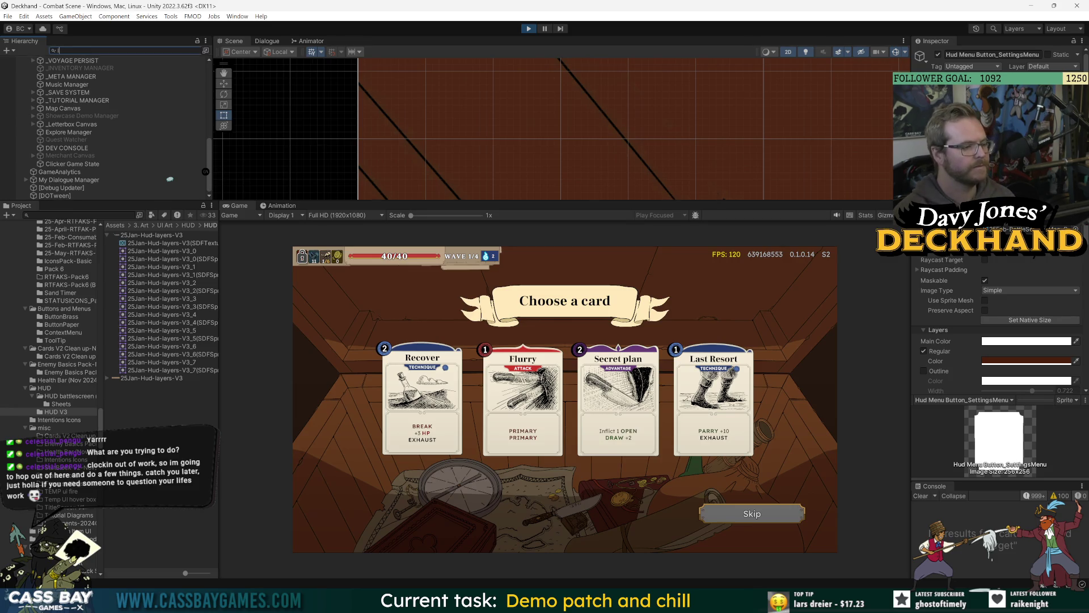
type("loot")
left_click(57, 69)
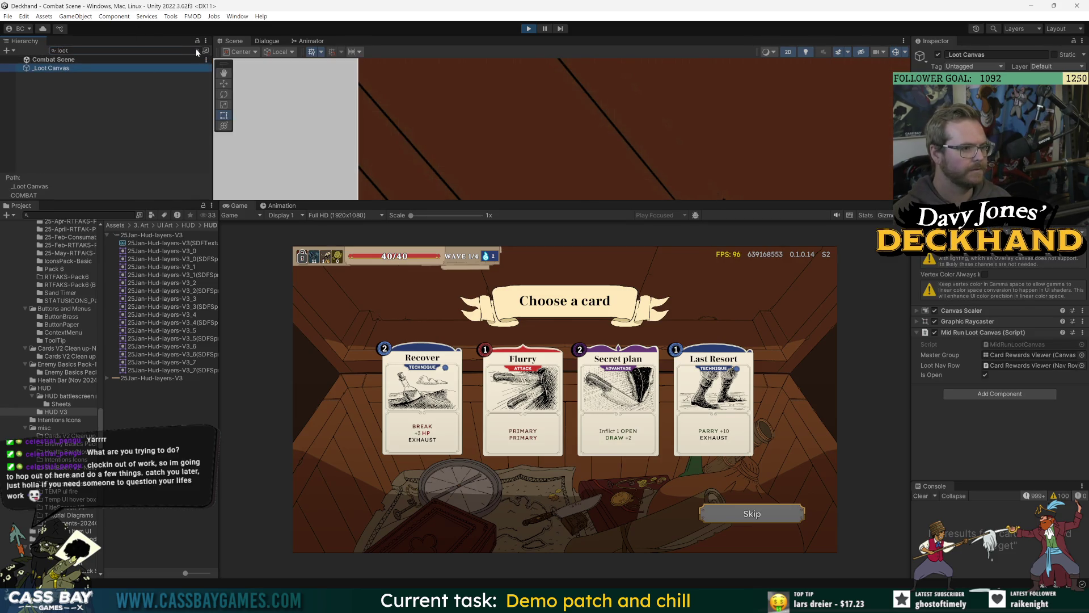
left_click(197, 51)
Step: Expand Aspect Fitter > Card Rewards Viewer > Group and select Card Rewards Horizonal Layout
left_click(40, 124)
left_click(47, 131)
left_click(55, 148)
left_click(83, 164)
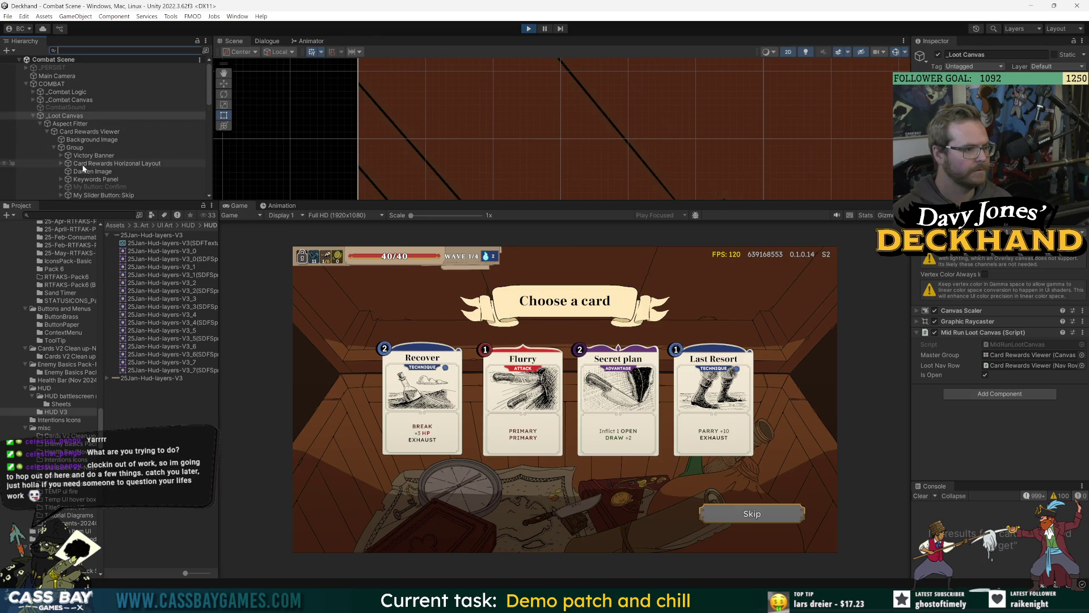
left_click(61, 164)
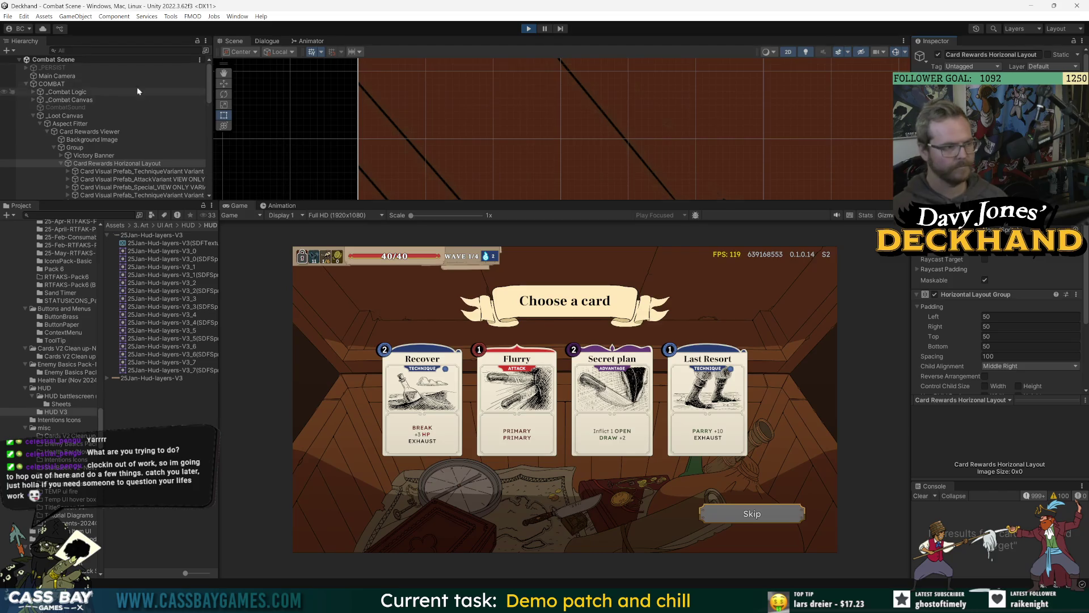
Step: Inspect the Main Camera and collapse then re-expand the COMBAT branch
left_click(57, 76)
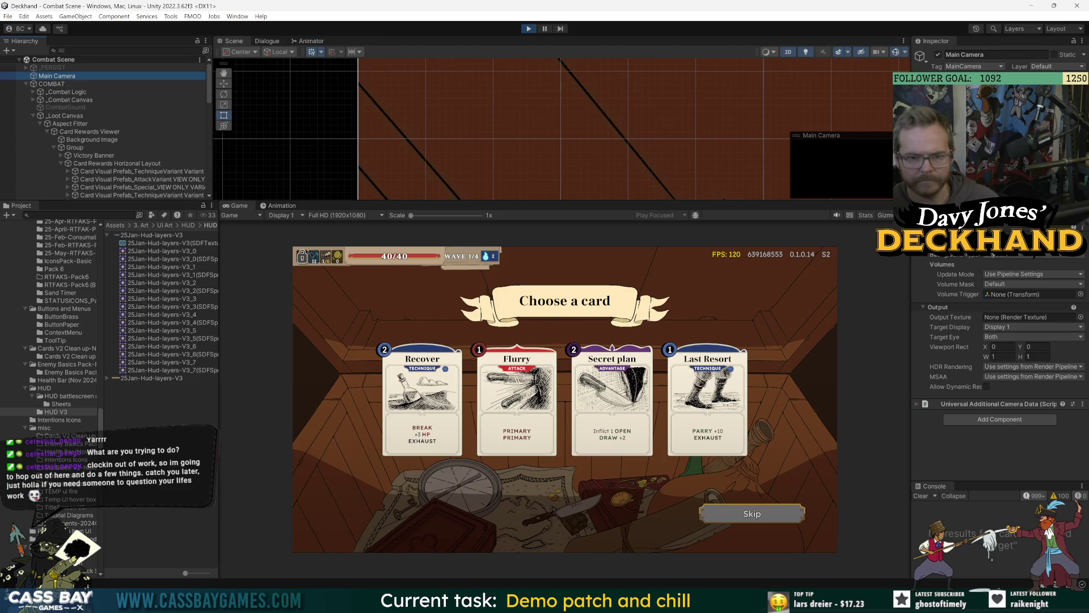
scroll(1000, 340, "down", 1)
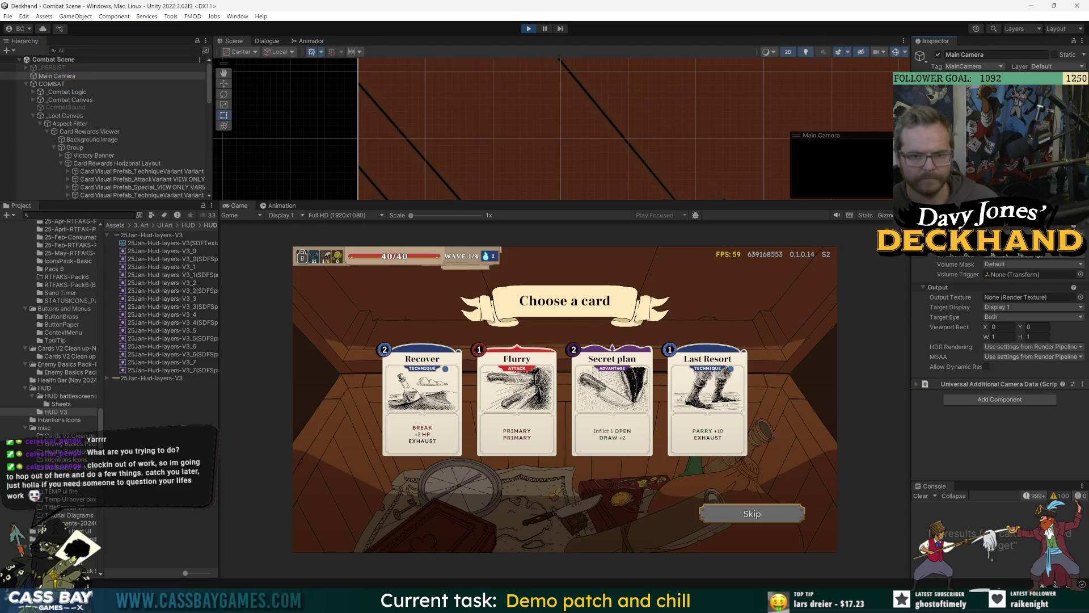
scroll(1000, 341, "up", 1)
left_click(25, 84)
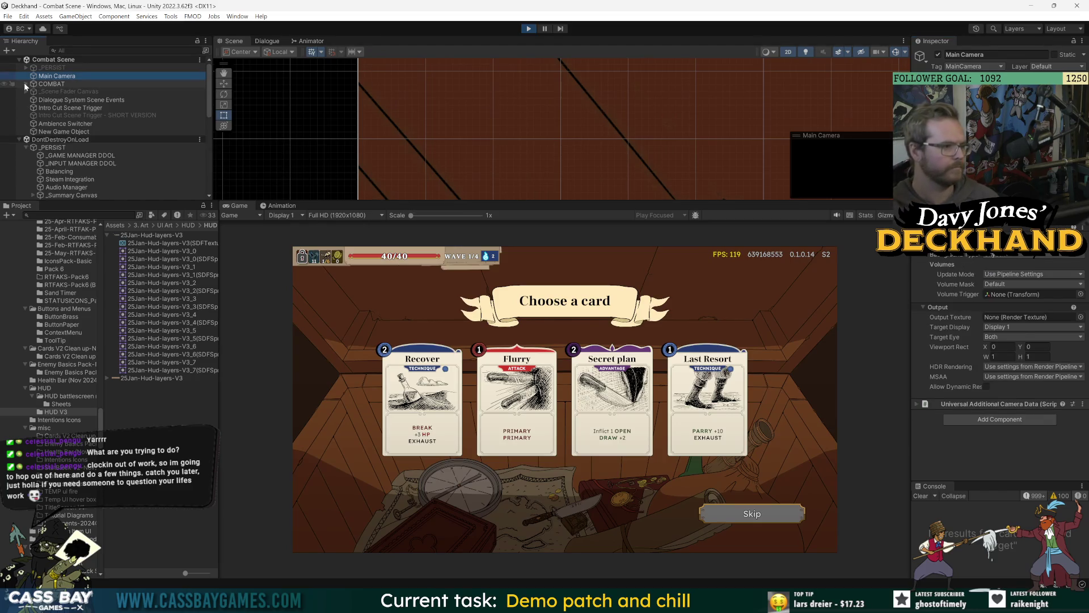
left_click(25, 83)
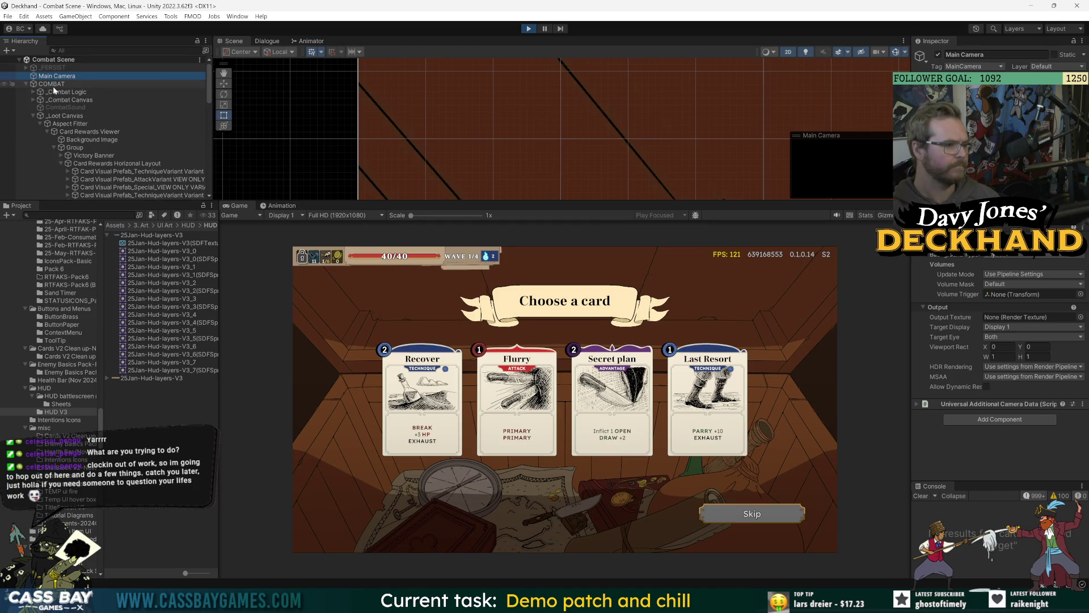
Step: Inspect _Combat Canvas and Card Rewards Viewer, then select Card Rewards Horizonal Layout
left_click(79, 101)
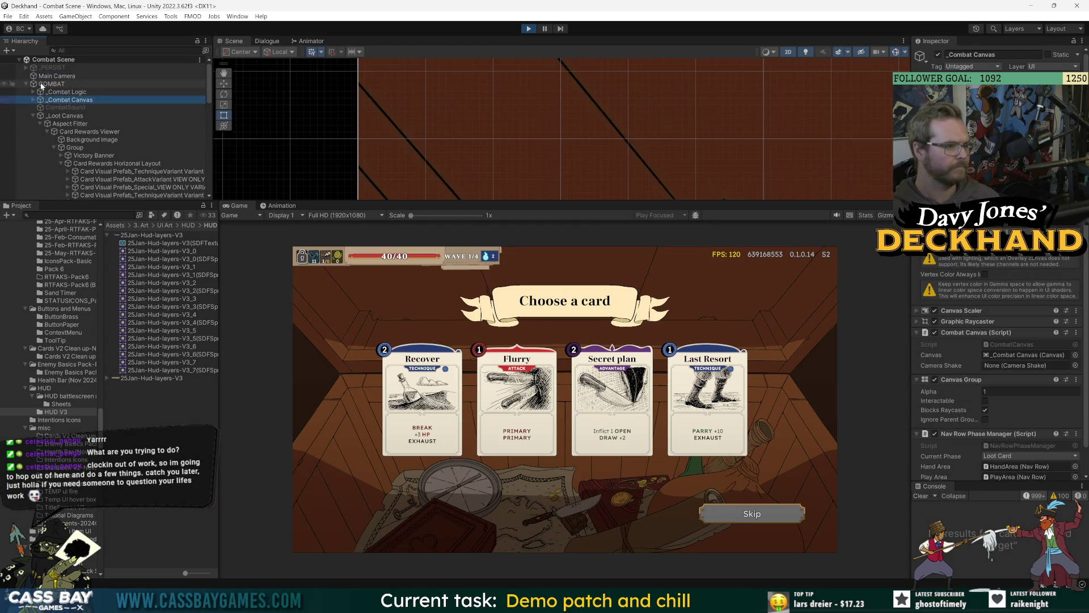
left_click(51, 115)
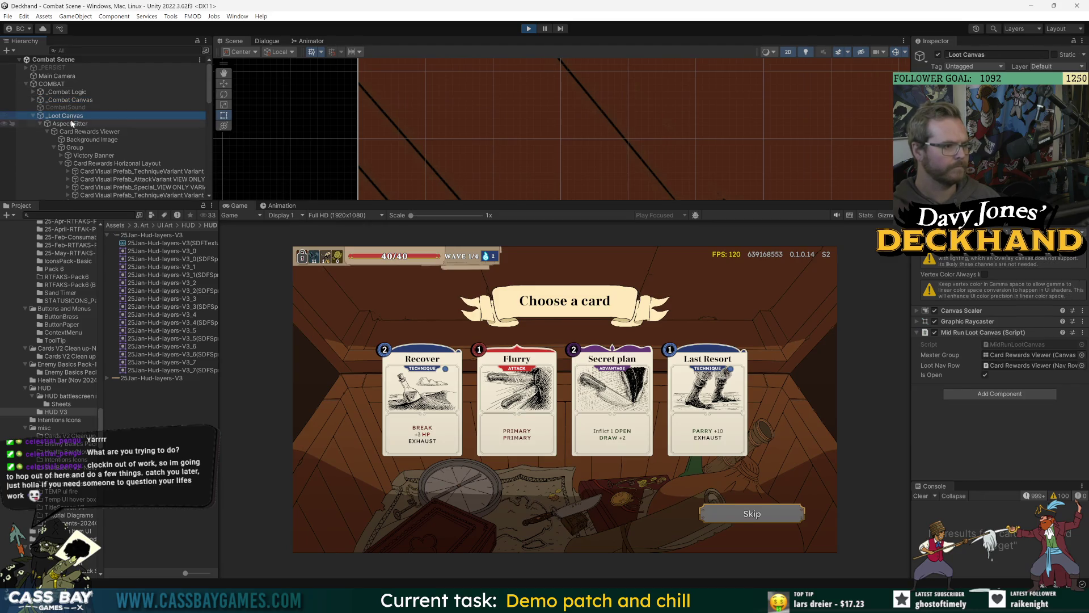
left_click(89, 132)
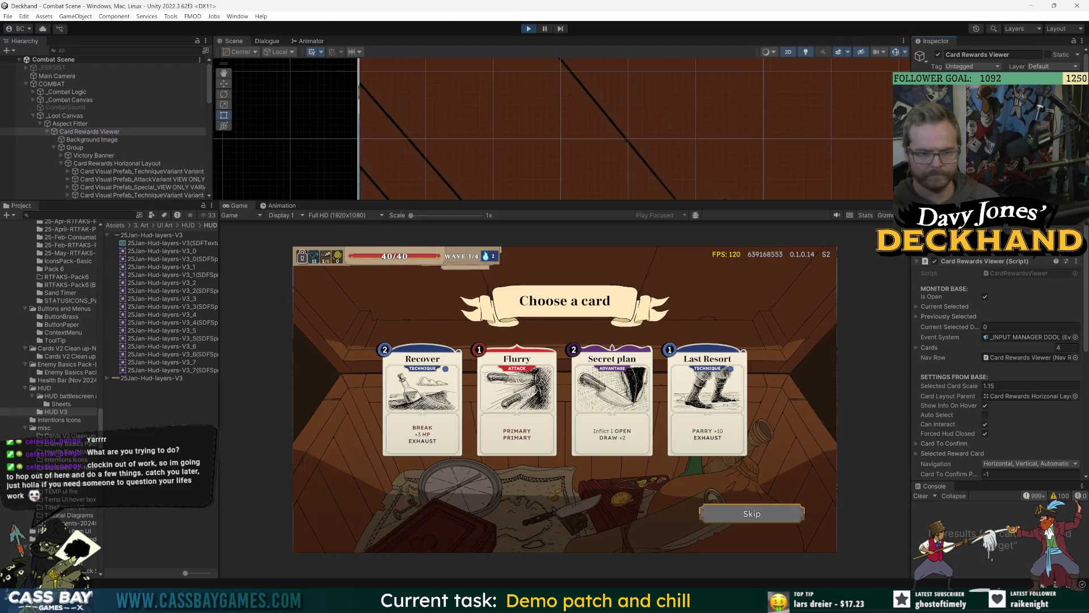
left_click(803, 153)
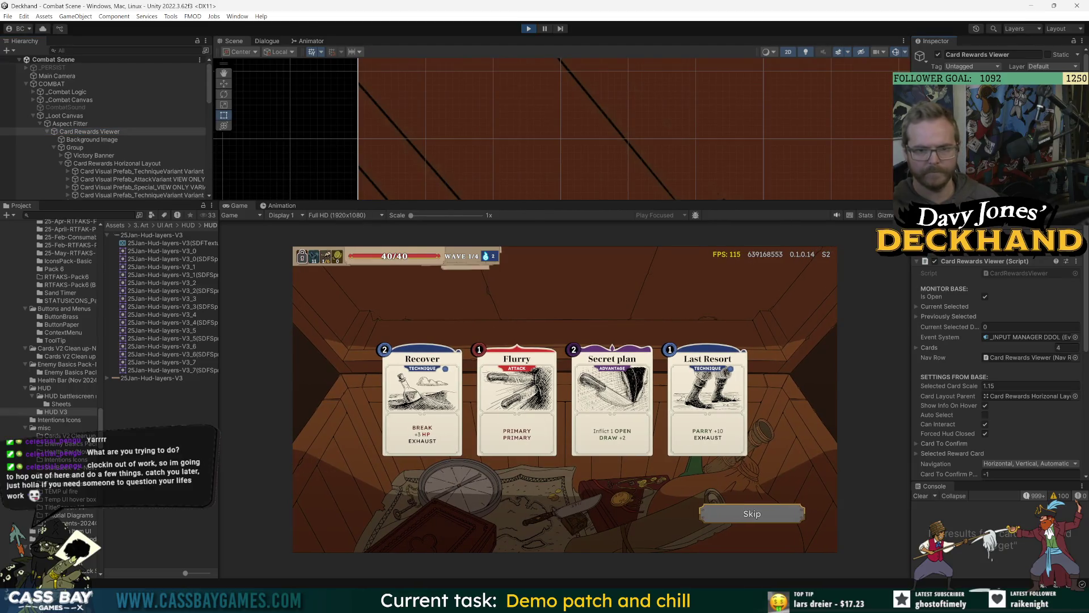
left_click(107, 165)
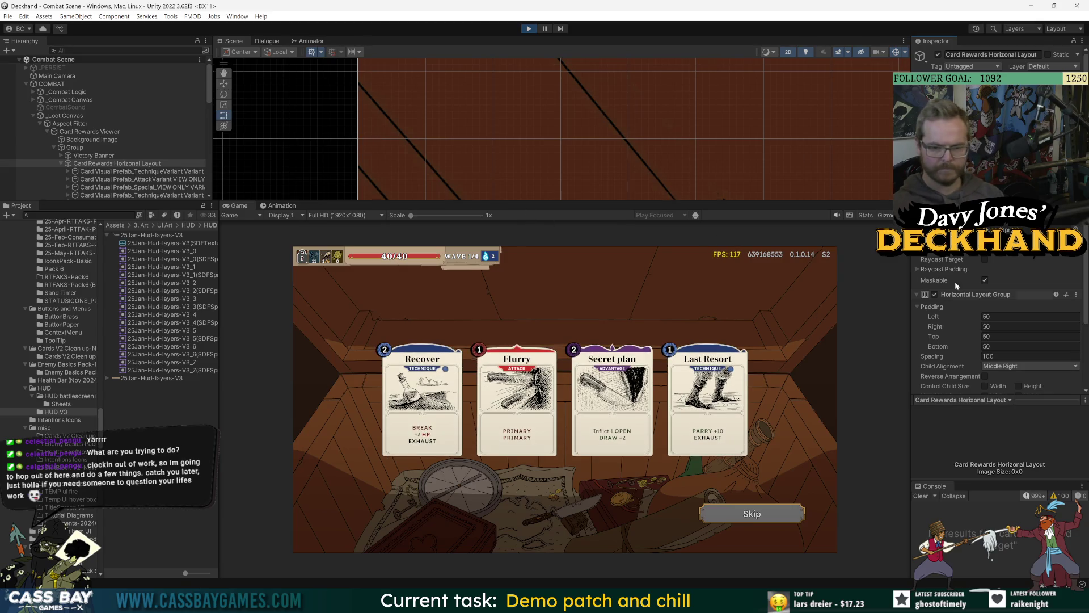
Step: Fold Horizontal Layout Group and search Add Component for 'skew' without adding anything
left_click(973, 295)
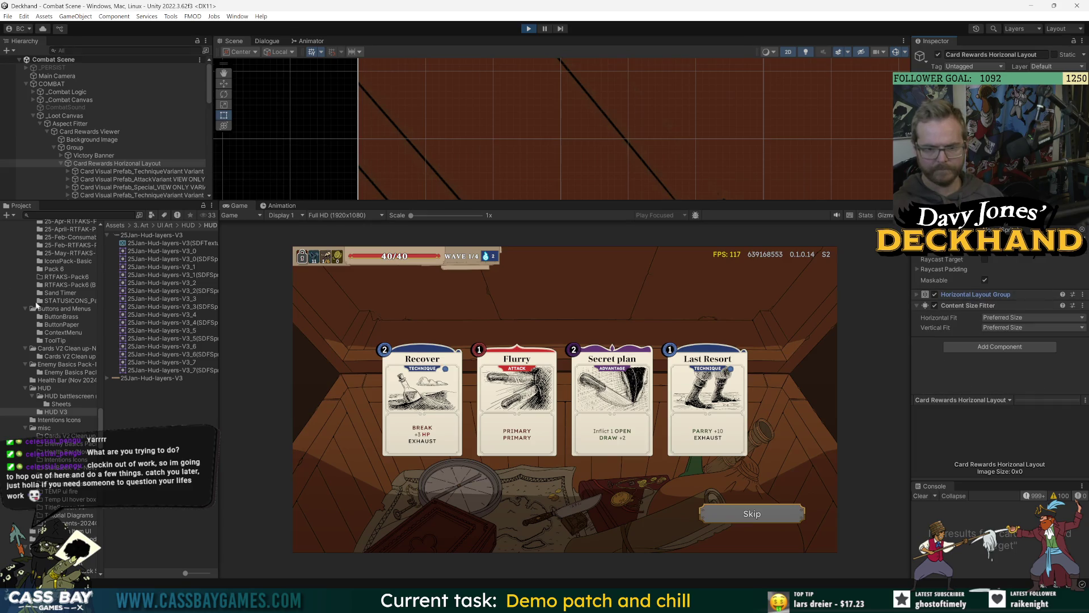
left_click(1013, 347)
type("sdk")
key("BackSpace")
key("BackSpace")
type("kew")
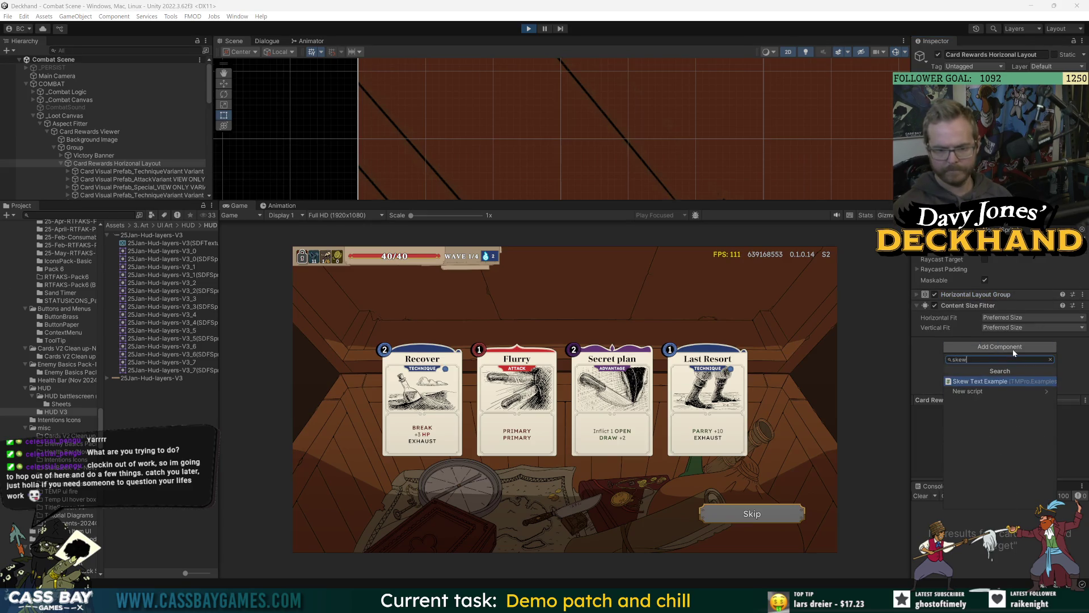
key("BackSpace")
key("BackSpace")
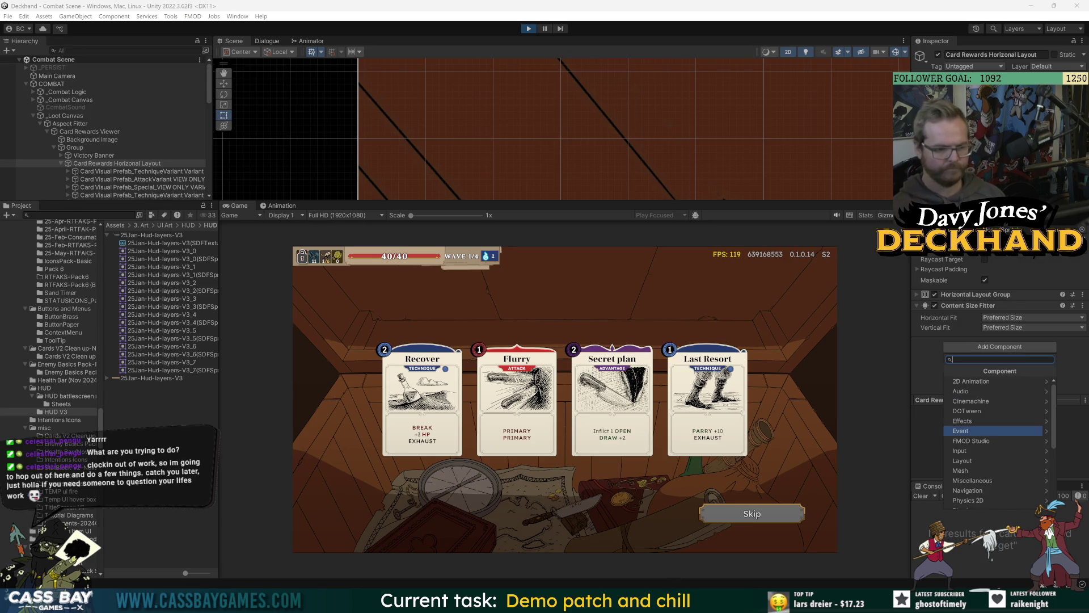
key("Escape")
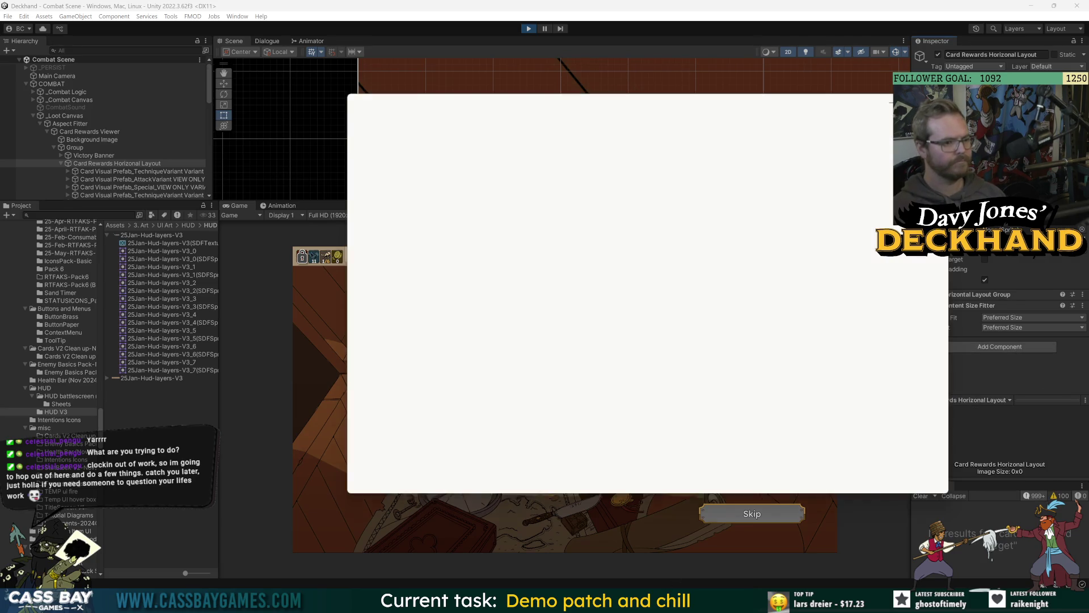
key("super")
key("super")
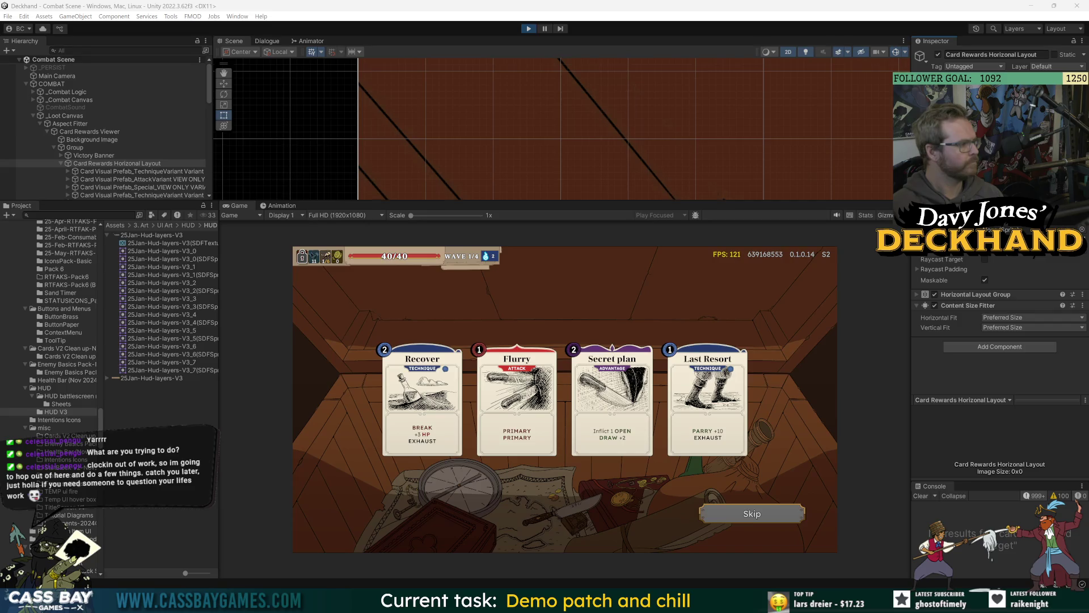
Step: Stop Play mode and open the _Loot Canvas prefab found by a 'loot canvas' search
left_click(530, 29)
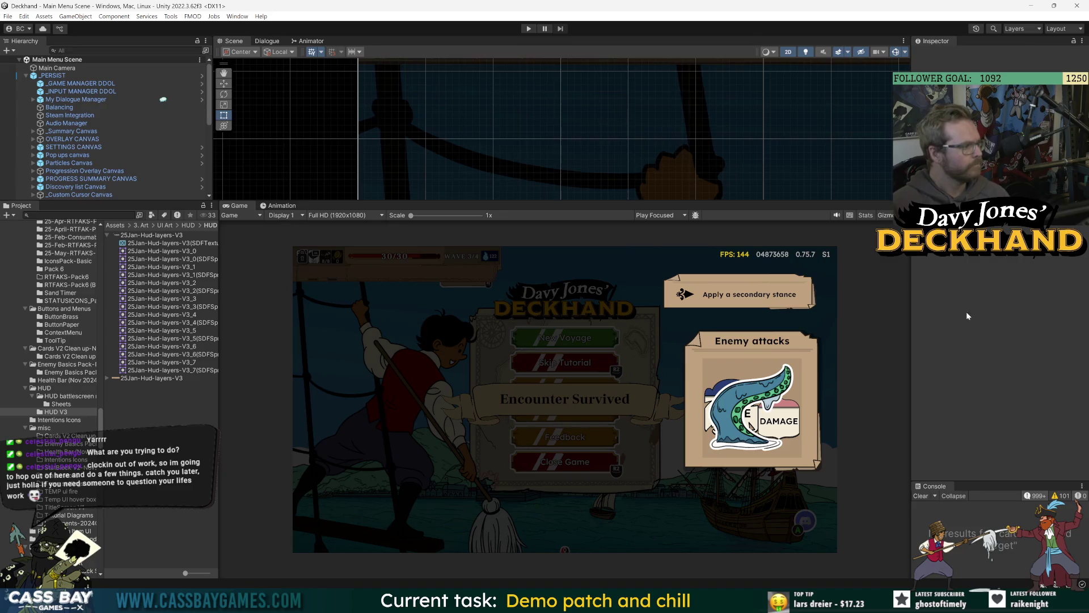
left_click(103, 216)
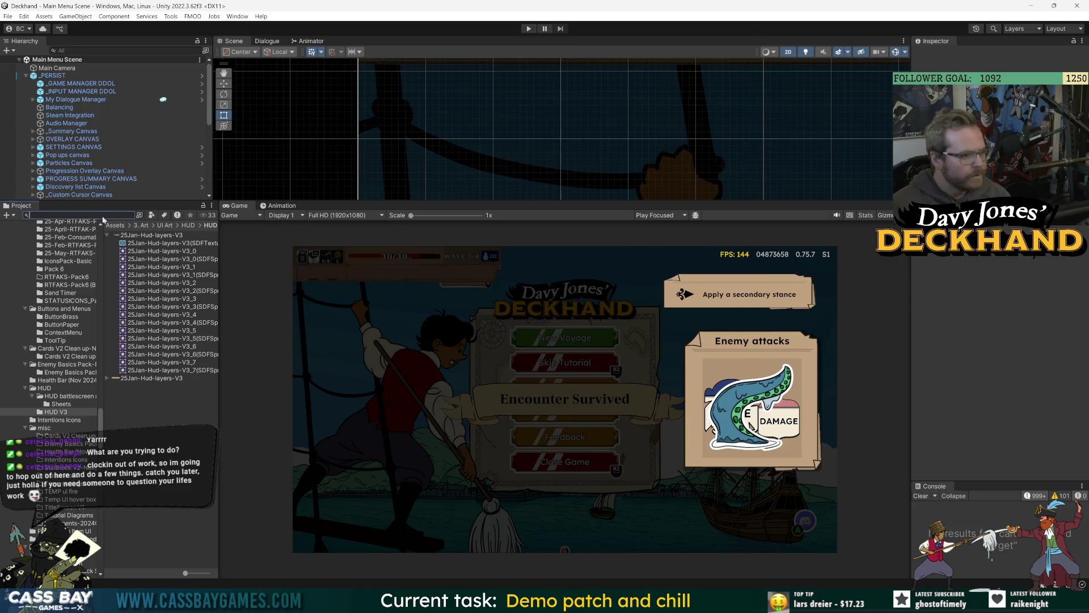
type("lo")
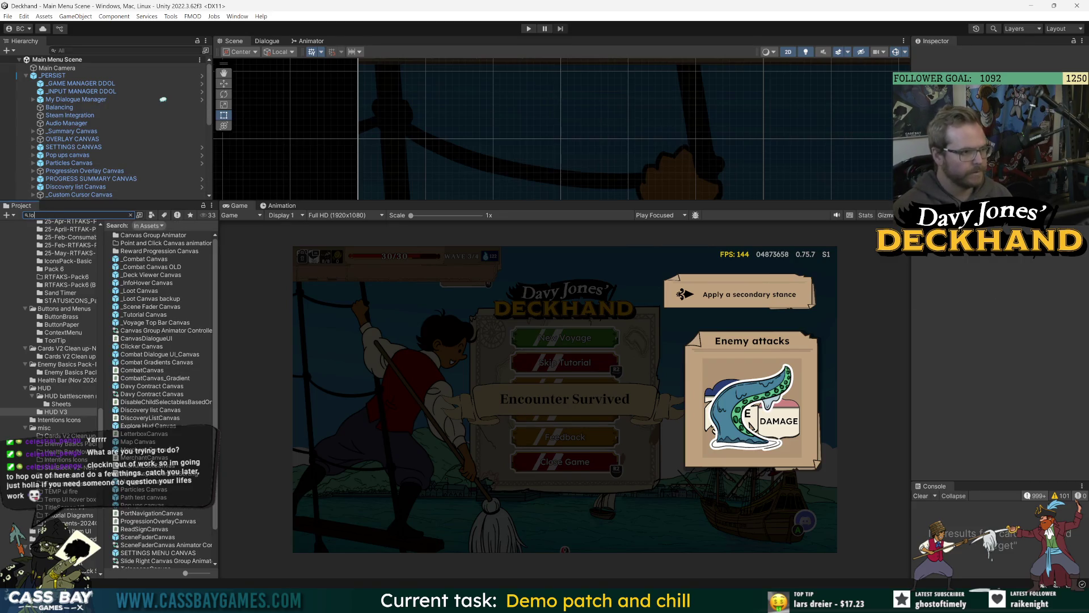
type("ot canvas")
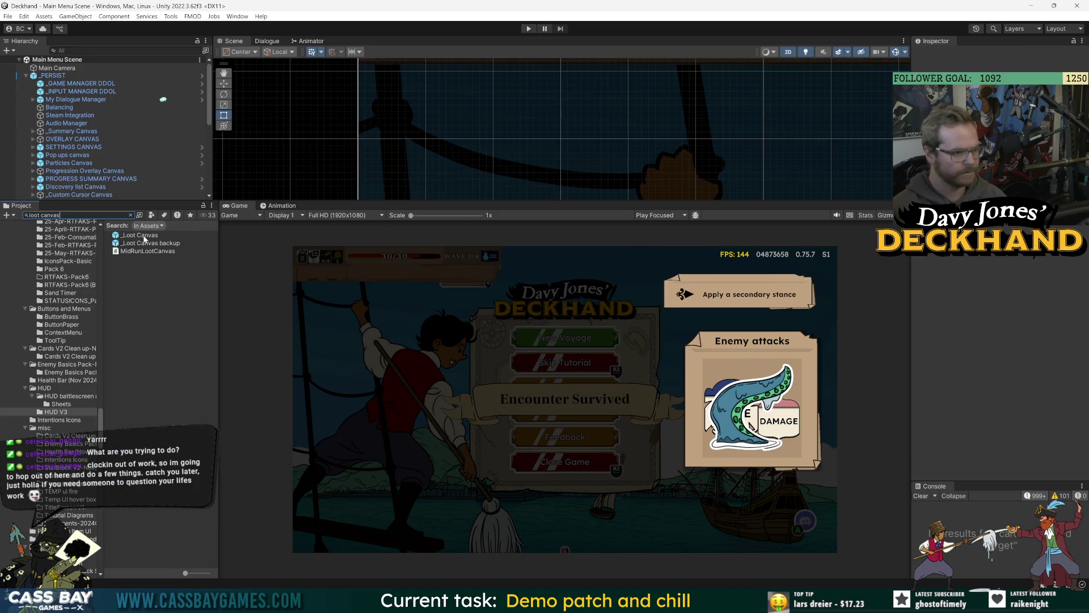
key("Return")
left_click_drag(592, 200, 592, 332)
left_click(85, 88)
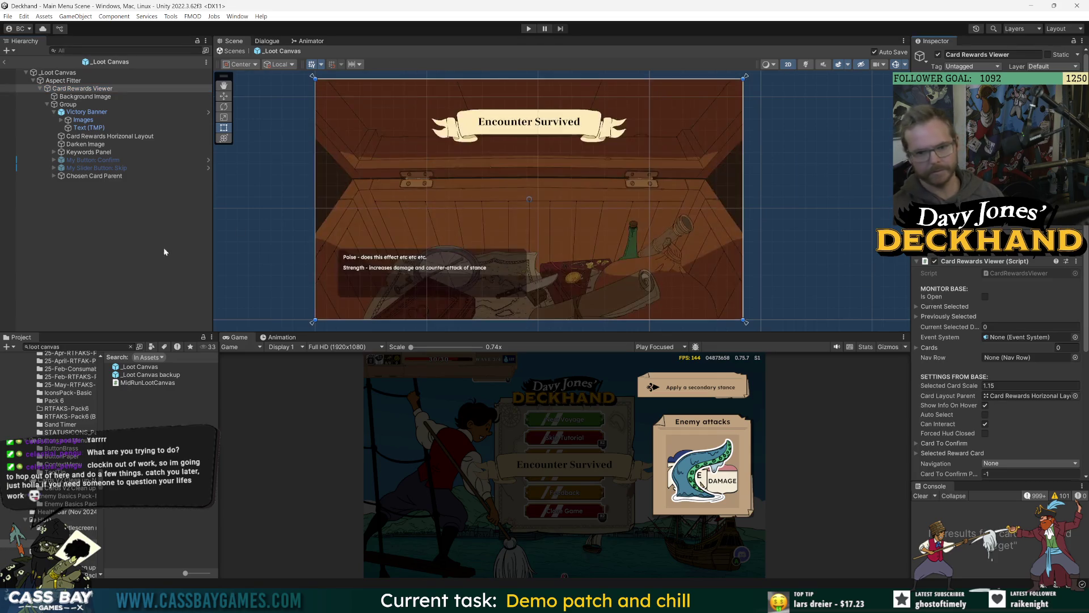
Step: Drop Card Visual Prefab_AttackVariant VIEW ONLY from a 'card view' search into Card Rewards Horizonal Layout
left_click(108, 136)
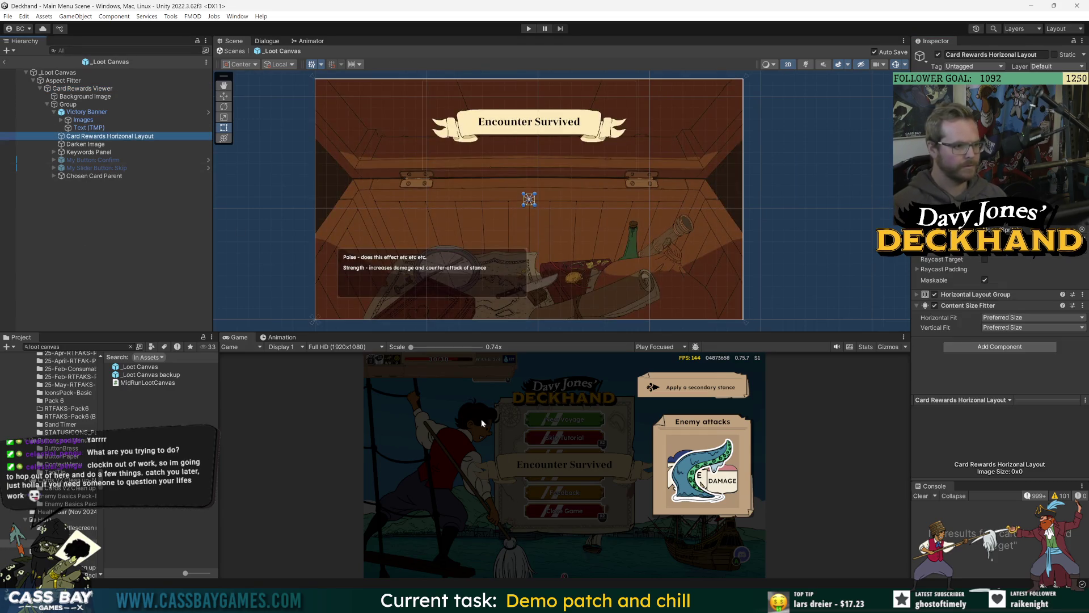
left_click(79, 347)
type("card view")
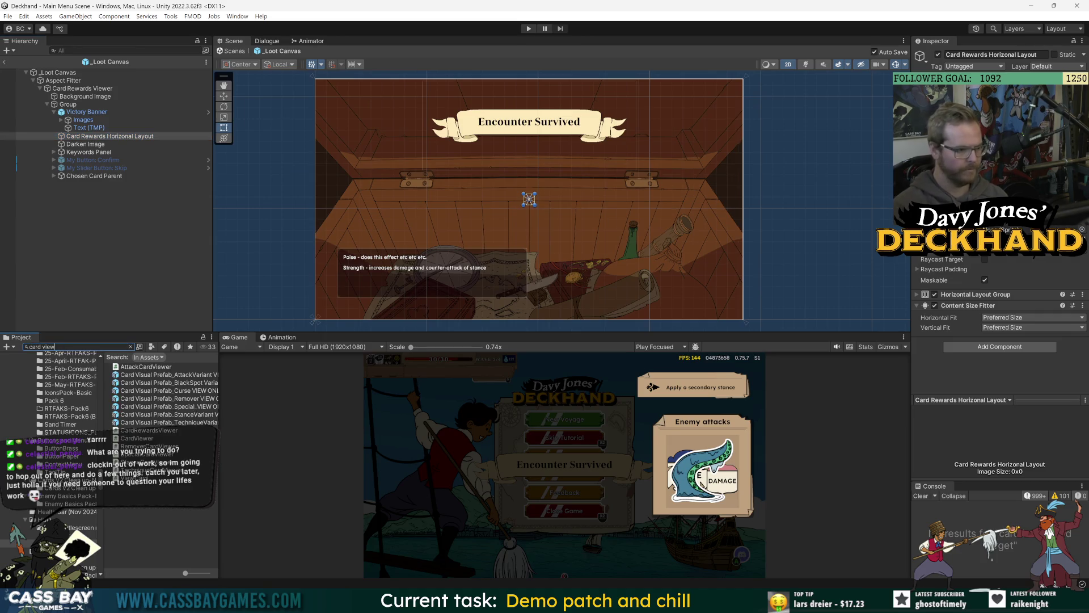
left_click_drag(219, 372, 437, 375)
left_click(110, 137)
left_click_drag(109, 136, 109, 138)
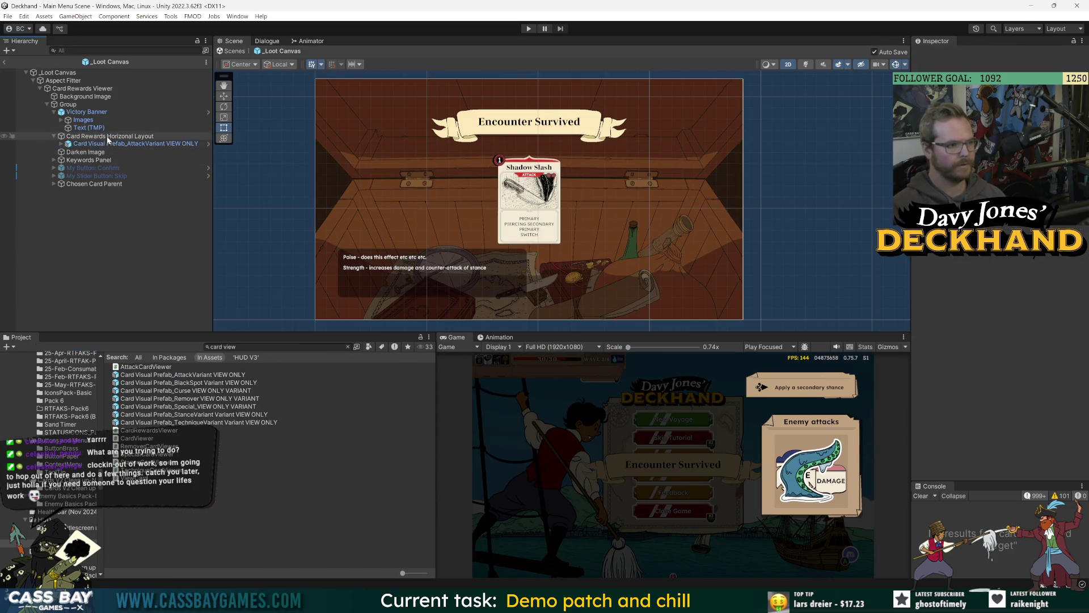
Step: Duplicate the Shadow Slash card into four copies and reselect Card Rewards Horizonal Layout
key("ctrl+d")
key("ctrl+d")
key("ctrl+d")
left_click(110, 136)
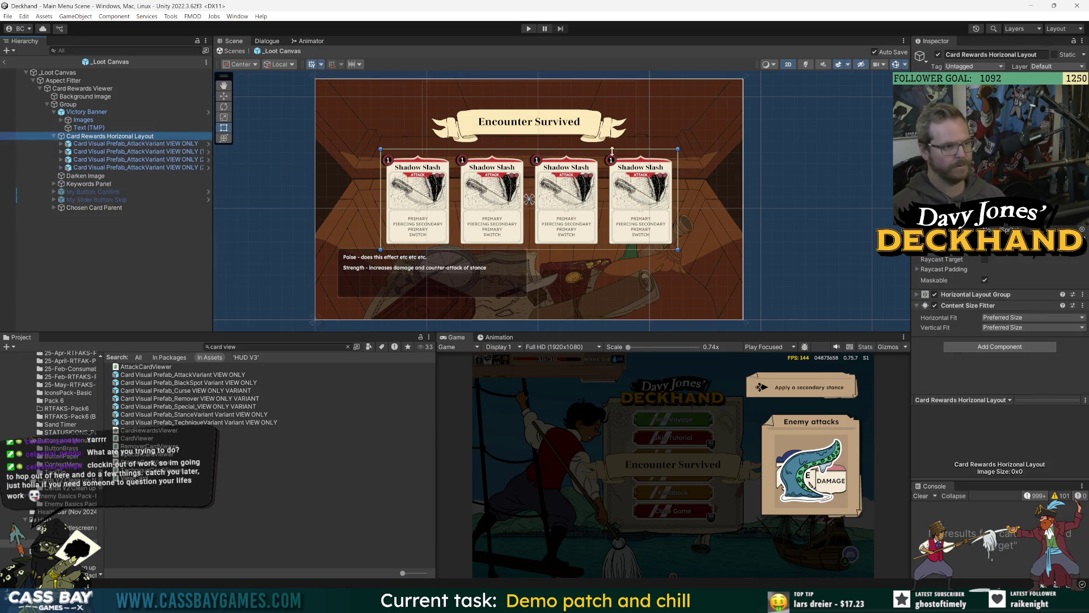
scroll(996, 308, "down", 3)
left_click(995, 280)
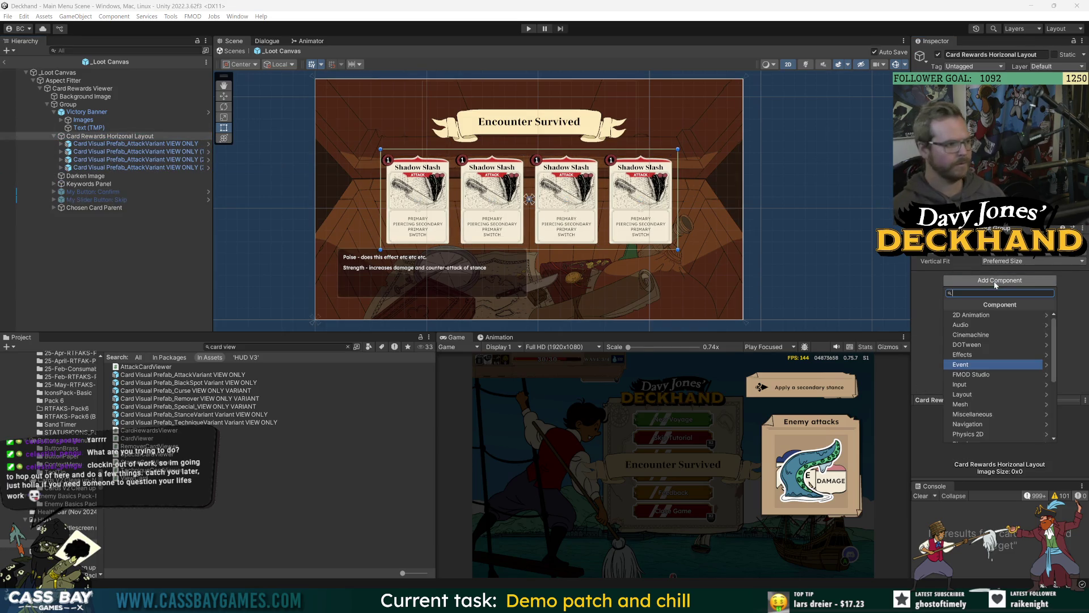
Step: Create and add a new UISkew script component, then open it in Visual Studio
type("UISkew")
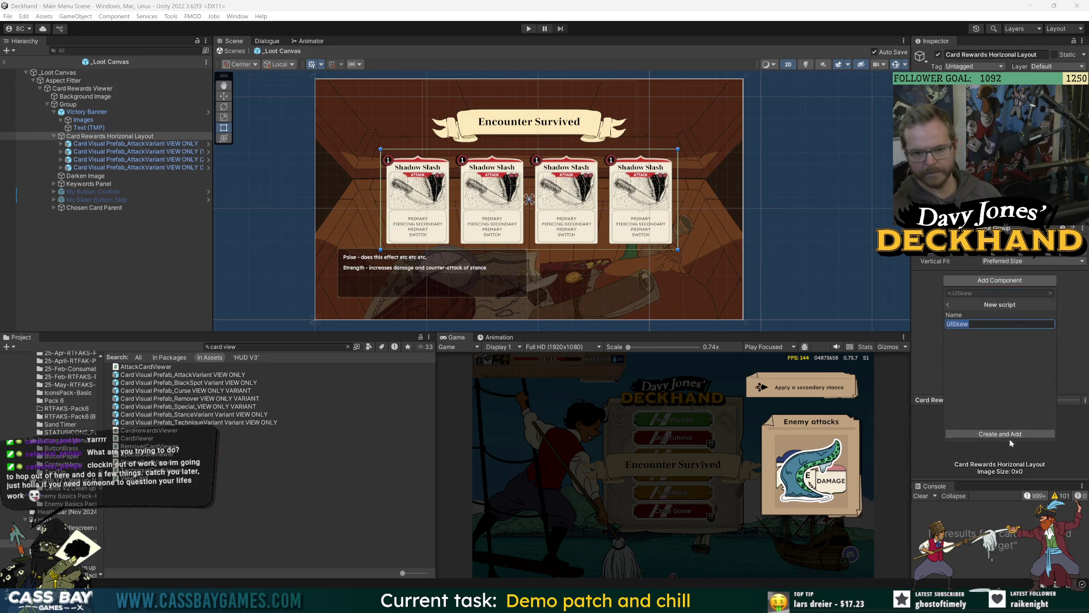
key("Escape")
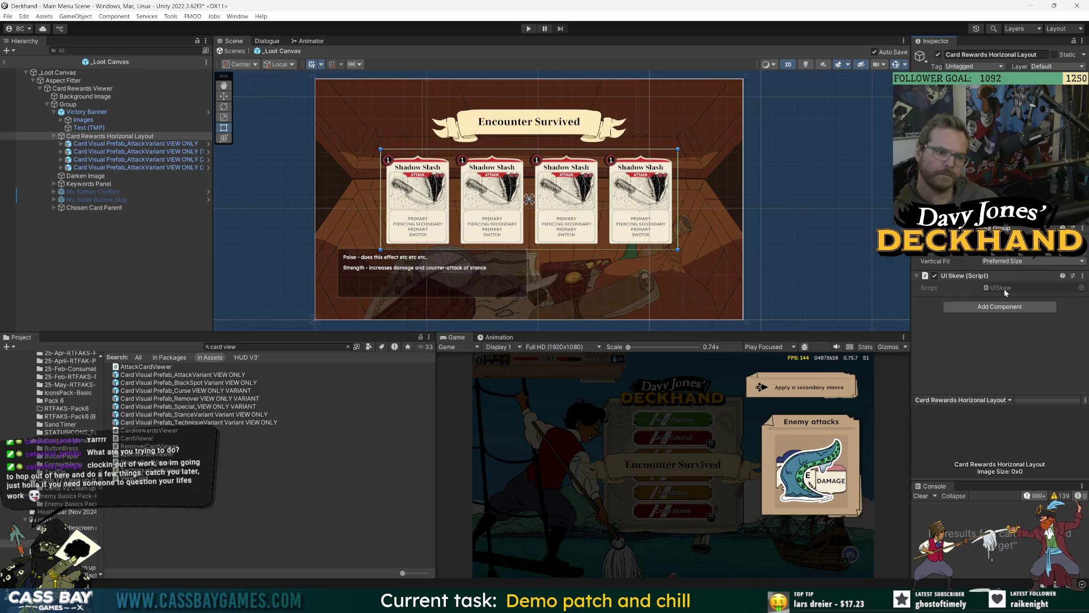
double_click(1000, 288)
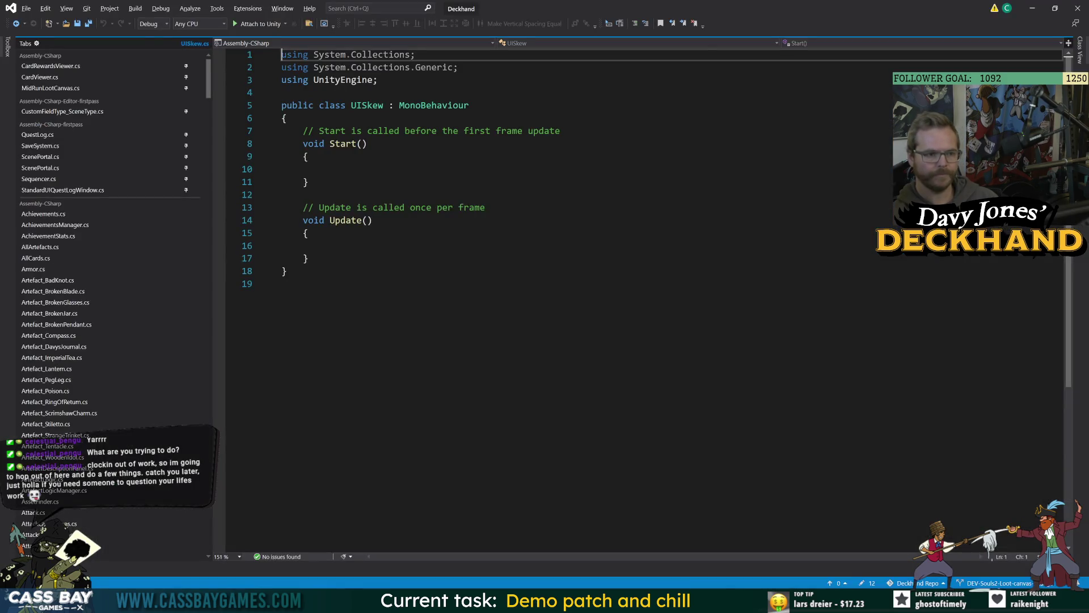
Step: Replace UISkew.cs with BaseMeshEffect skew code using skewX/skewY fields, save, and recompile
key("ctrl+a")
type("using UnityEngine; using UnityEngine.UI;  [RequireComponent(typeof(Graphic))] public class UISkew : BaseMeshEffect {     public float skewX = 0f; // horizontal skew amount     public float skewY = 0f; // vertical skew amount      public override void ModifyMesh(VertexHelper vh)     {         if (!IsActive()) return;          var verts = new System.Collections.Generic.List<UIVertex>();         vh.GetUIVertexStream(verts);          Rect r = graphic.rectTransform.rect;          for (int i = 0; i < verts.Count; i++)         {             var v = verts[i];             // Normalize position within the rect             float normalizedY = (v.position.y - r.yMin) / r.height;             float normalizedX = (v.position.x - r.xMin) / r.width;              v.position.x += skewX * normalizedY;             v.position.y += skewY * normalizedX;             verts[i] = v;         }          vh.Clear();         vh.AddUIVertexTriangleStream(verts);     } }")
left_click(523, 284)
key("ctrl+s")
key("alt+Tab")
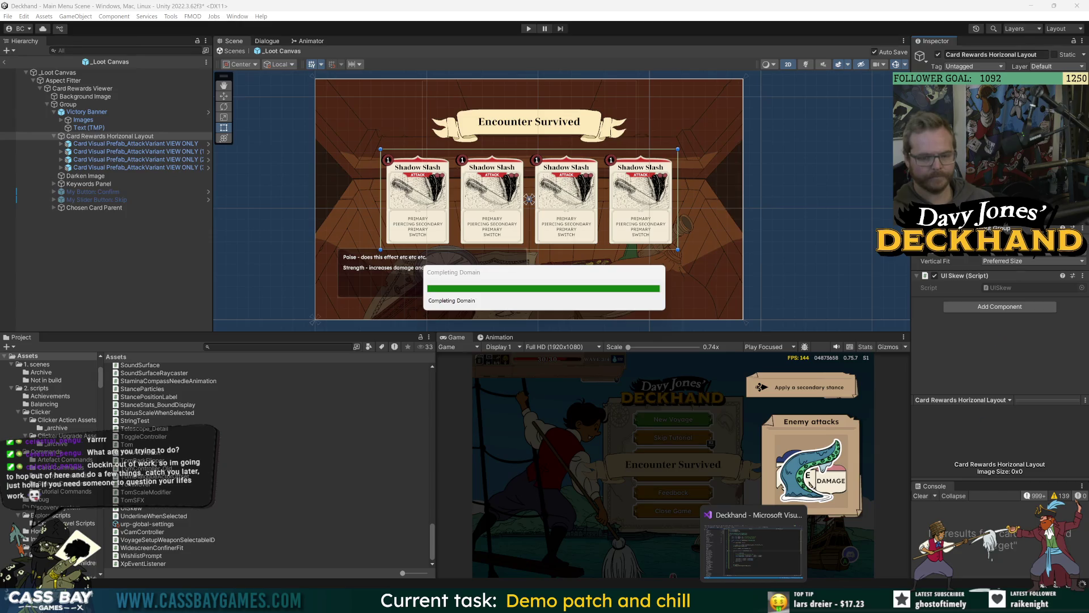
left_click(775, 554)
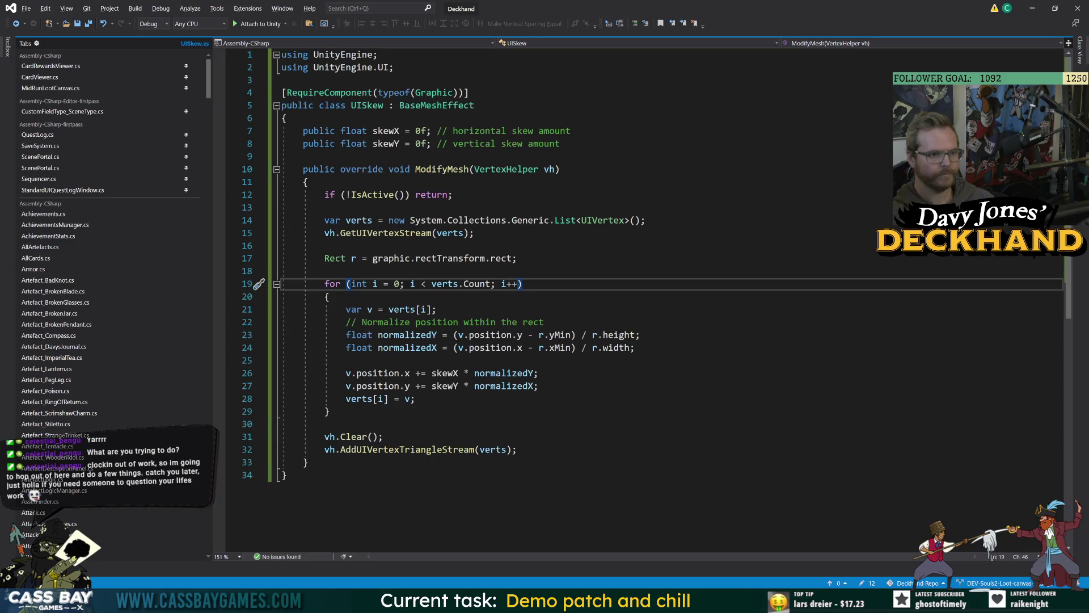
key("alt+Tab")
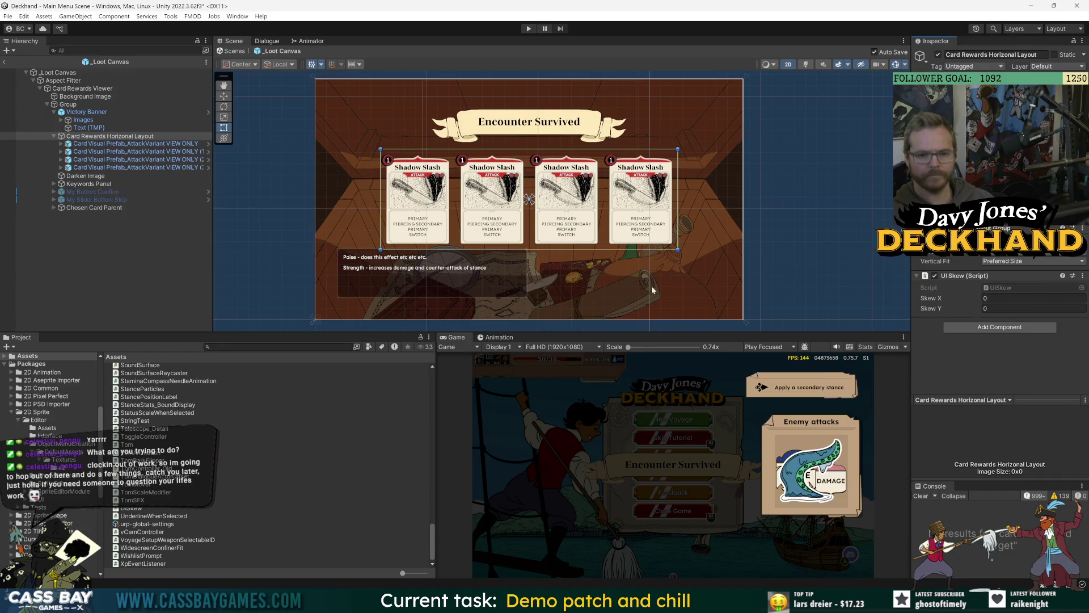
left_click_drag(934, 297, 857, 310)
type("0")
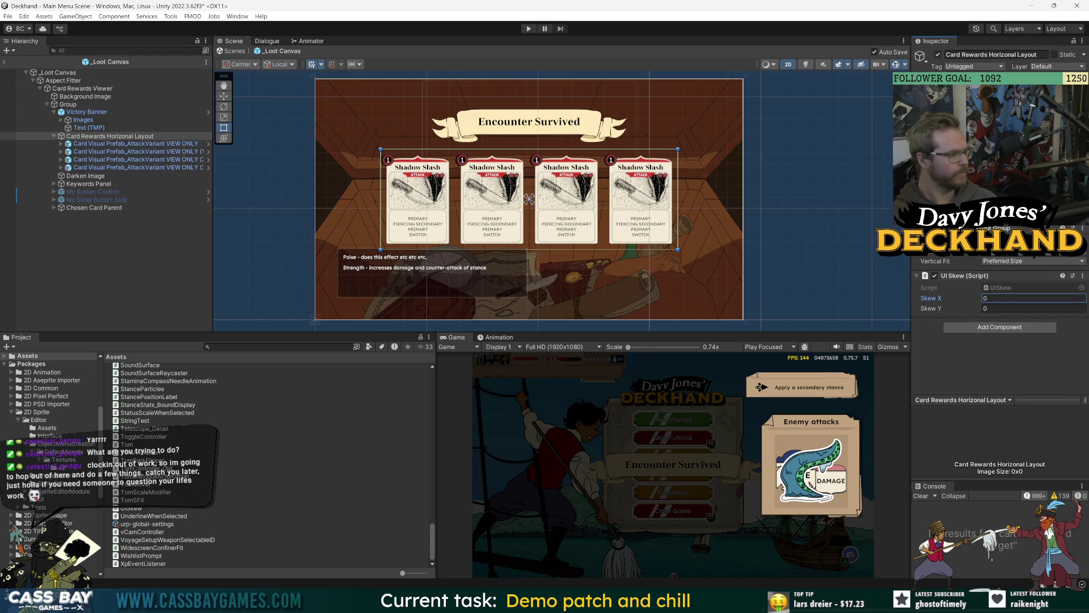
key("Return")
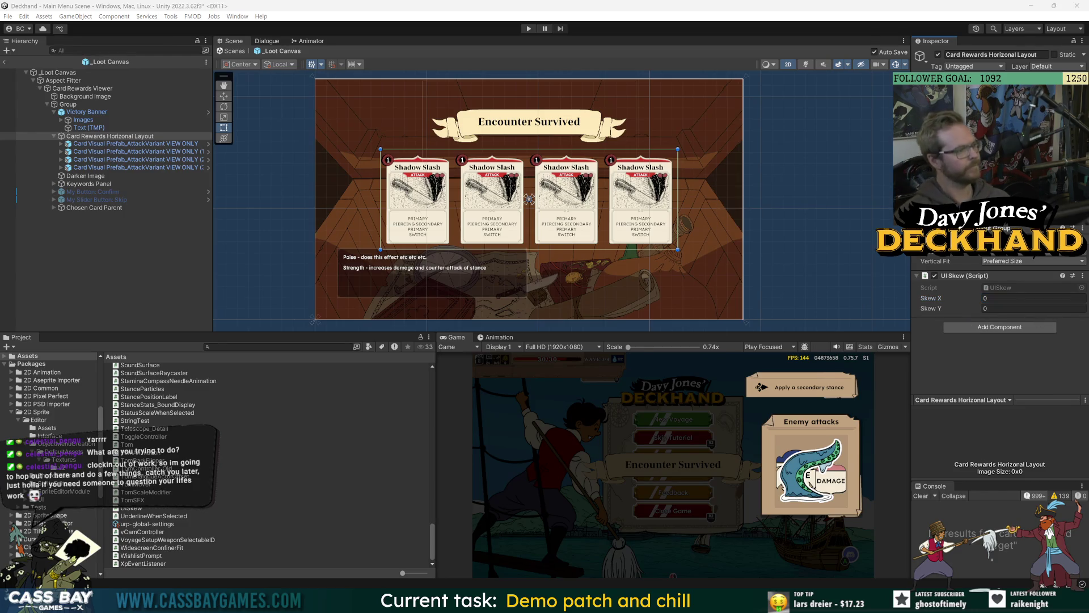